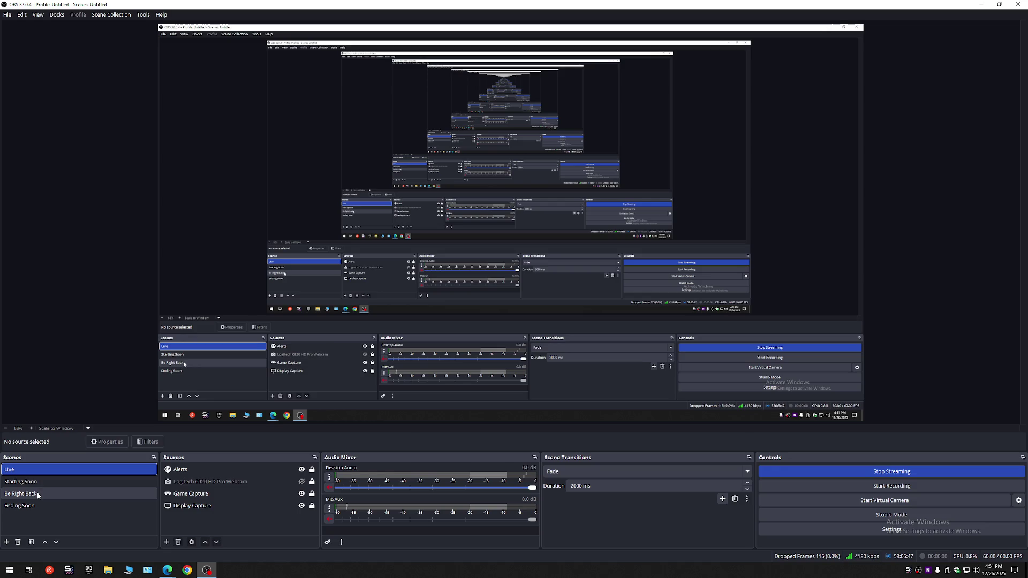
# Step: Switch the OBS stream to the Be Right Back scene
pyautogui.click(38, 495)
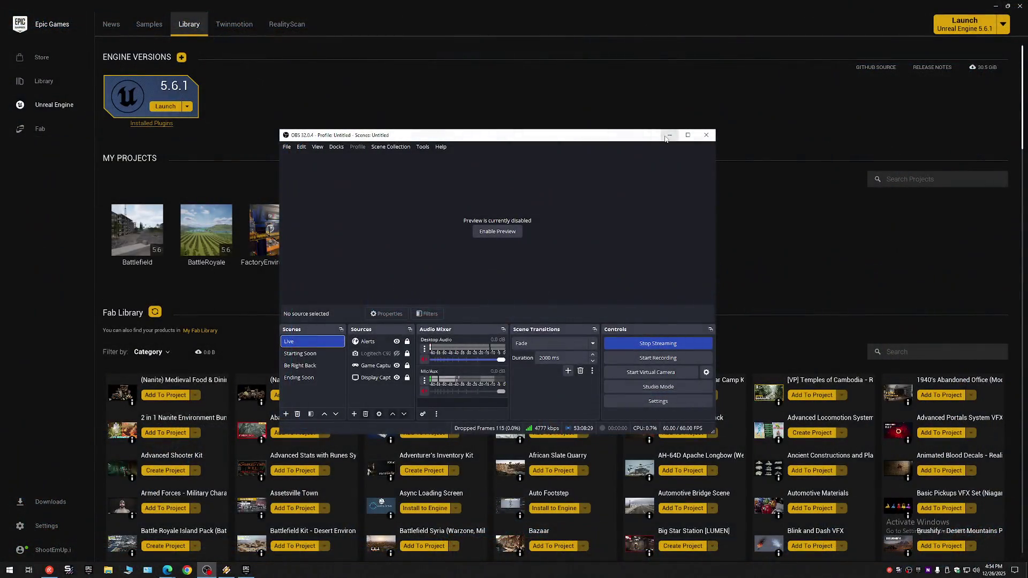
# Step: Turn off the OBS preview from the preview area's right-click menu
pyautogui.click(493, 232)
pyautogui.rightClick(492, 219)
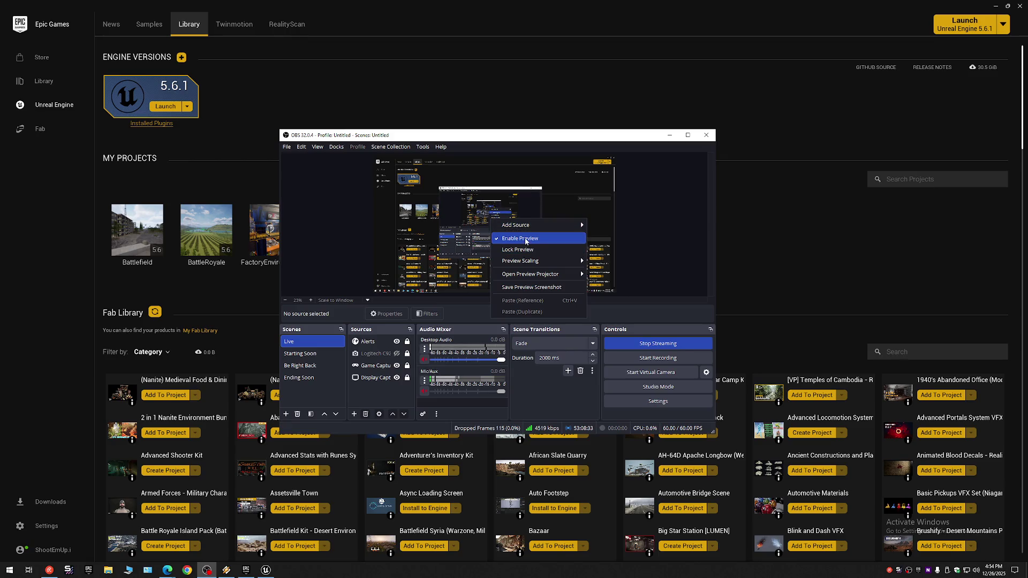
pyautogui.click(525, 241)
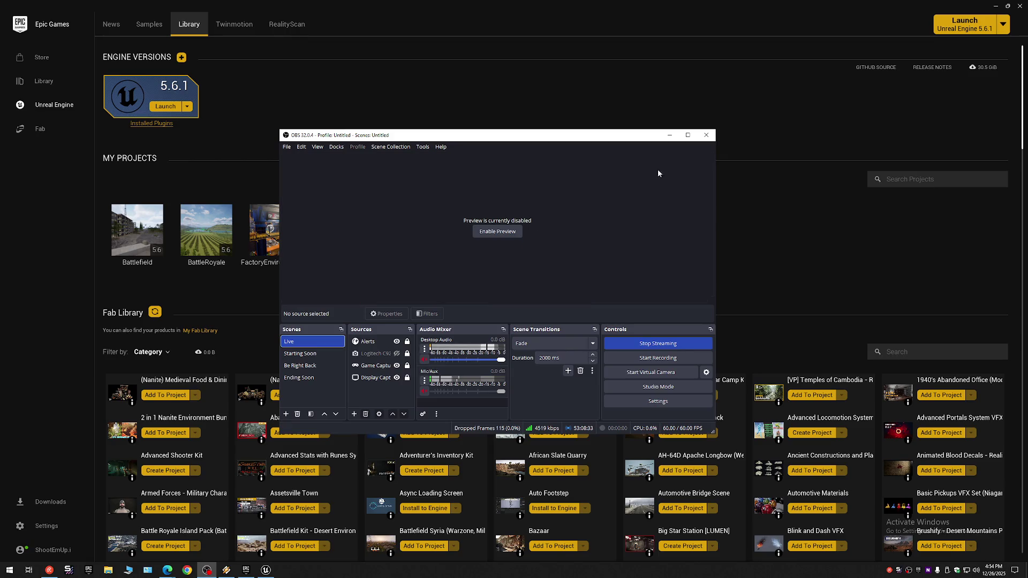
# Step: Minimize OBS to check the launcher, then put the stream on Be Right Back
pyautogui.click(670, 135)
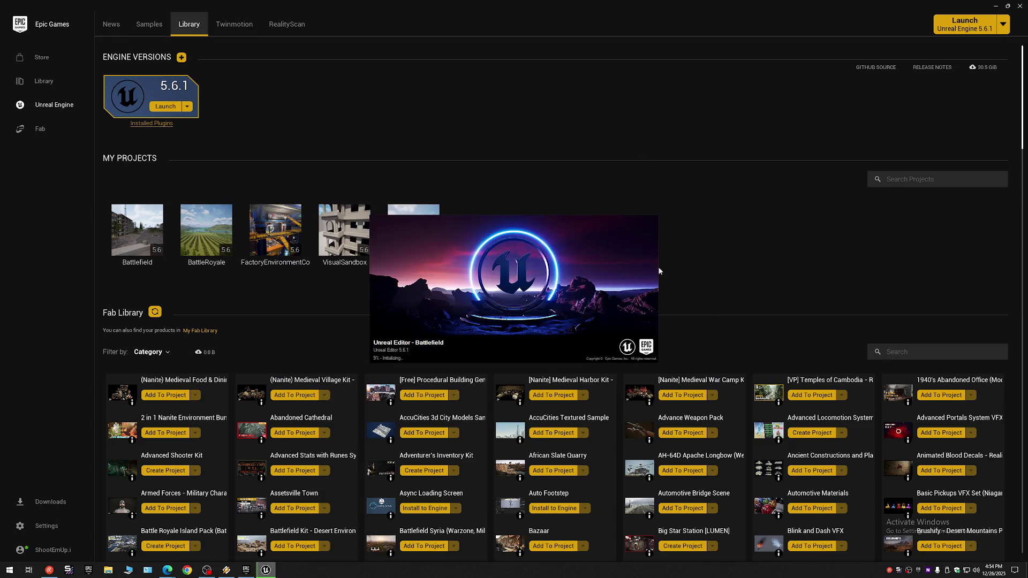
pyautogui.click(207, 571)
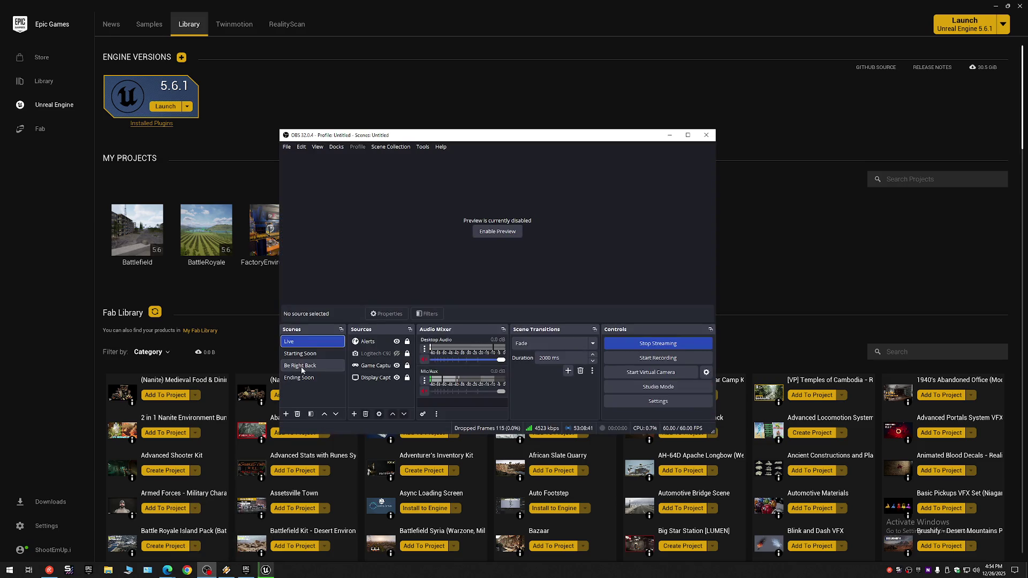
pyautogui.click(302, 370)
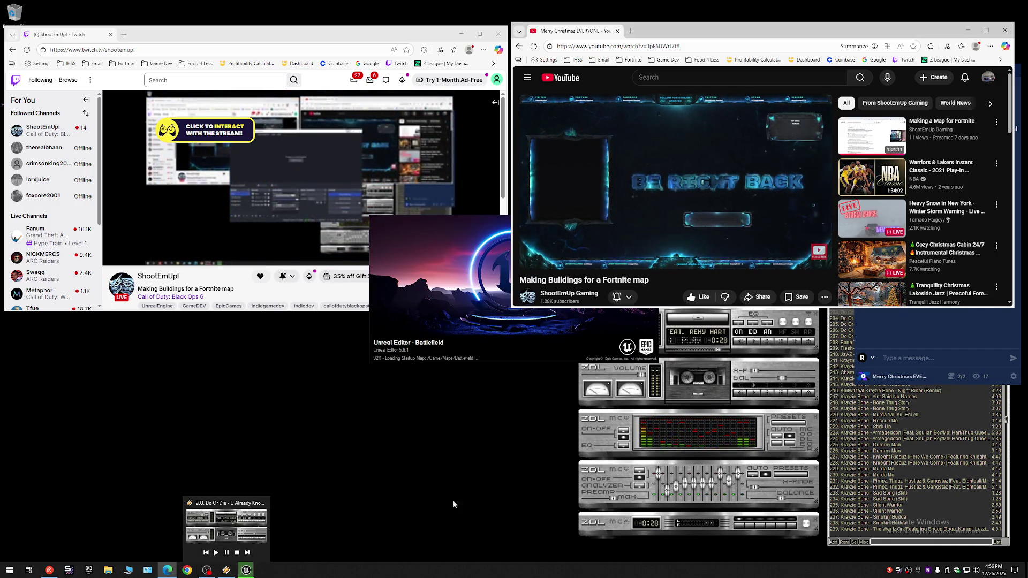
# Step: Check on OBS, the music player and the Unreal loading splash, then switch the stream to Be Right Back
pyautogui.click(207, 569)
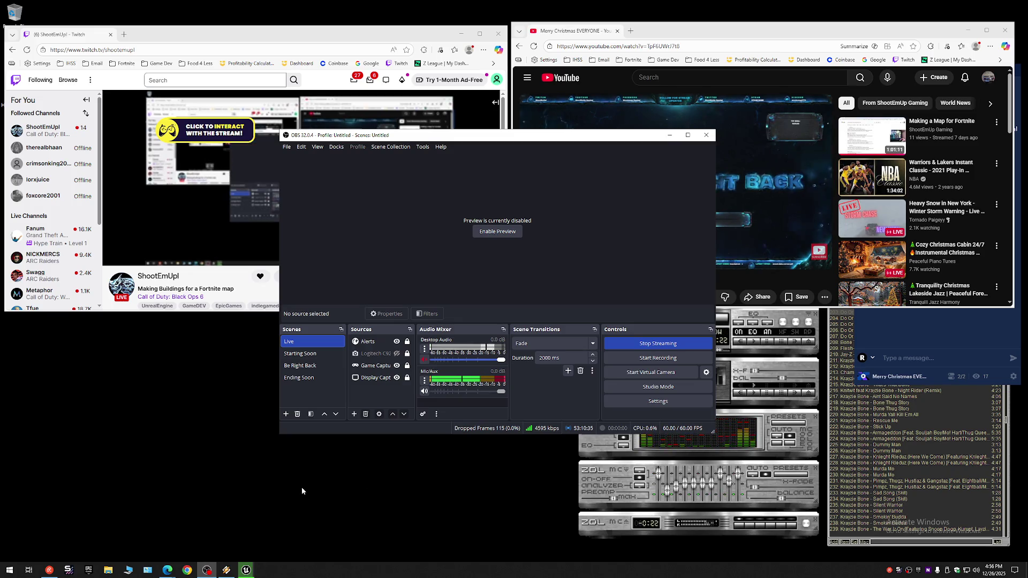
pyautogui.click(226, 570)
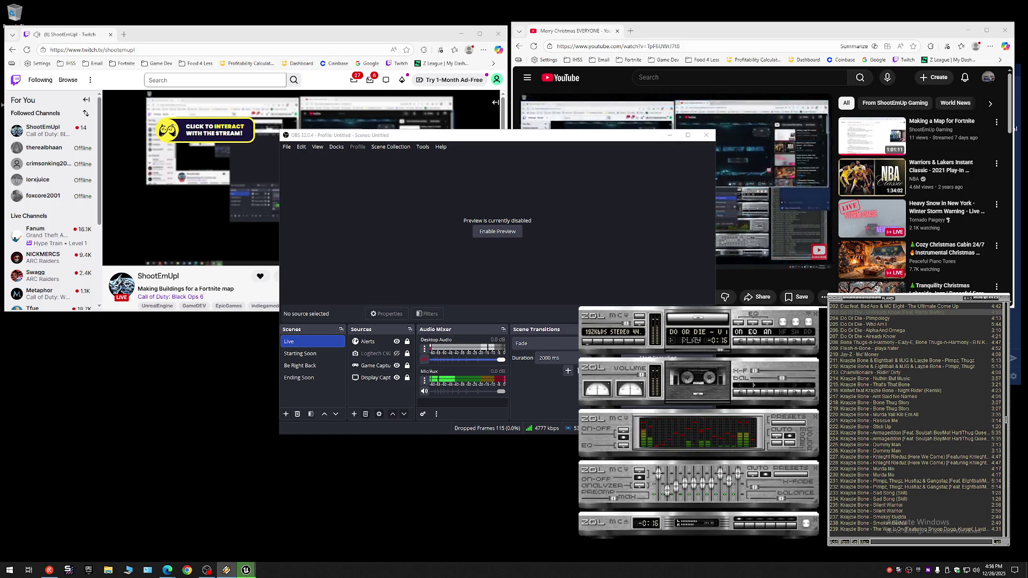
pyautogui.click(245, 572)
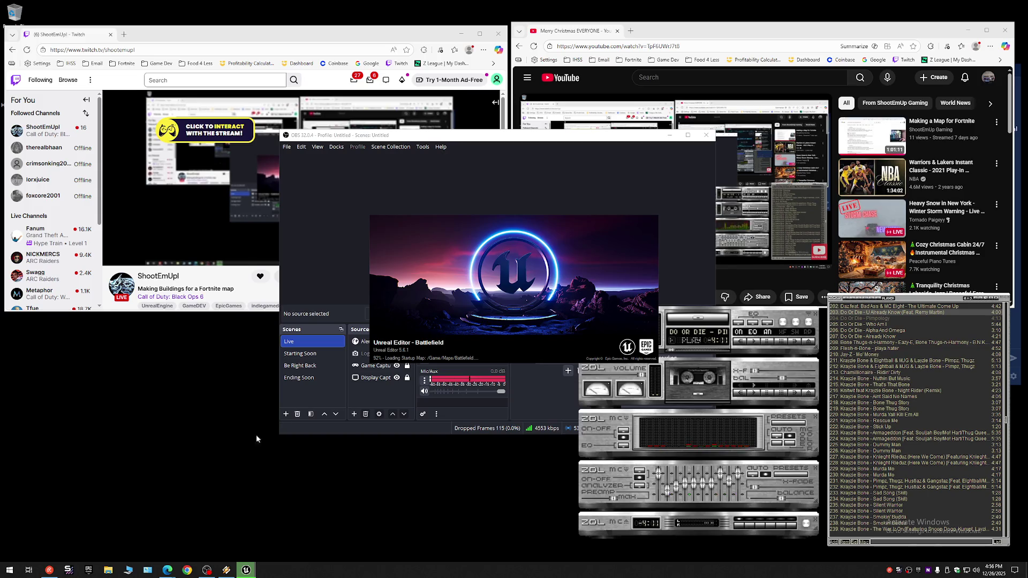
pyautogui.click(311, 365)
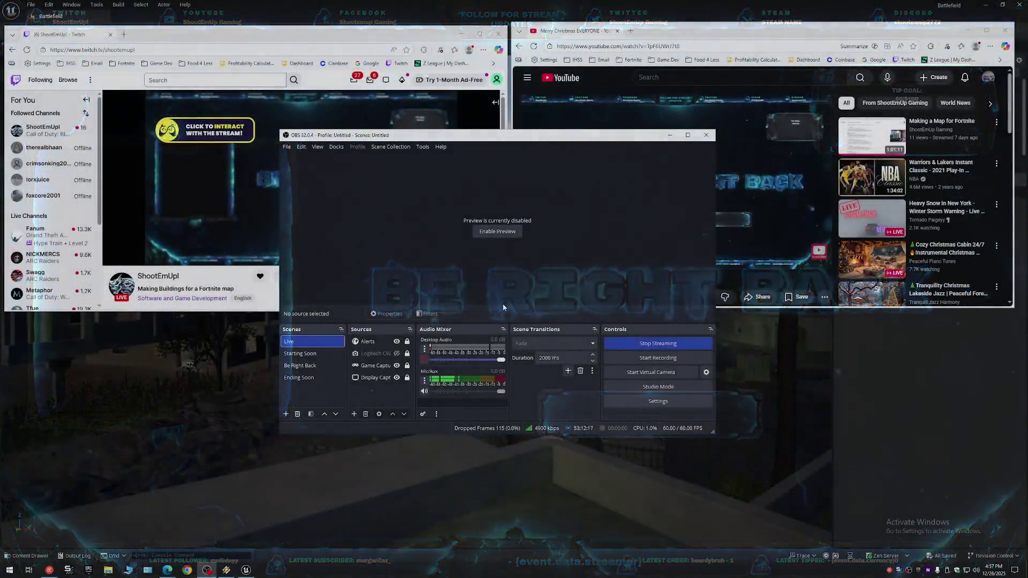
# Step: Mute the Mic/Aux input in the OBS Audio Mixer, then unmute it
pyautogui.click(424, 391)
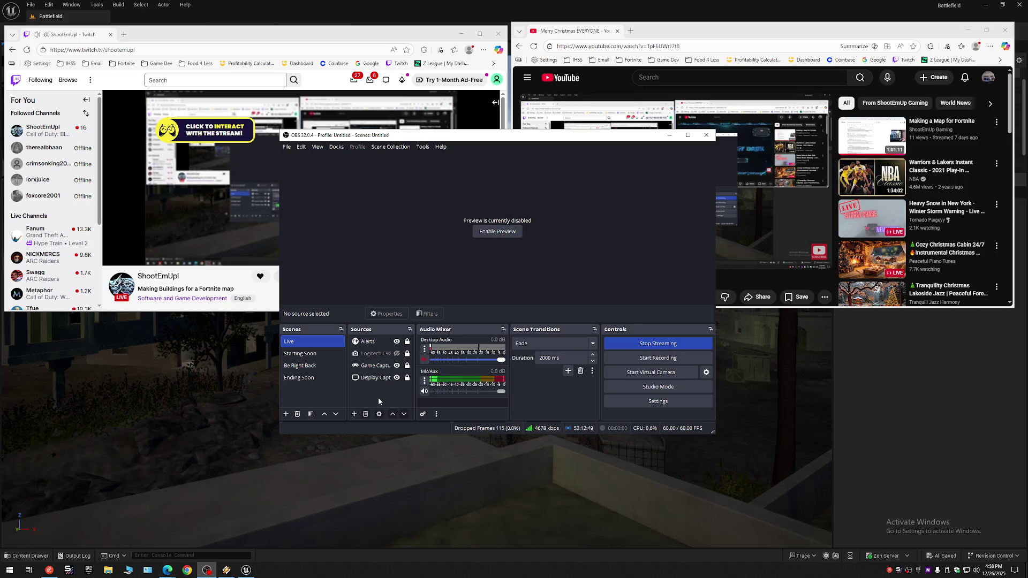
pyautogui.click(425, 392)
pyautogui.click(424, 392)
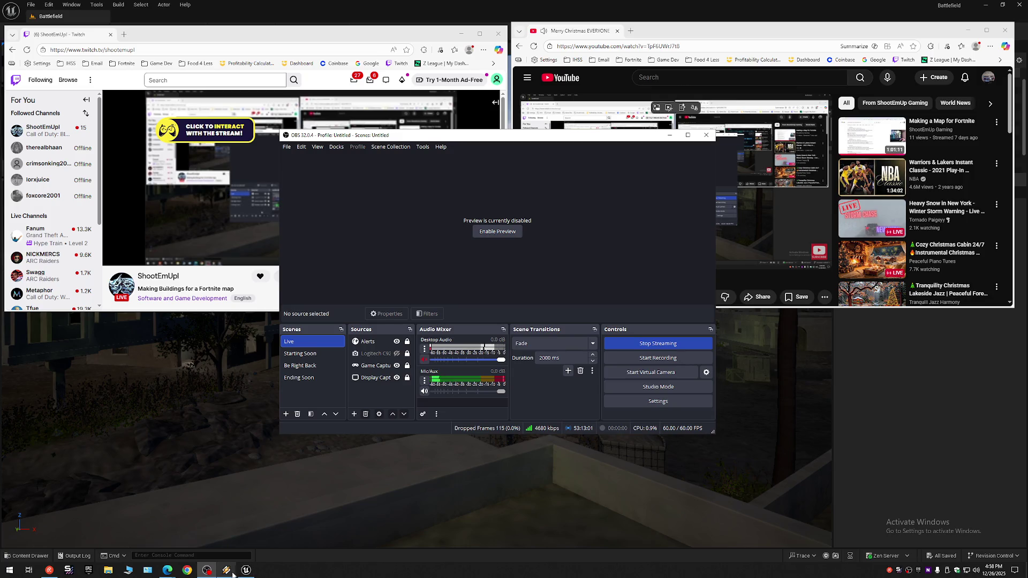
pyautogui.moveTo(228, 574)
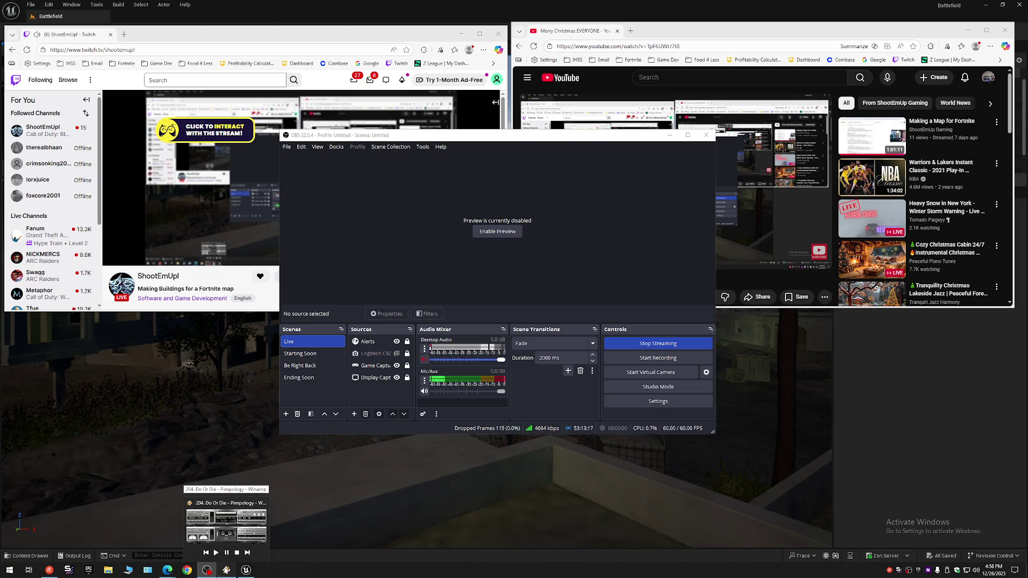
# Step: Skip Winamp to the next song, Who Am I, and return to the Unreal level editor
pyautogui.click(226, 568)
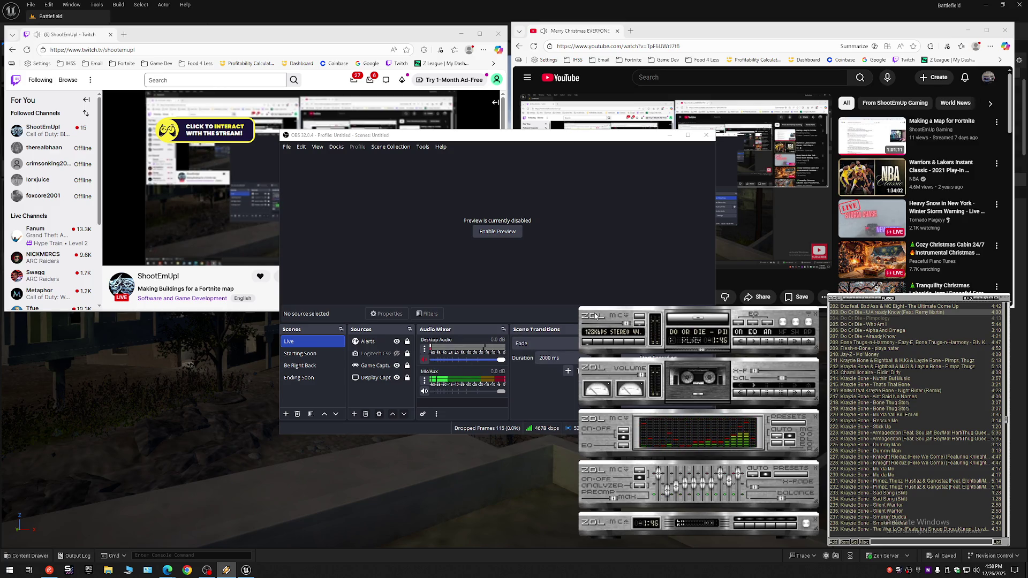
pyautogui.press('b')
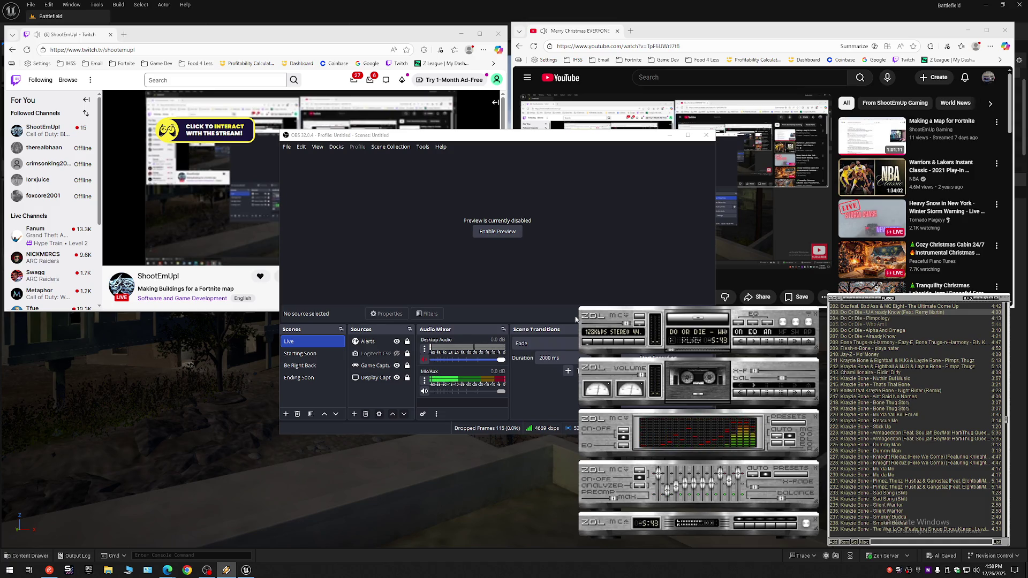
pyautogui.click(235, 570)
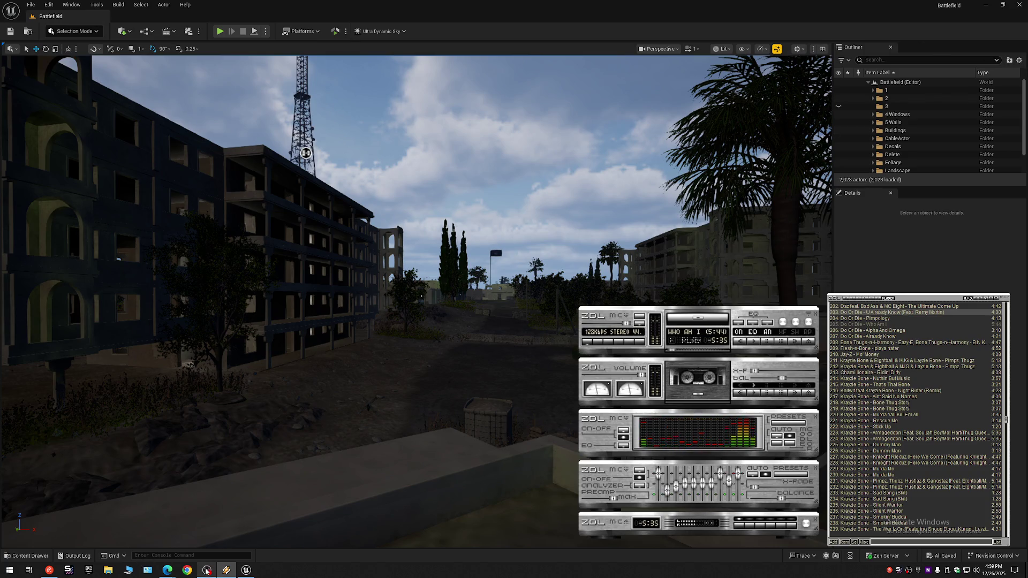
# Step: Collapse the whole Outliner tree and expand only Battlefield (Editor) to list its top-level folders
pyautogui.moveTo(206, 571)
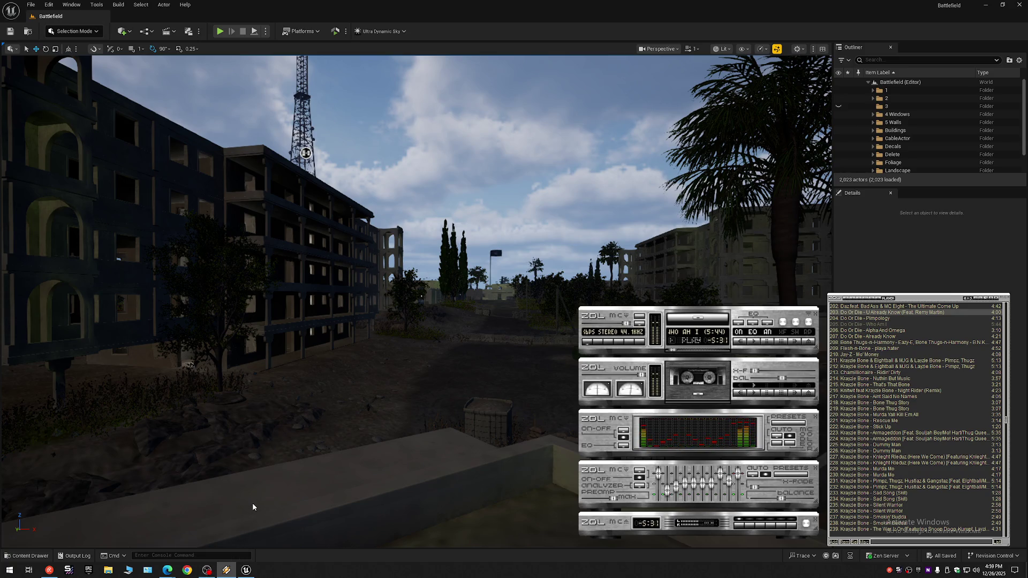
pyautogui.click(253, 508)
pyautogui.rightClick(252, 504)
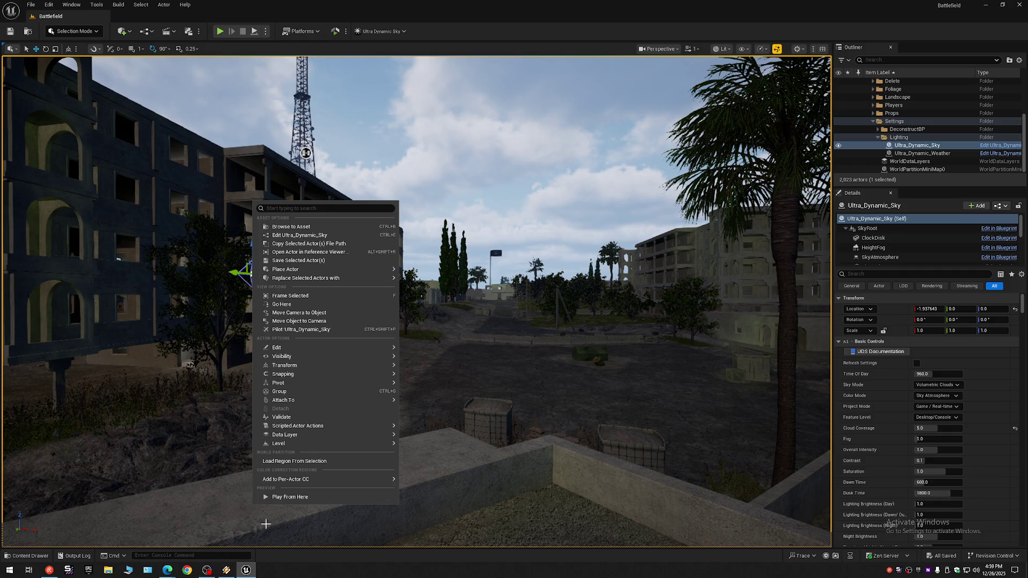
pyautogui.click(1018, 60)
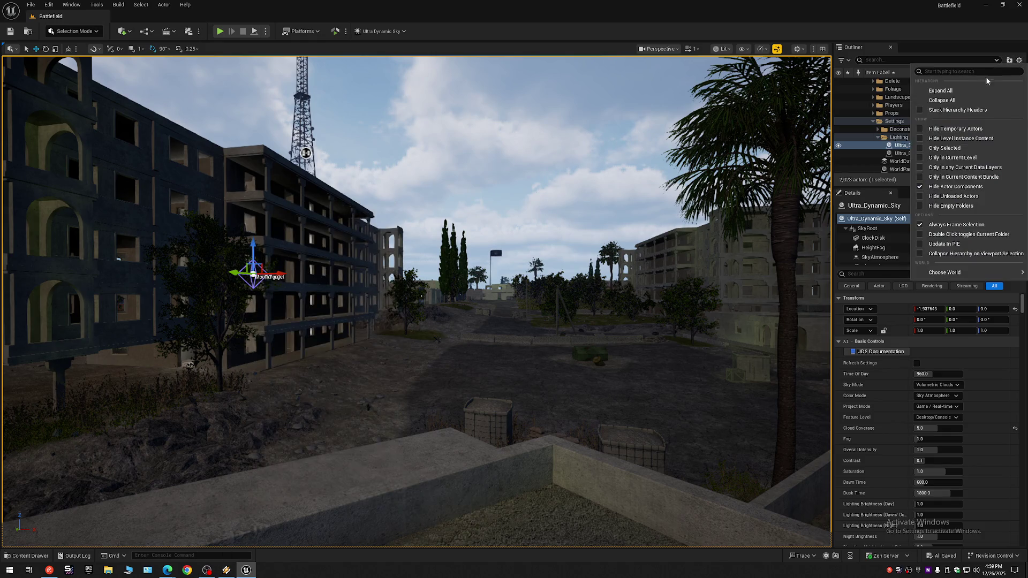
pyautogui.click(942, 102)
pyautogui.click(887, 98)
pyautogui.click(868, 82)
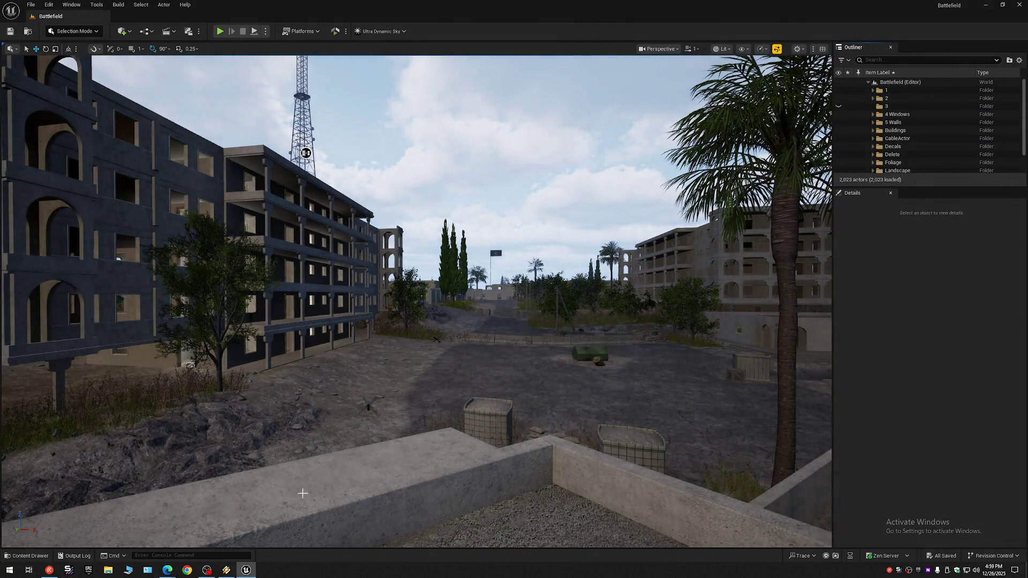
pyautogui.moveTo(209, 573)
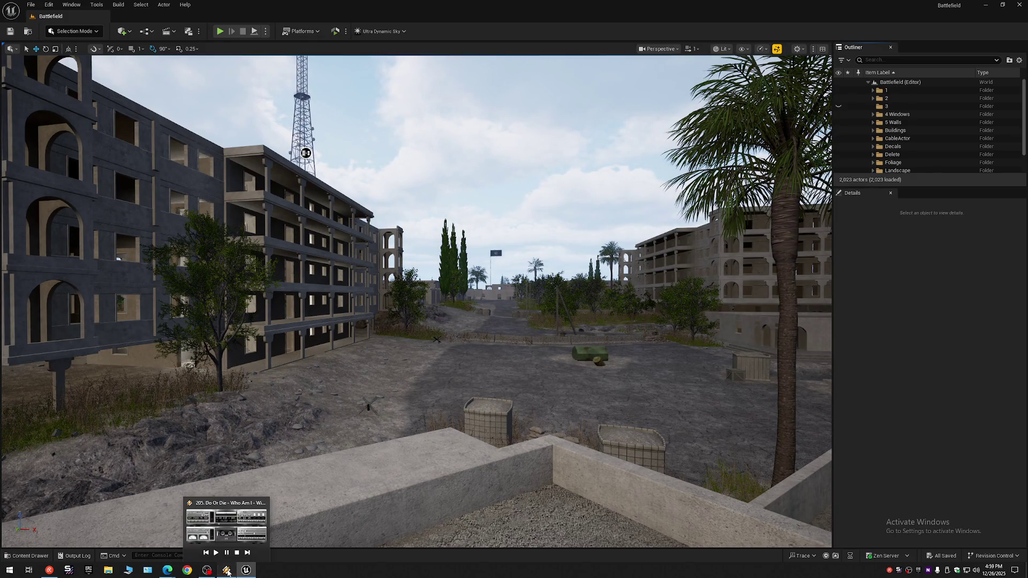
pyautogui.click(227, 570)
pyautogui.click(604, 123)
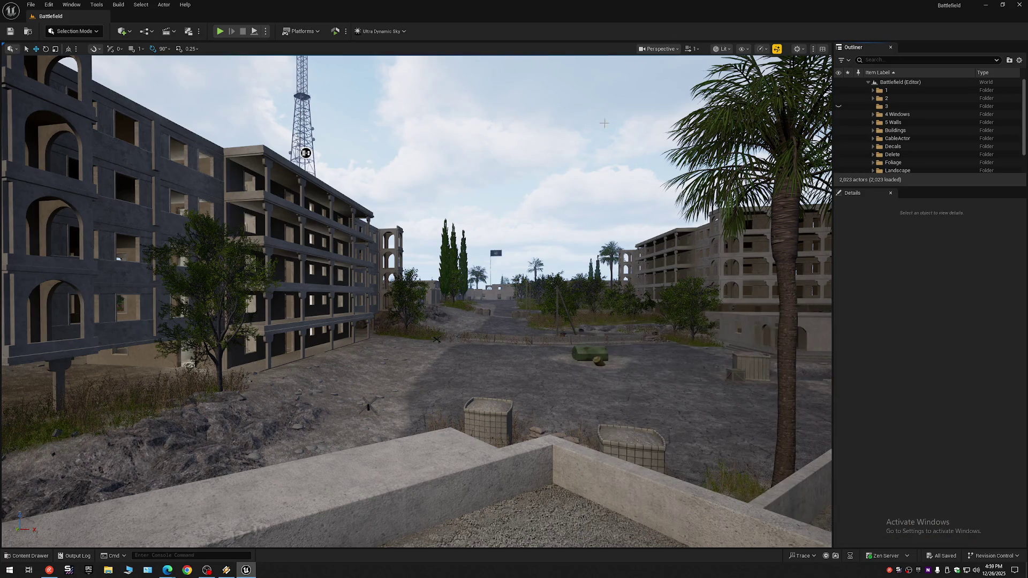
pyautogui.moveTo(499, 337)
pyautogui.mouseDown()
pyautogui.moveTo(407, 343)
pyautogui.moveTo(499, 337)
pyautogui.mouseUp()
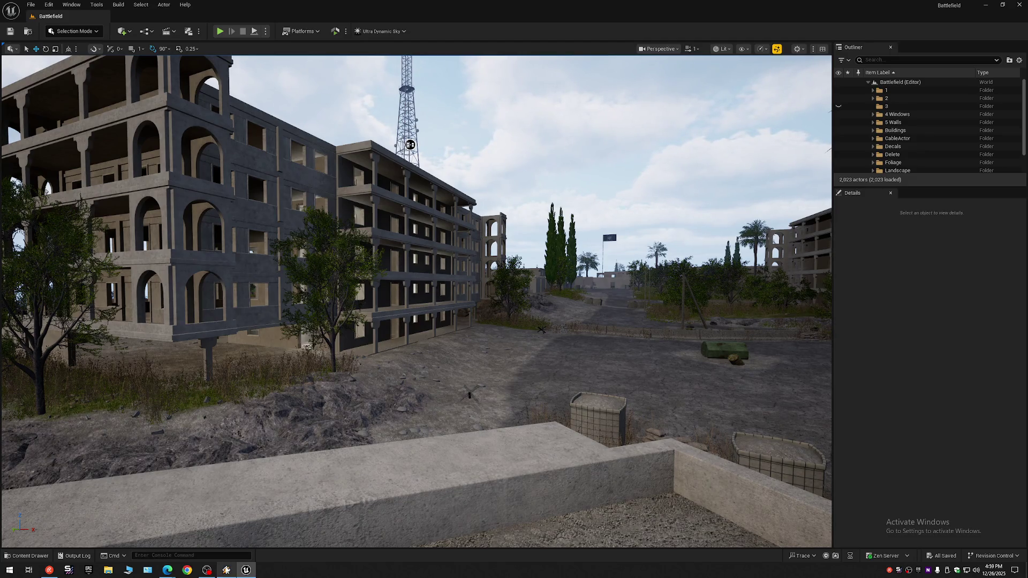
pyautogui.moveTo(227, 570)
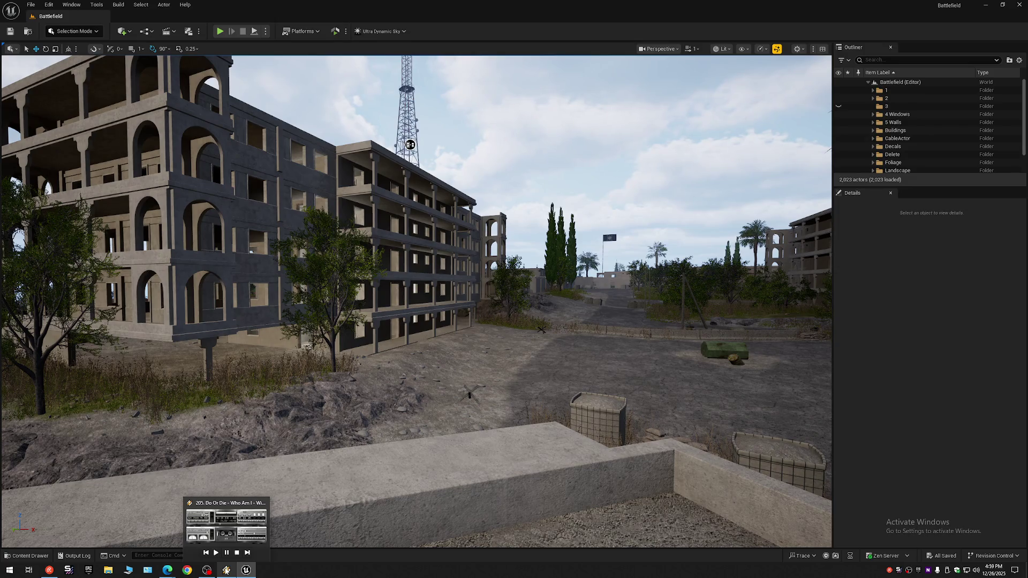
pyautogui.click(234, 570)
pyautogui.click(235, 571)
pyautogui.moveTo(410, 145); pyautogui.dragTo(324, 129)
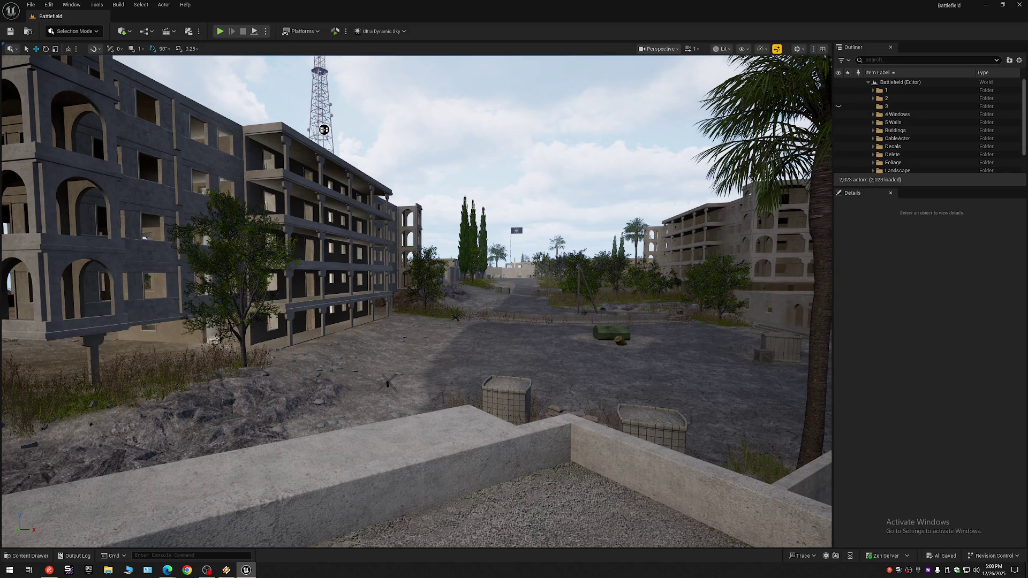
pyautogui.scroll(2, 213, 124)
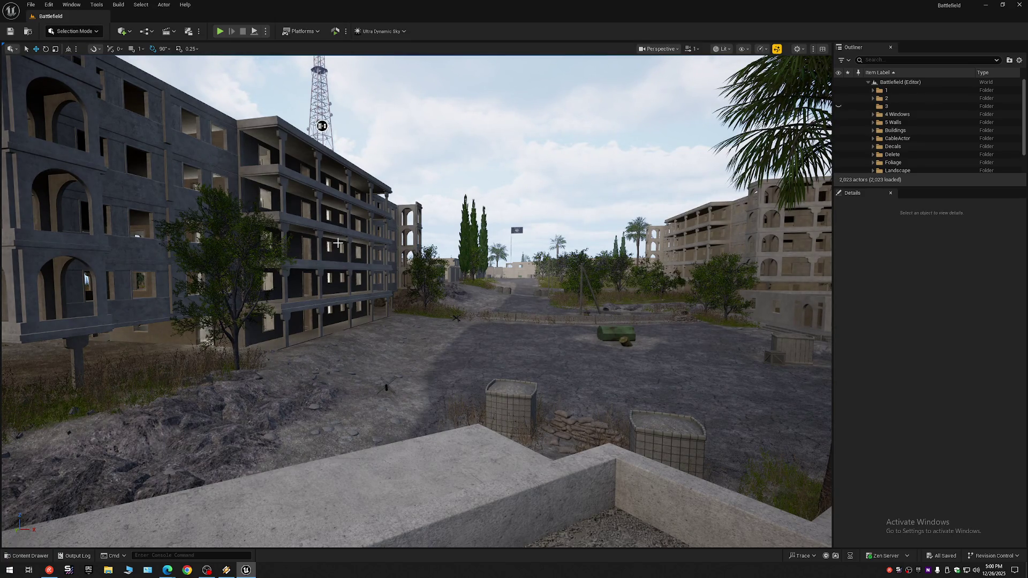
pyautogui.scroll(-2, 337, 243)
pyautogui.moveTo(338, 243)
pyautogui.mouseDown()
pyautogui.moveTo(241, 225)
pyautogui.moveTo(490, 278)
pyautogui.mouseUp()
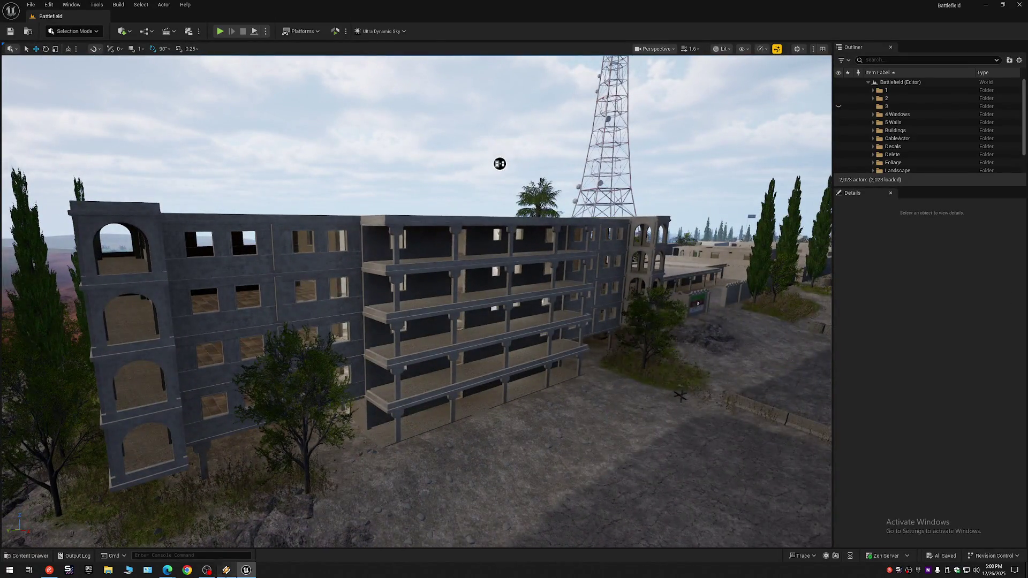
pyautogui.click(618, 7)
pyautogui.moveTo(537, 397); pyautogui.dragTo(658, 402)
pyautogui.scroll(1, 568, 399)
pyautogui.moveTo(488, 247)
pyautogui.mouseDown()
pyautogui.moveTo(284, 451)
pyautogui.moveTo(413, 524)
pyautogui.moveTo(413, 475)
pyautogui.moveTo(75, 367)
pyautogui.moveTo(34, 335)
pyautogui.moveTo(34, 299)
pyautogui.moveTo(64, 343)
pyautogui.mouseUp()
pyautogui.moveTo(777, 57)
pyautogui.mouseDown()
pyautogui.moveTo(738, 58)
pyautogui.moveTo(776, 58)
pyautogui.mouseUp()
pyautogui.click(777, 49)
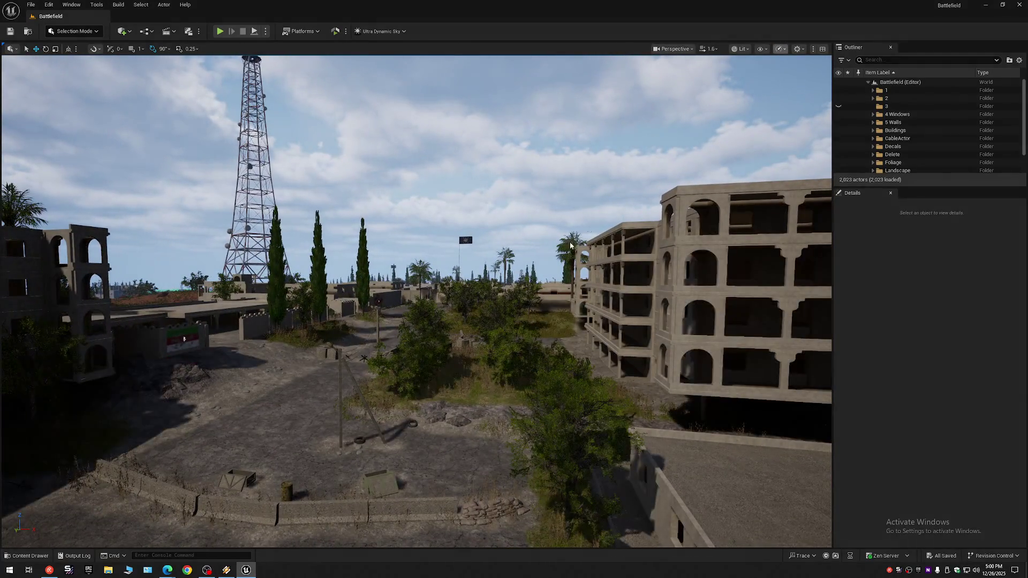
pyautogui.moveTo(415, 301); pyautogui.dragTo(386, 302)
pyautogui.scroll(-3, 385, 303)
pyautogui.moveTo(528, 311); pyautogui.dragTo(528, 289)
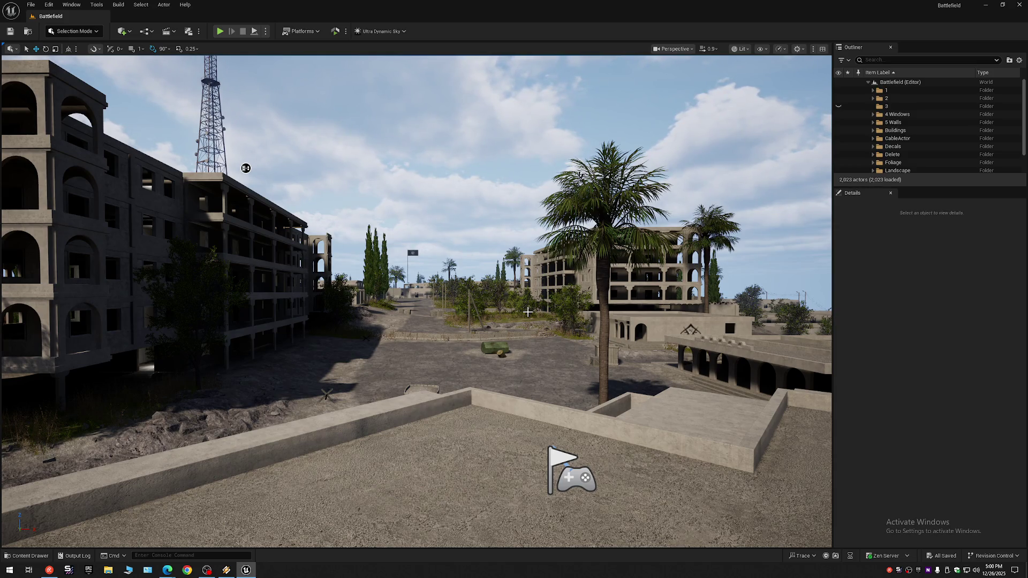
pyautogui.moveTo(514, 352); pyautogui.dragTo(193, 337)
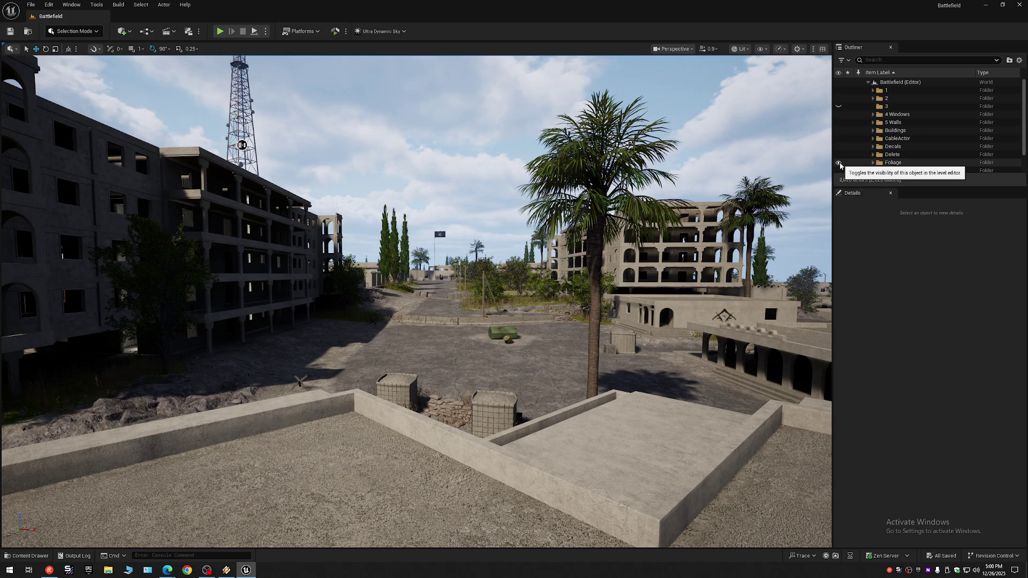
# Step: Hide the Foliage folder and collapse the Outliner tree
pyautogui.click(839, 163)
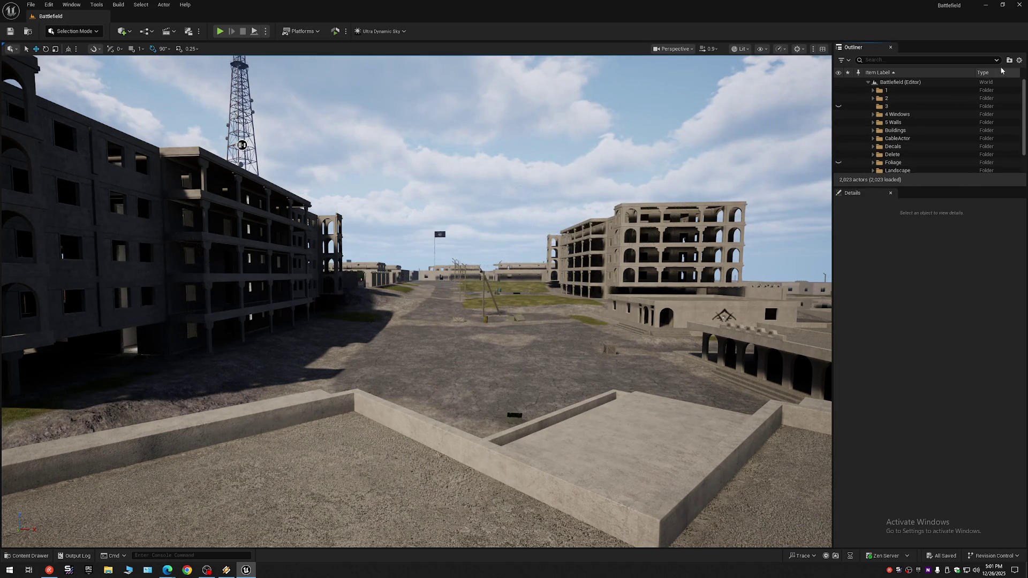
pyautogui.click(1021, 61)
pyautogui.click(942, 100)
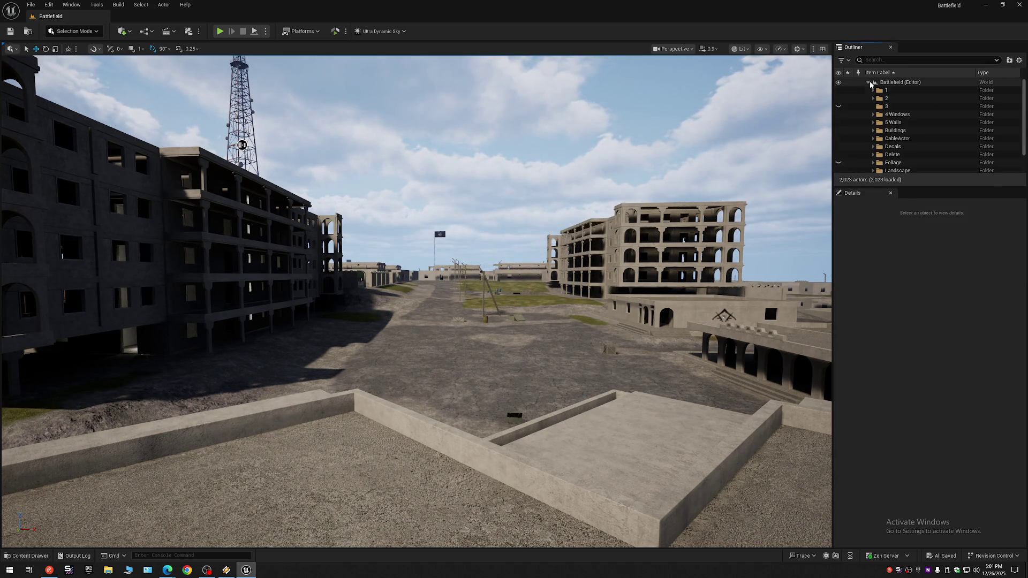
# Step: Set viewport Shadows scalability to Low and fly the camera toward the building complex
pyautogui.click(797, 49)
pyautogui.moveTo(809, 99)
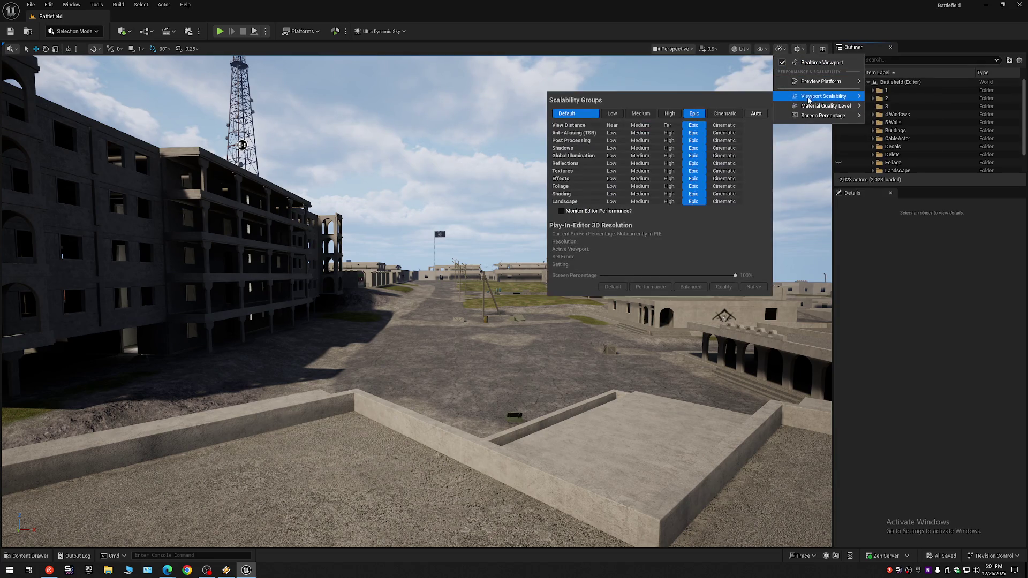
pyautogui.click(611, 148)
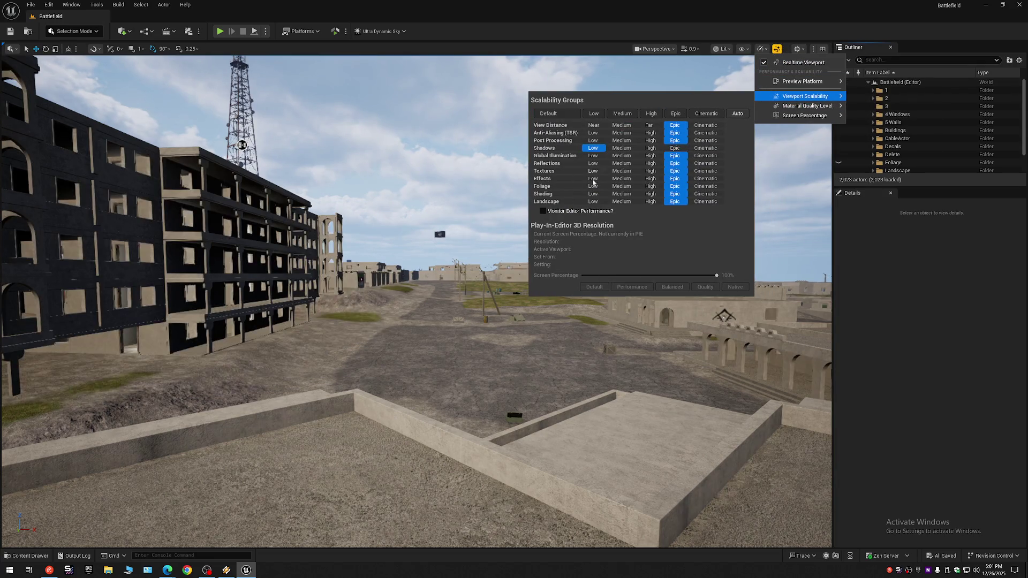
pyautogui.moveTo(440, 325); pyautogui.dragTo(375, 326)
pyautogui.moveTo(586, 86)
pyautogui.mouseDown()
pyautogui.moveTo(597, 101)
pyautogui.moveTo(539, 122)
pyautogui.moveTo(507, 107)
pyautogui.moveTo(541, 92)
pyautogui.moveTo(544, 76)
pyautogui.moveTo(589, 134)
pyautogui.moveTo(712, 231)
pyautogui.mouseUp()
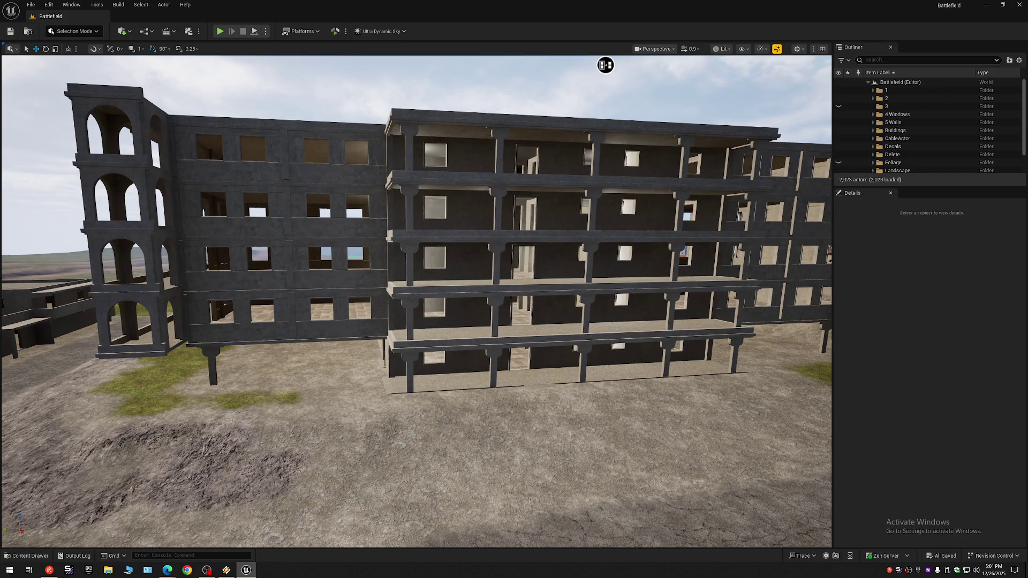
# Step: Inspect the building's floor slabs, including 5_Floor, and bring the camera to its front
pyautogui.click(493, 321)
pyautogui.scroll(5, 493, 320)
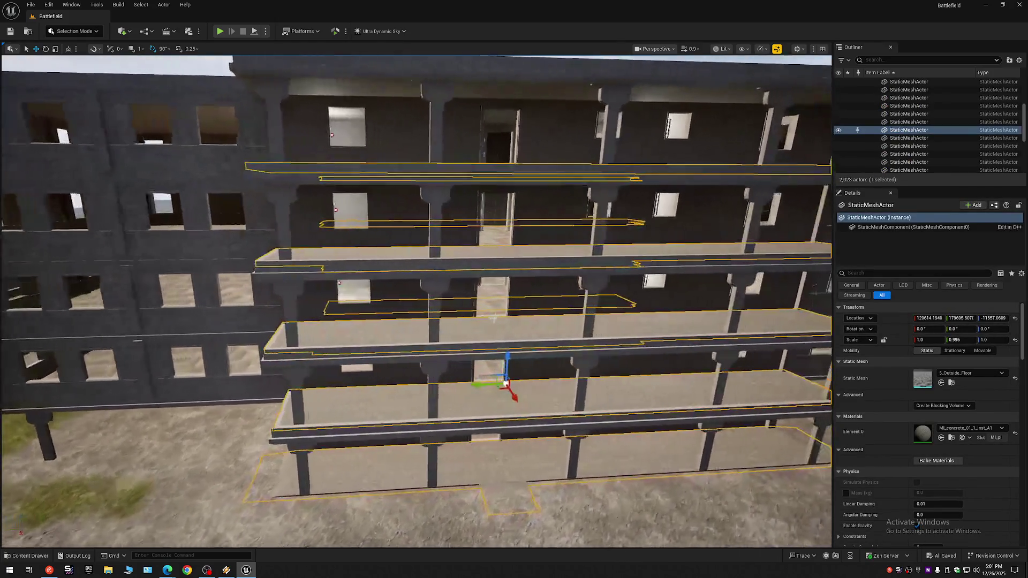
pyautogui.moveTo(493, 319); pyautogui.dragTo(487, 297)
pyautogui.click(487, 304)
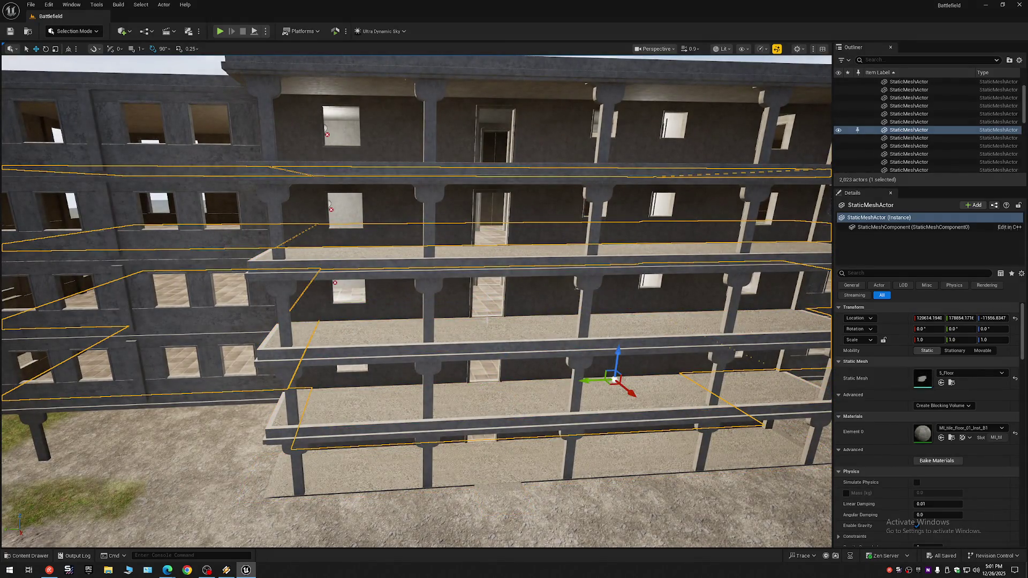
pyautogui.scroll(-5, 488, 304)
pyautogui.scroll(6, 487, 304)
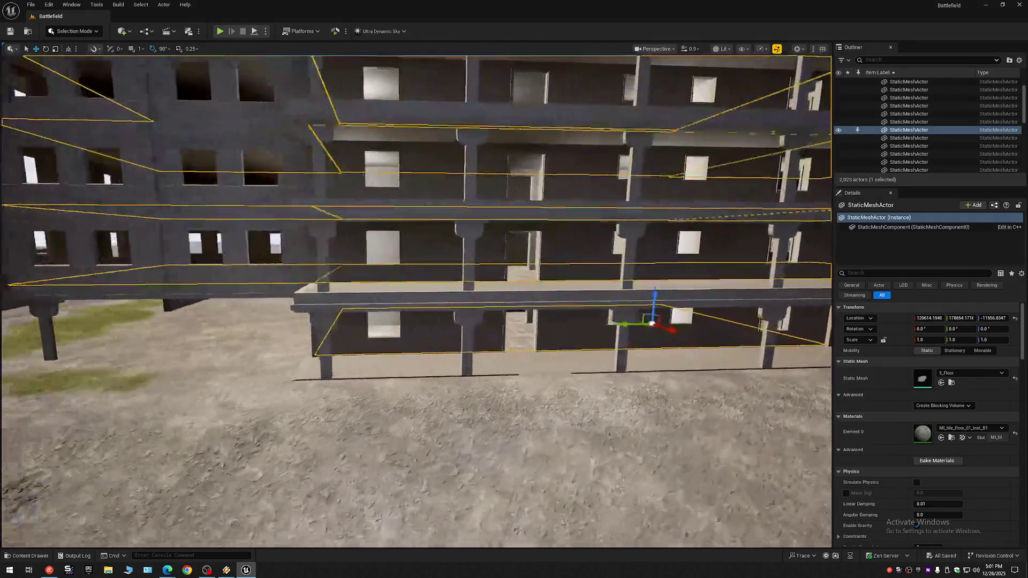
pyautogui.scroll(-5, 488, 304)
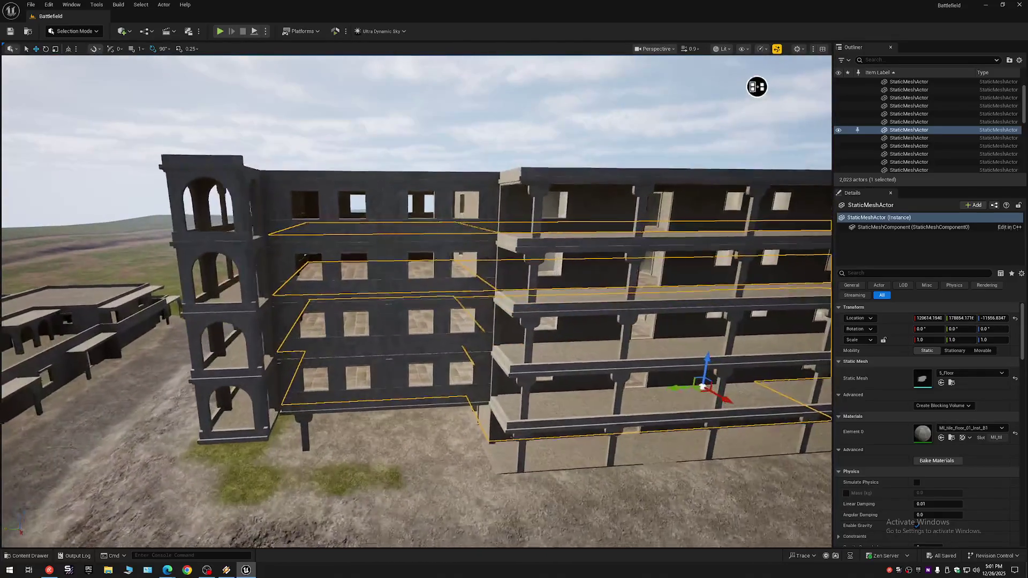
pyautogui.moveTo(488, 304)
pyautogui.mouseDown()
pyautogui.moveTo(439, 297)
pyautogui.moveTo(426, 284)
pyautogui.mouseUp()
pyautogui.moveTo(553, 277); pyautogui.dragTo(553, 276)
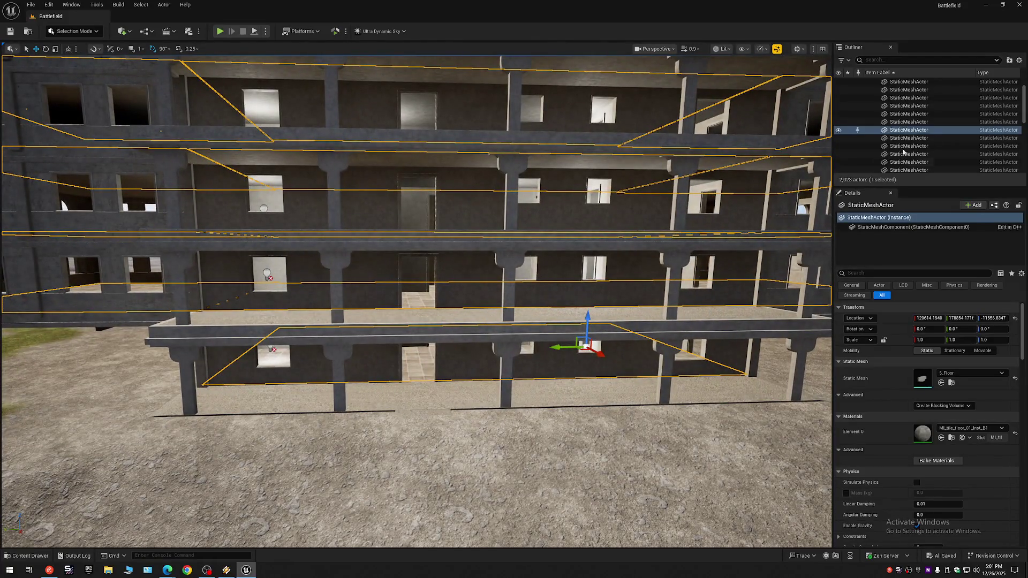
# Step: Collapse the Outliner, delete the folder named 3, and select the 5 Walls folder
pyautogui.click(1019, 61)
pyautogui.click(931, 103)
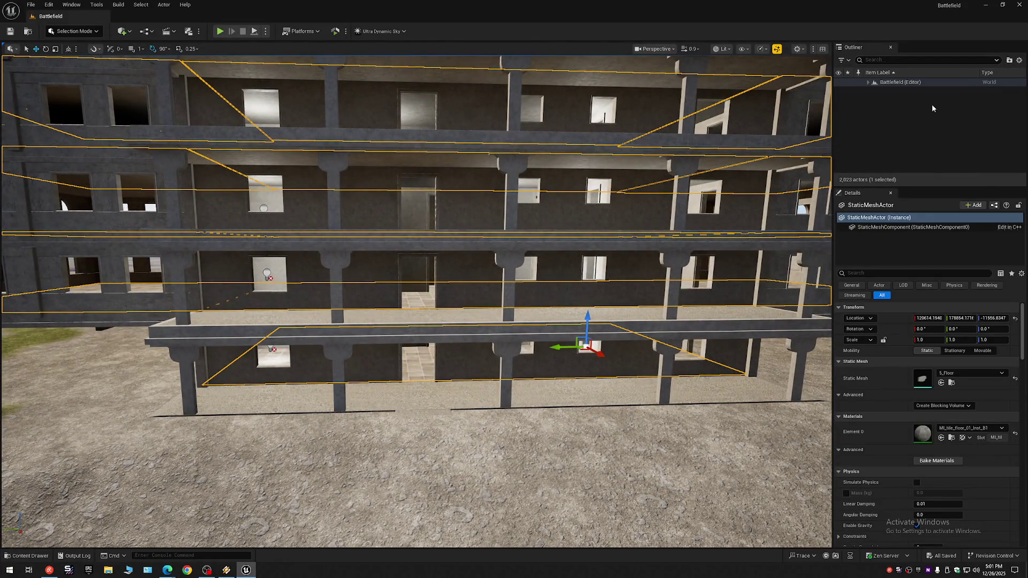
pyautogui.click(872, 85)
pyautogui.click(867, 83)
pyautogui.click(853, 107)
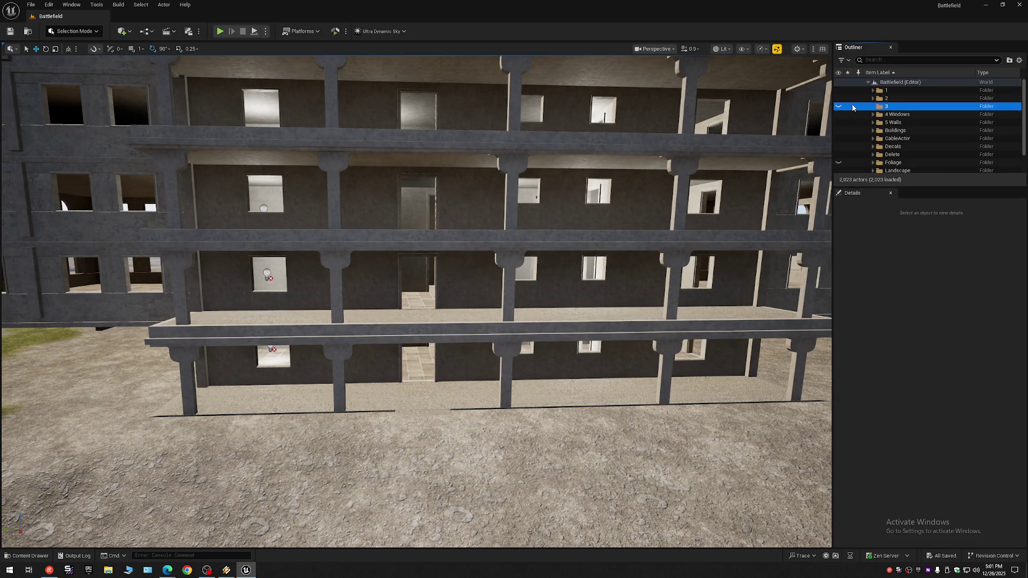
pyautogui.press('Delete')
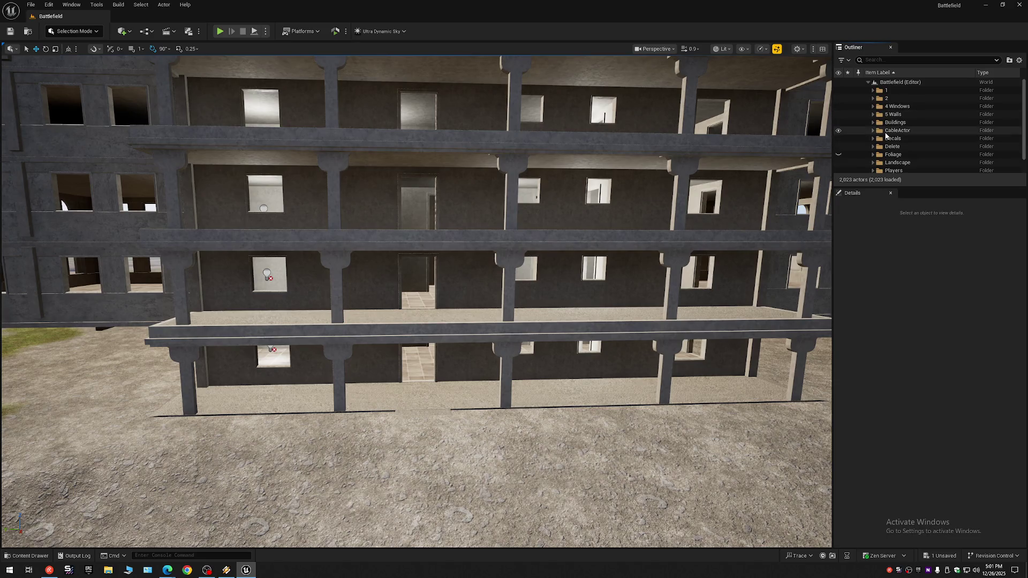
pyautogui.click(888, 115)
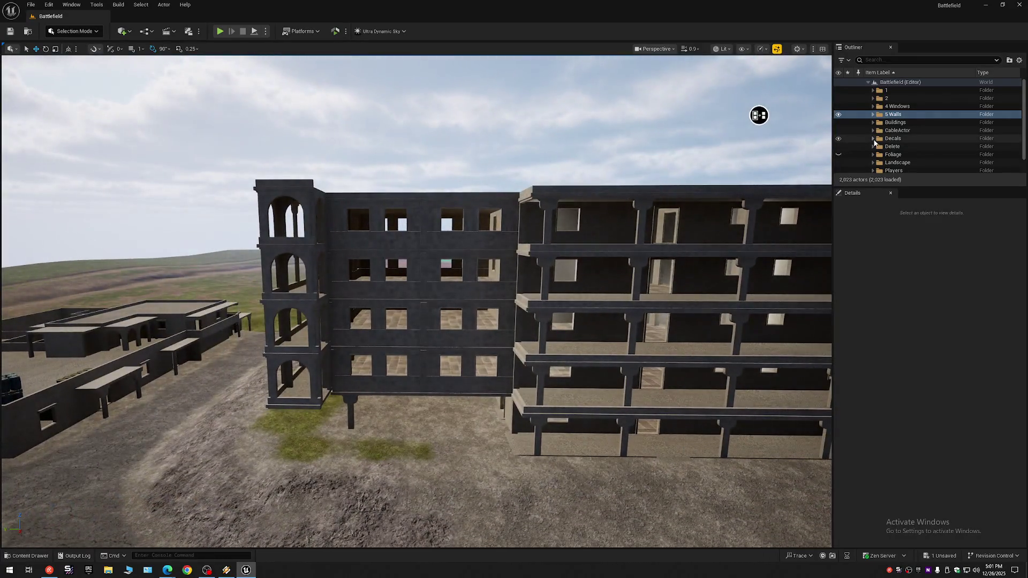
pyautogui.click(839, 115)
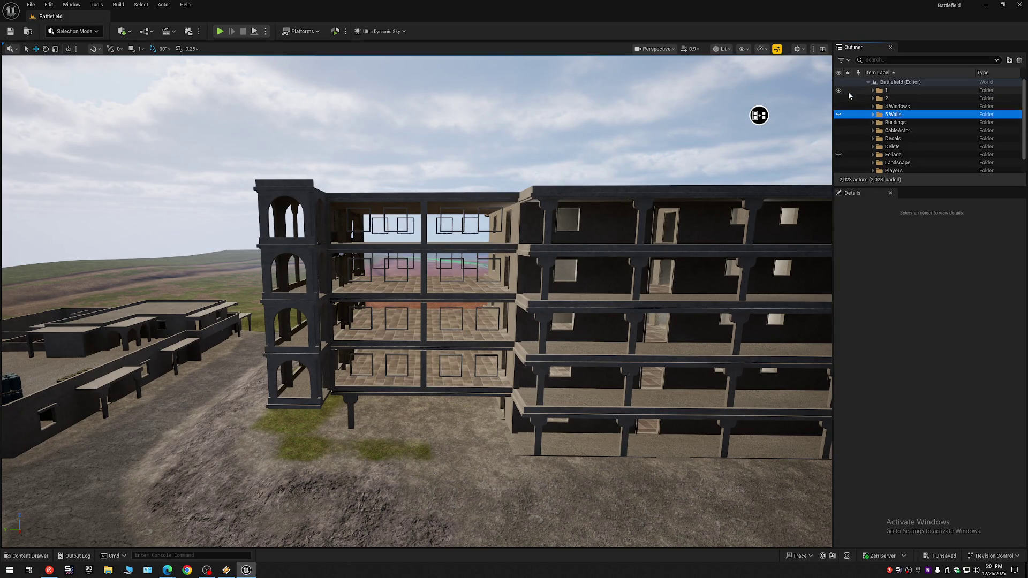
pyautogui.click(838, 91)
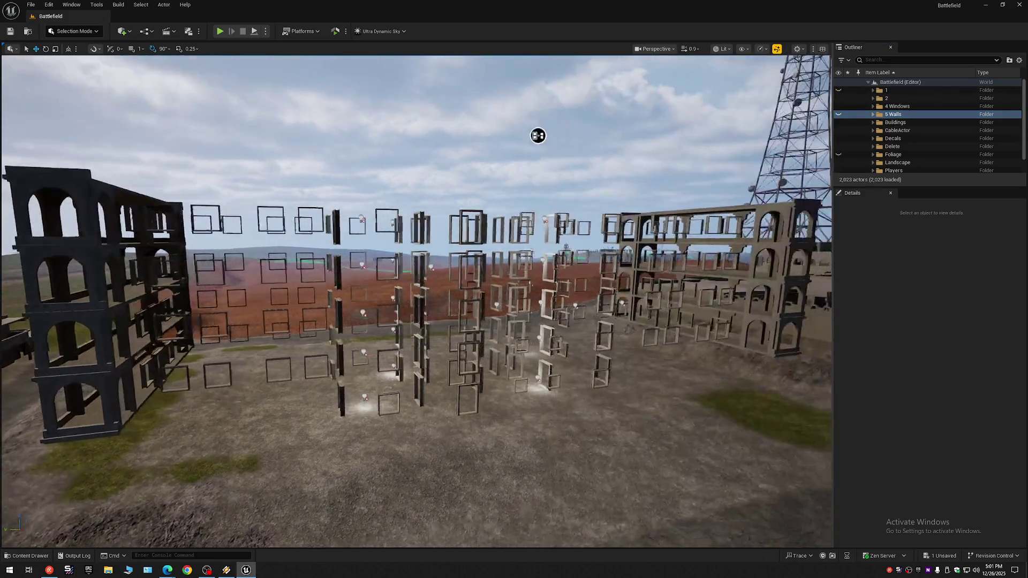
pyautogui.moveTo(501, 136)
pyautogui.mouseDown()
pyautogui.moveTo(417, 96)
pyautogui.moveTo(154, 303)
pyautogui.moveTo(677, 119)
pyautogui.moveTo(643, 131)
pyautogui.moveTo(718, 114)
pyautogui.mouseUp()
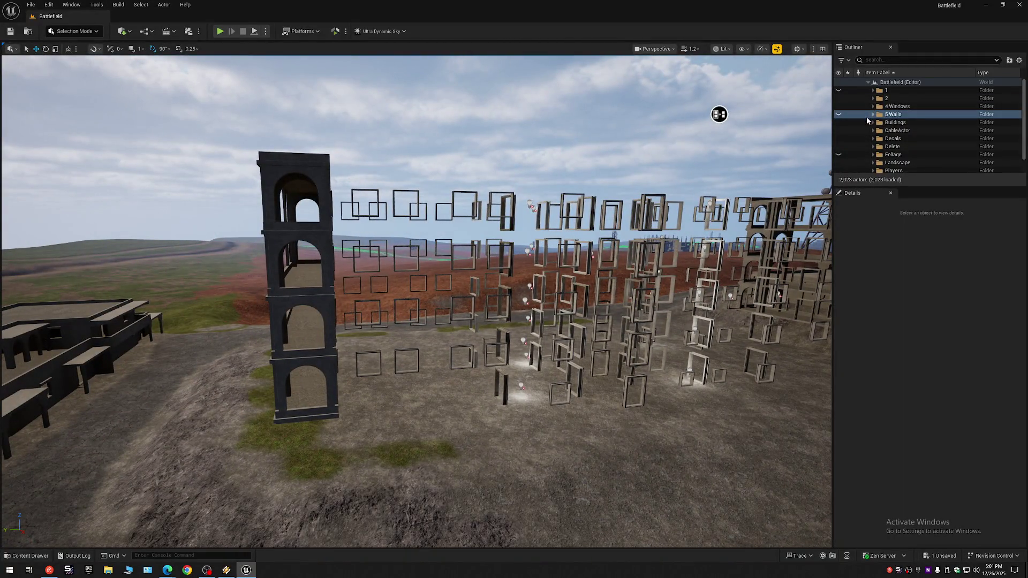
pyautogui.click(838, 98)
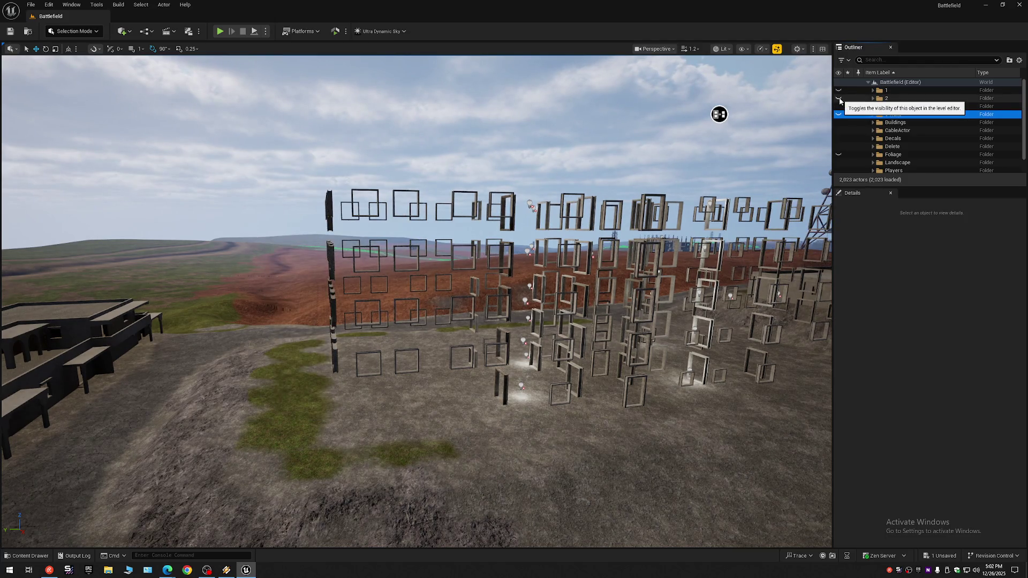
pyautogui.click(839, 98)
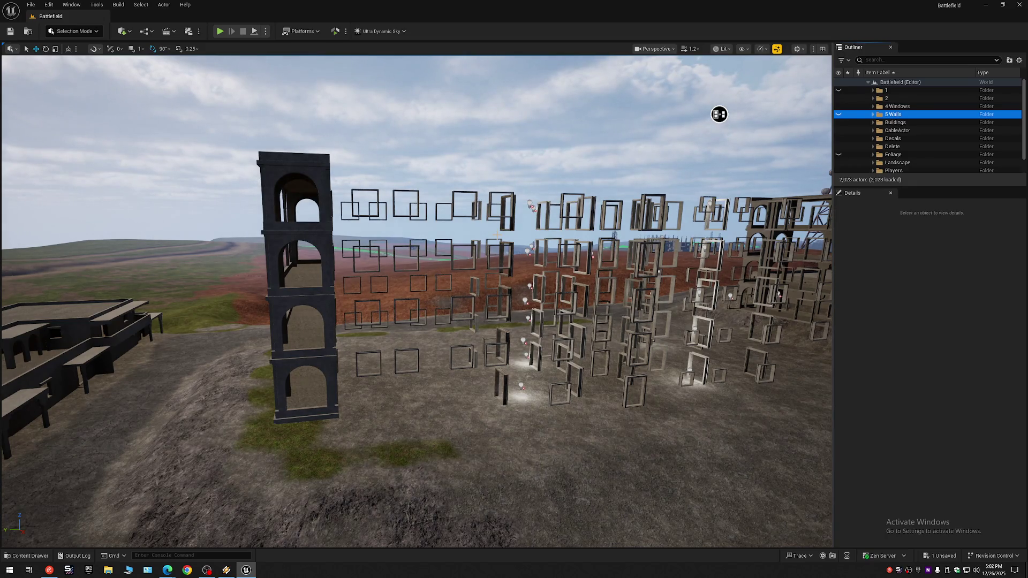
pyautogui.moveTo(719, 114); pyautogui.dragTo(728, 61)
pyautogui.scroll(-1, 727, 60)
pyautogui.moveTo(577, 131)
pyautogui.mouseDown()
pyautogui.moveTo(585, 140)
pyautogui.moveTo(653, 53)
pyautogui.mouseUp()
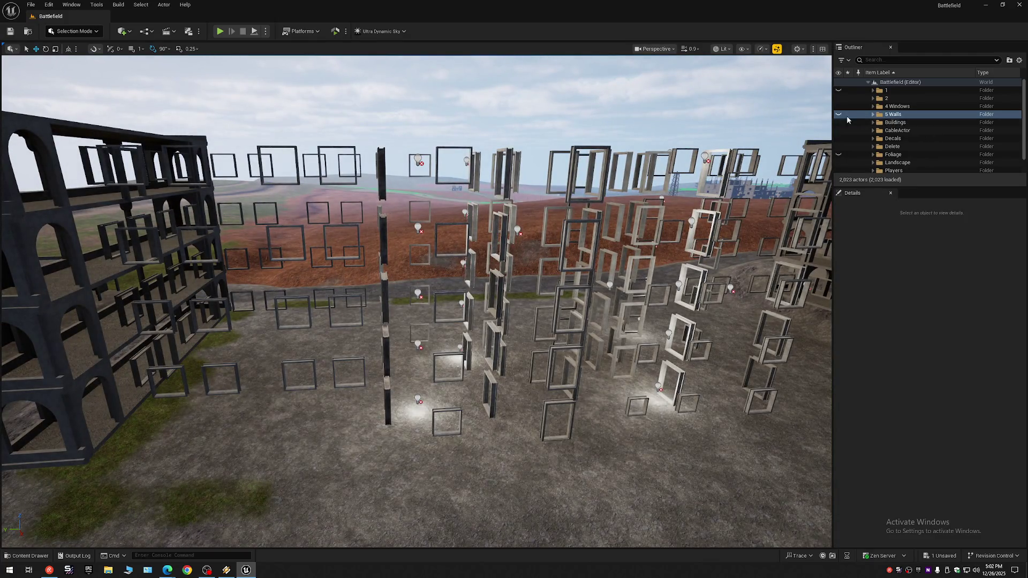
pyautogui.click(838, 114)
pyautogui.click(851, 82)
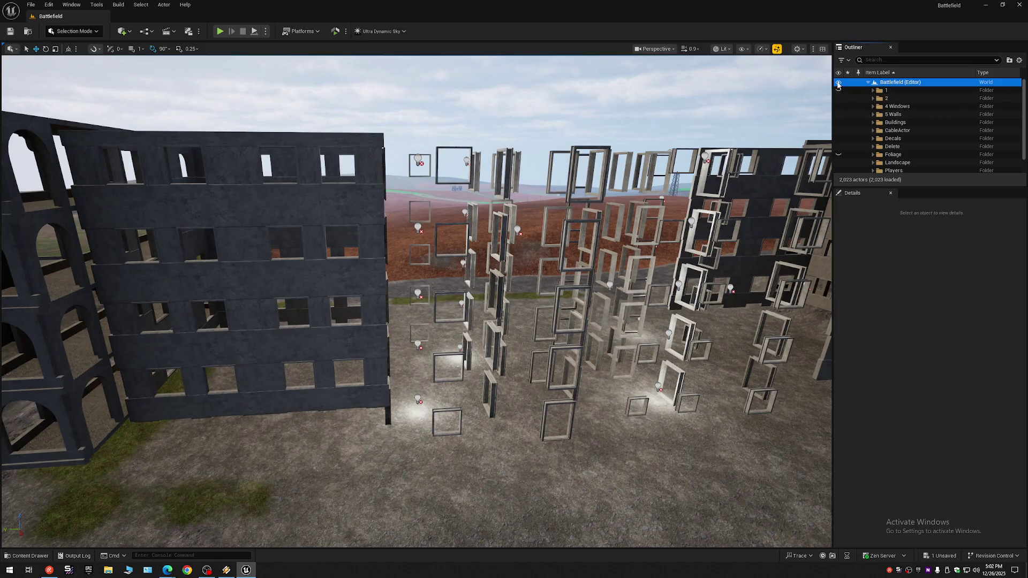
pyautogui.click(838, 91)
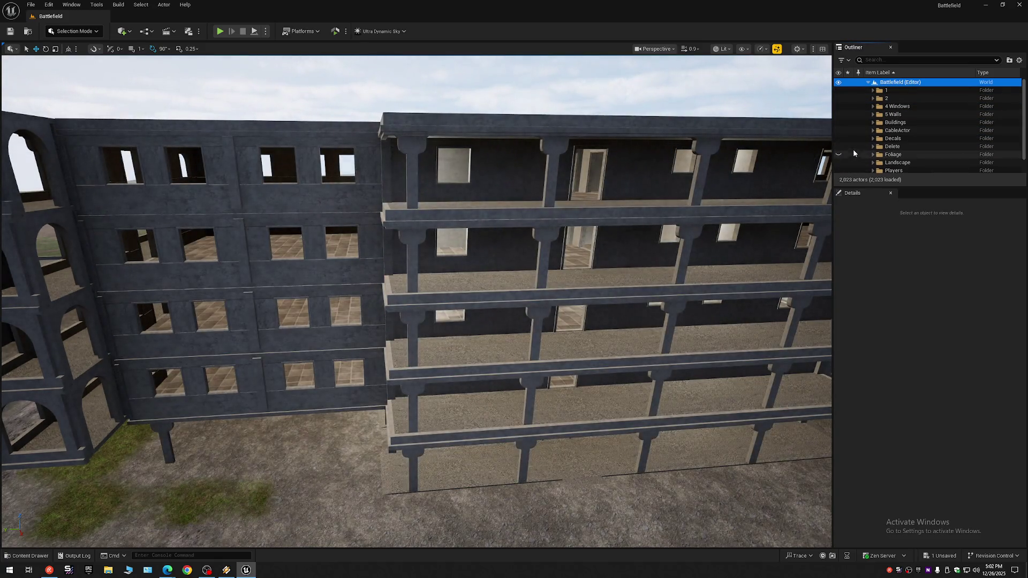
pyautogui.click(1019, 60)
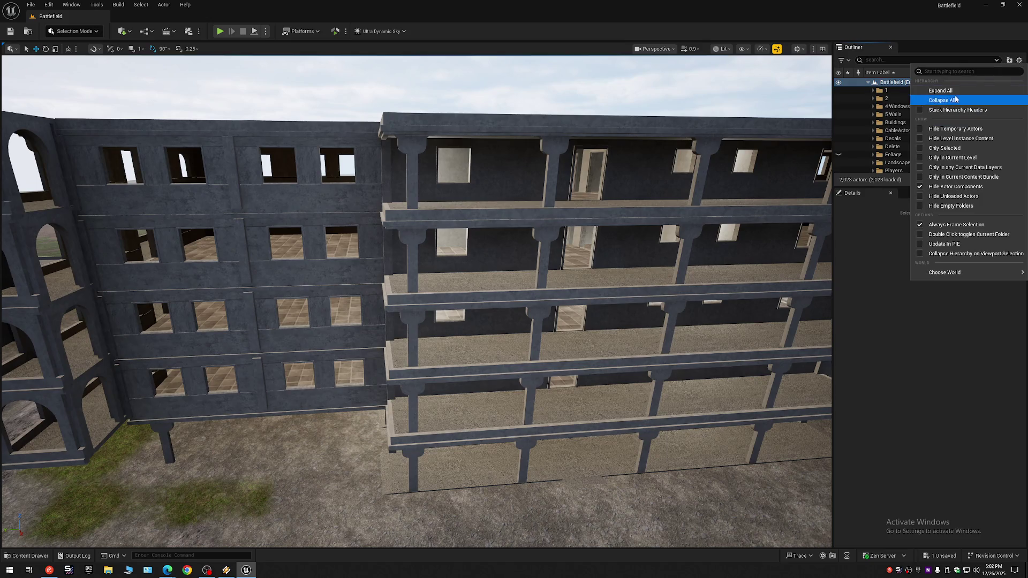
pyautogui.click(859, 98)
pyautogui.moveTo(635, 300)
pyautogui.mouseDown()
pyautogui.moveTo(527, 57)
pyautogui.moveTo(548, 103)
pyautogui.moveTo(519, 85)
pyautogui.moveTo(589, 187)
pyautogui.moveTo(615, 297)
pyautogui.mouseUp()
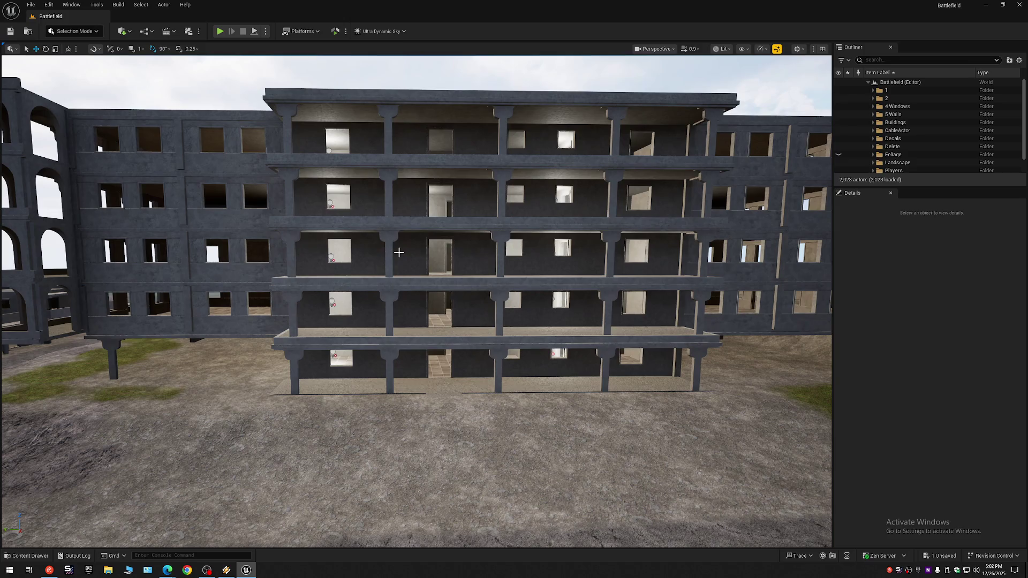
pyautogui.click(399, 252)
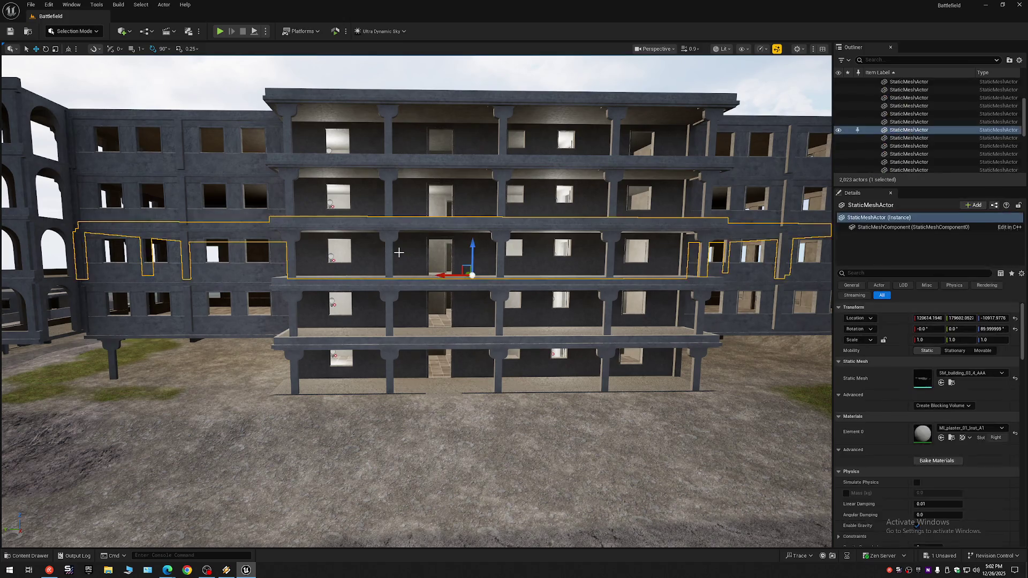
# Step: Create a new folder under the Battlefield root and rename it '6 DELETE'
pyautogui.rightClick(963, 104)
pyautogui.click(964, 103)
pyautogui.click(868, 82)
pyautogui.rightClick(894, 83)
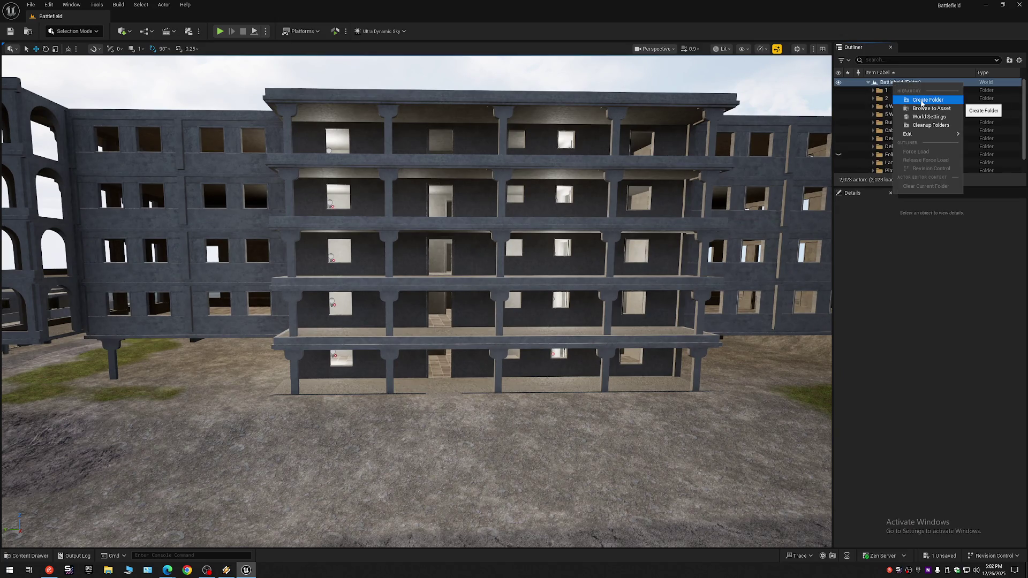
pyautogui.click(921, 102)
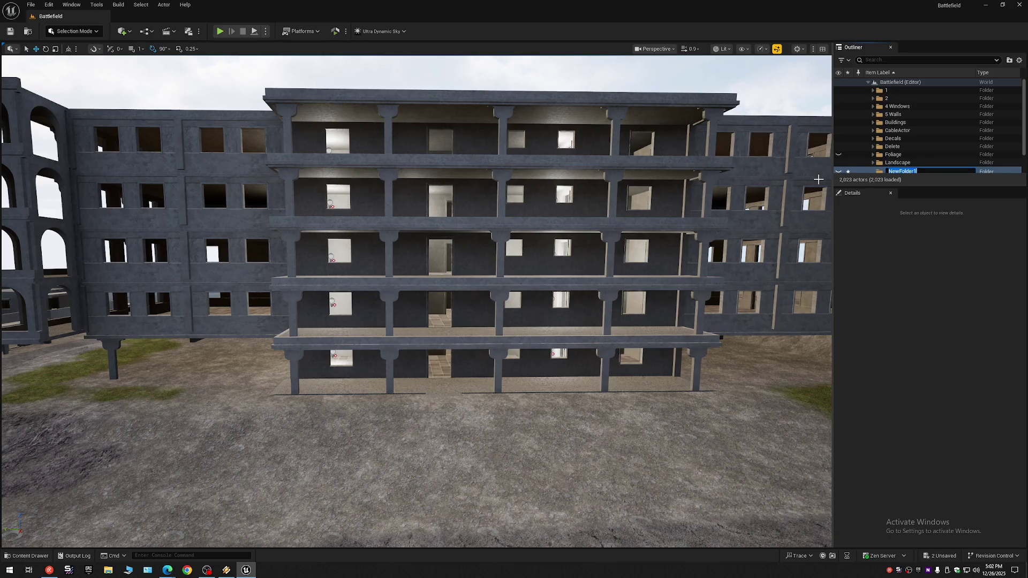
pyautogui.press('Return')
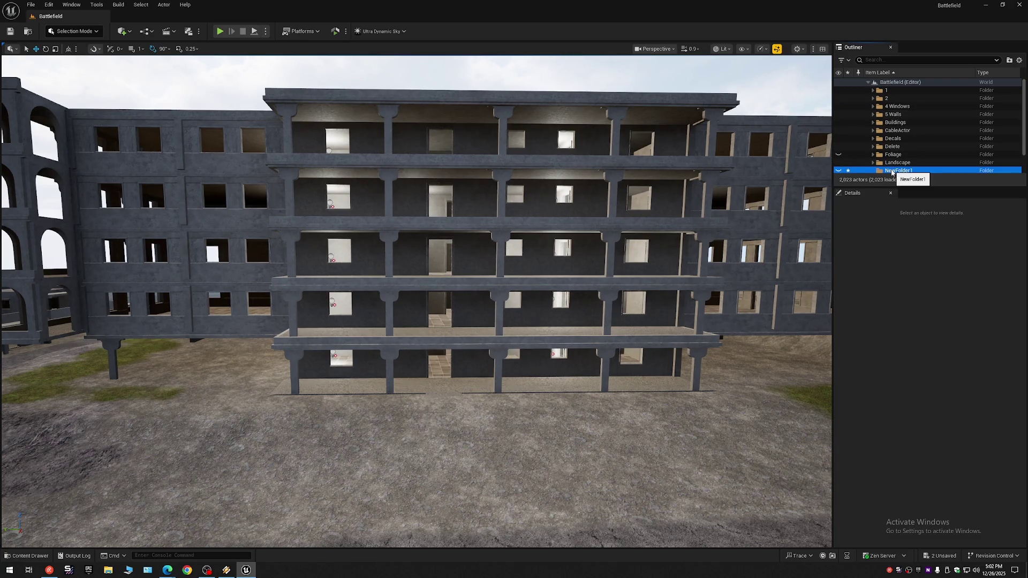
pyautogui.click(896, 175)
pyautogui.write('6 DELETE')
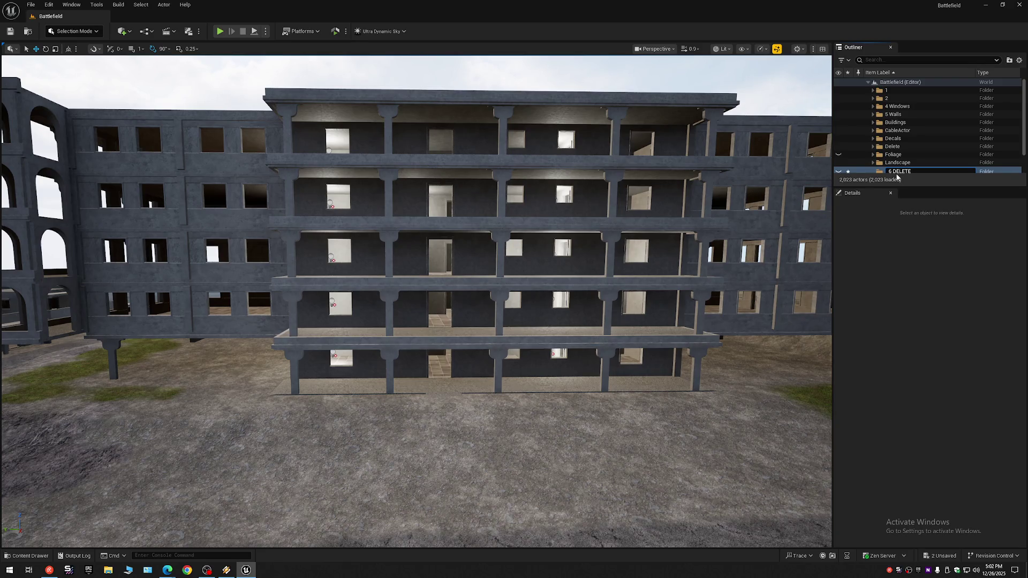
pyautogui.press('Return')
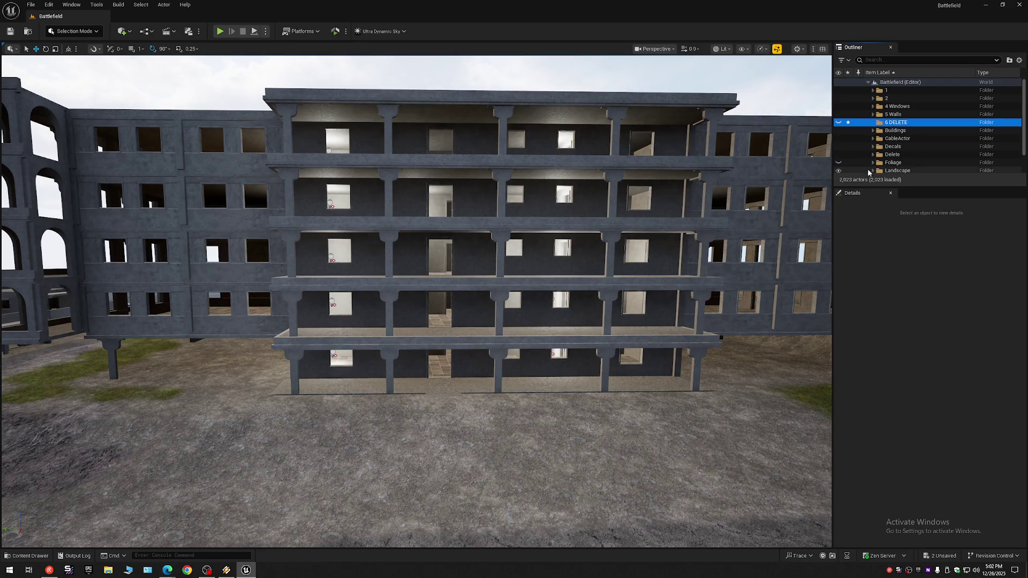
pyautogui.scroll(3, 640, 219)
pyautogui.scroll(-4, 641, 219)
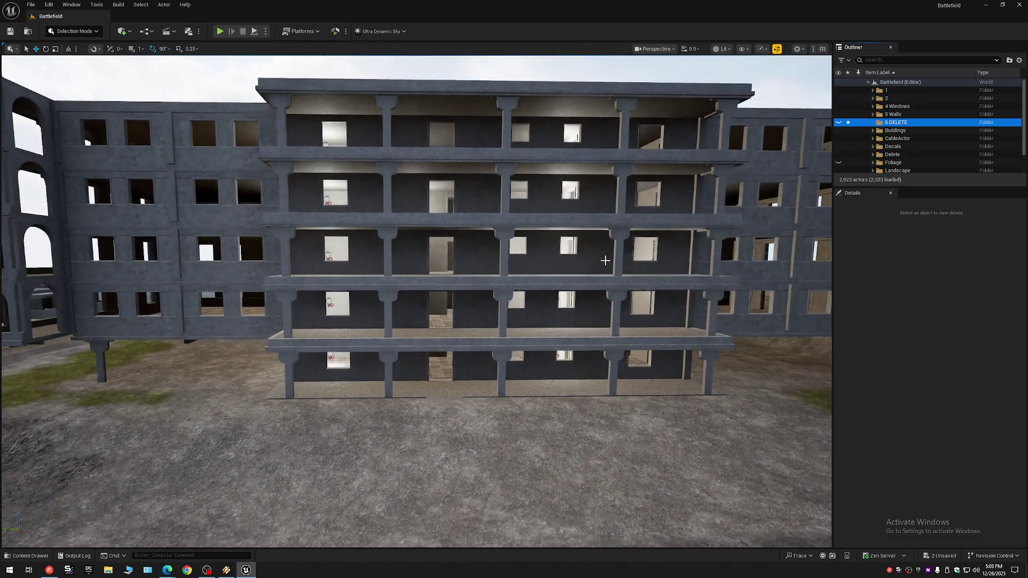
pyautogui.scroll(2, 507, 268)
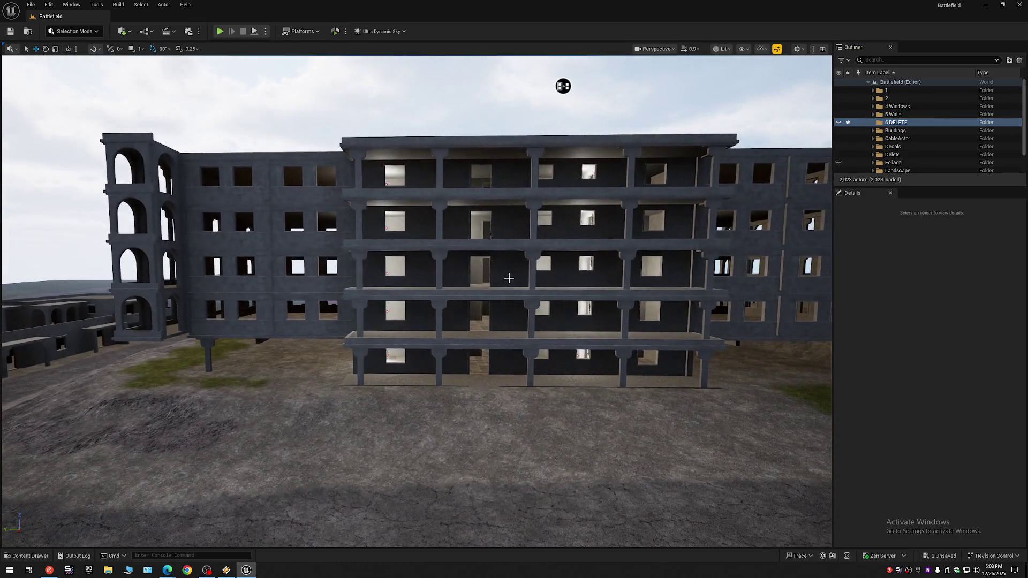
# Step: Move three selected building wall meshes into the 6 DELETE folder, then collapse the Outliner and deselect
pyautogui.click(507, 267)
pyautogui.keyDown('ctrl'); pyautogui.click(503, 231); pyautogui.keyUp('ctrl')
pyautogui.keyDown('ctrl'); pyautogui.click(559, 170); pyautogui.keyUp('ctrl')
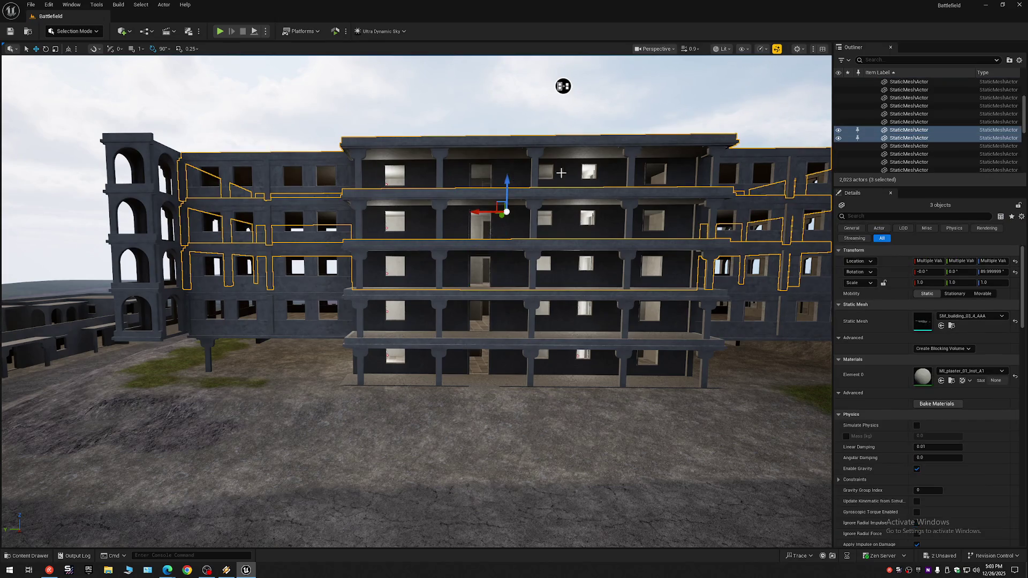
pyautogui.rightClick(875, 138)
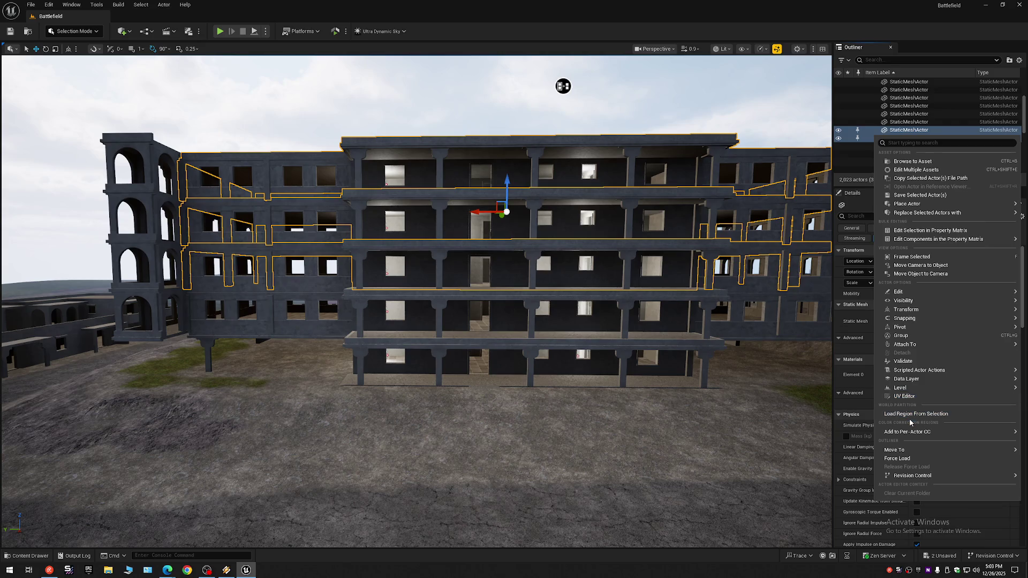
pyautogui.moveTo(905, 449)
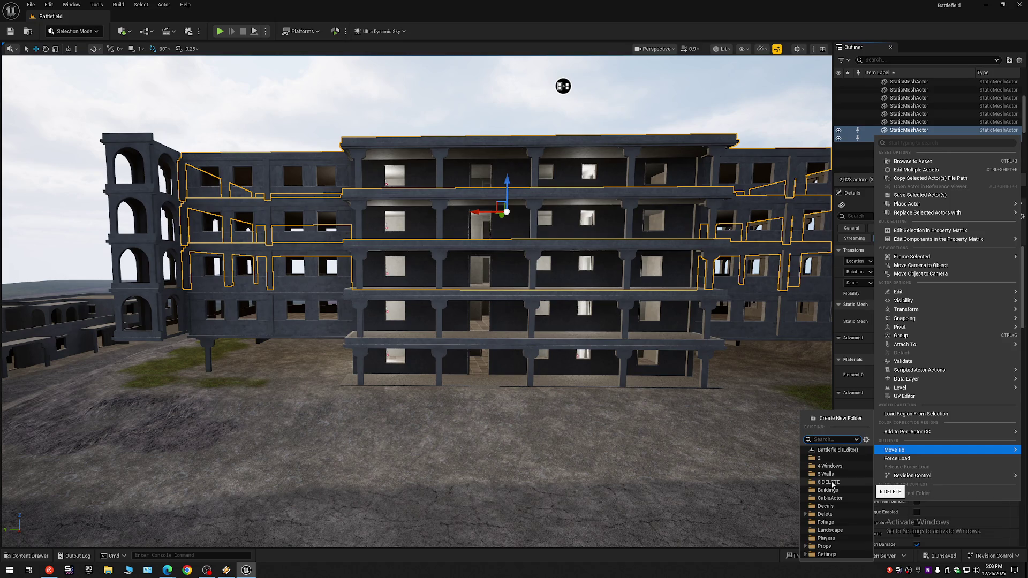
pyautogui.click(827, 483)
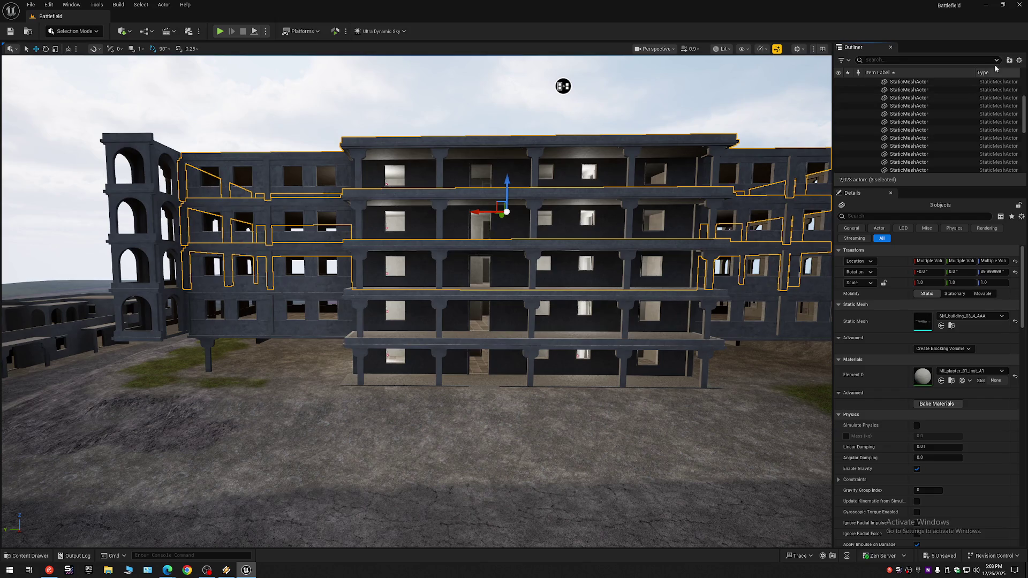
pyautogui.click(1019, 60)
pyautogui.click(893, 102)
pyautogui.click(893, 104)
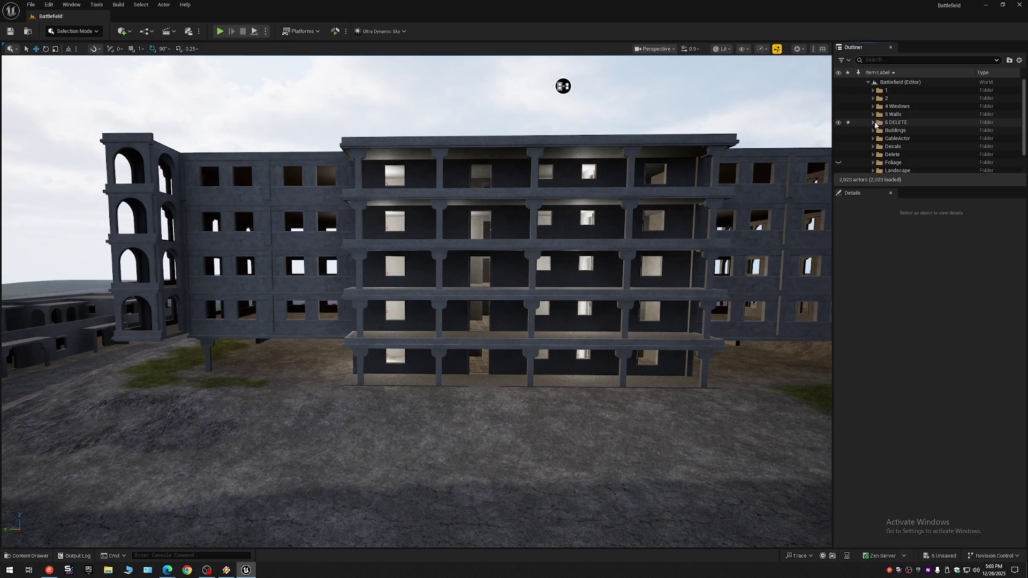
# Step: Hide the 6 DELETE folder and fly toward the middle building's facade
pyautogui.click(839, 123)
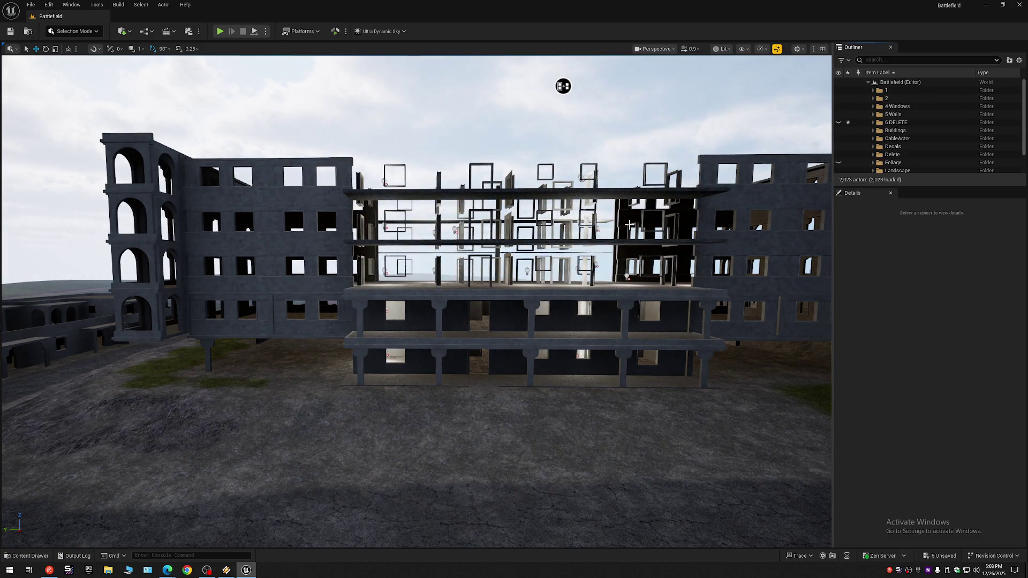
pyautogui.press('w')
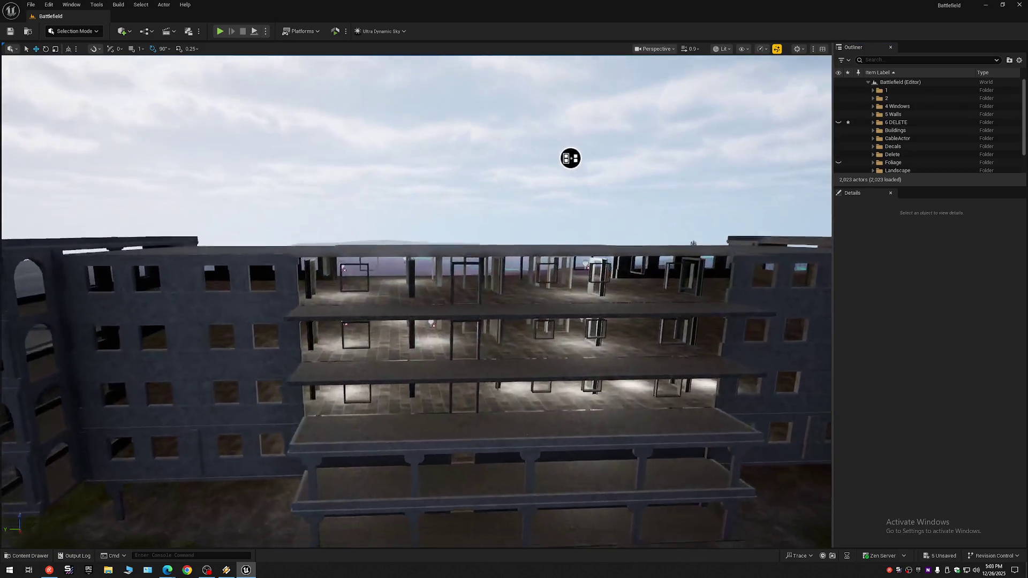
pyautogui.press('w')
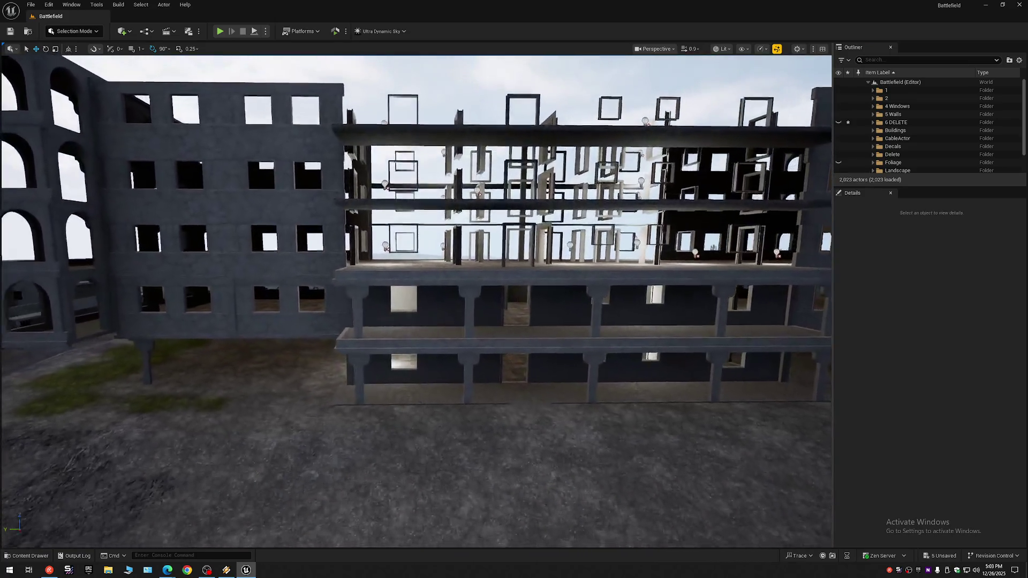
pyautogui.press('a')
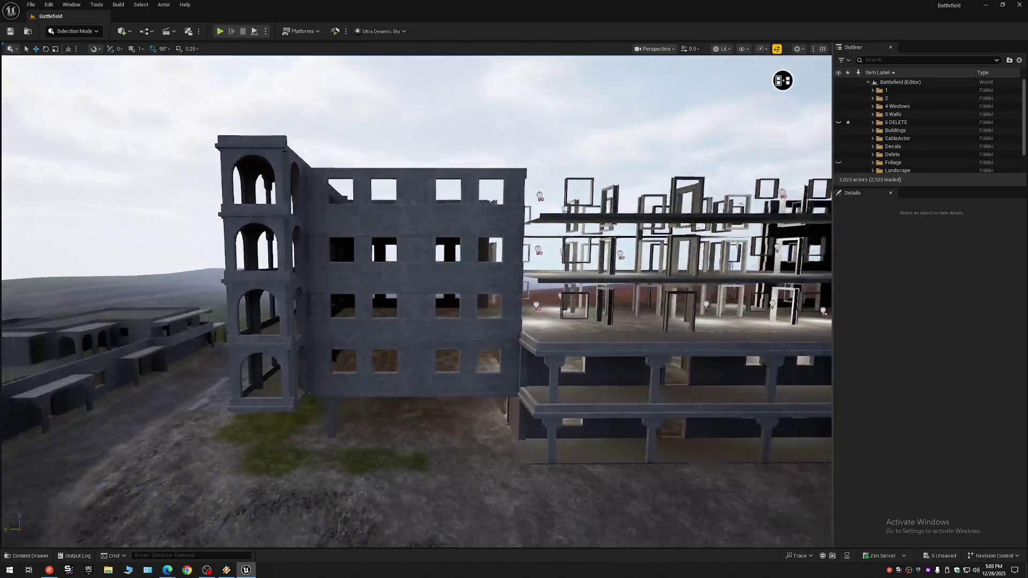
pyautogui.press('w')
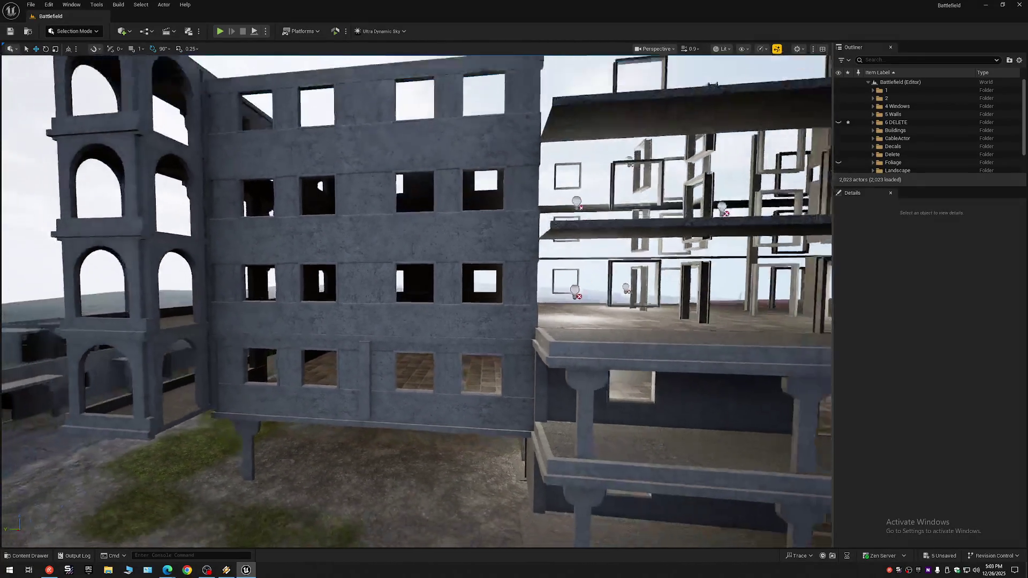
# Step: Fly around to inspect the exposed window-frame floors and select a floor slab
pyautogui.press('s')
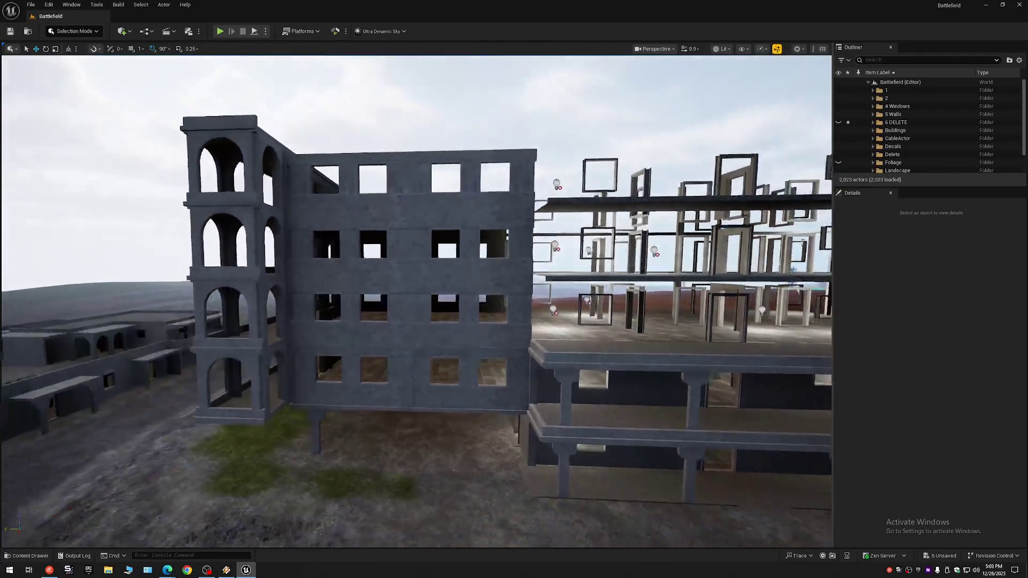
pyautogui.press('w')
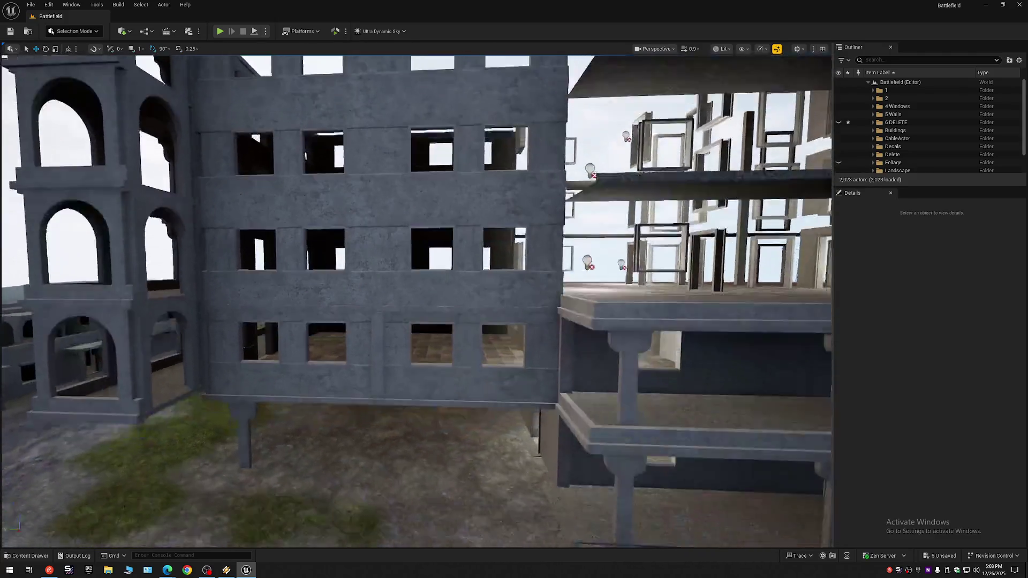
pyautogui.press('s')
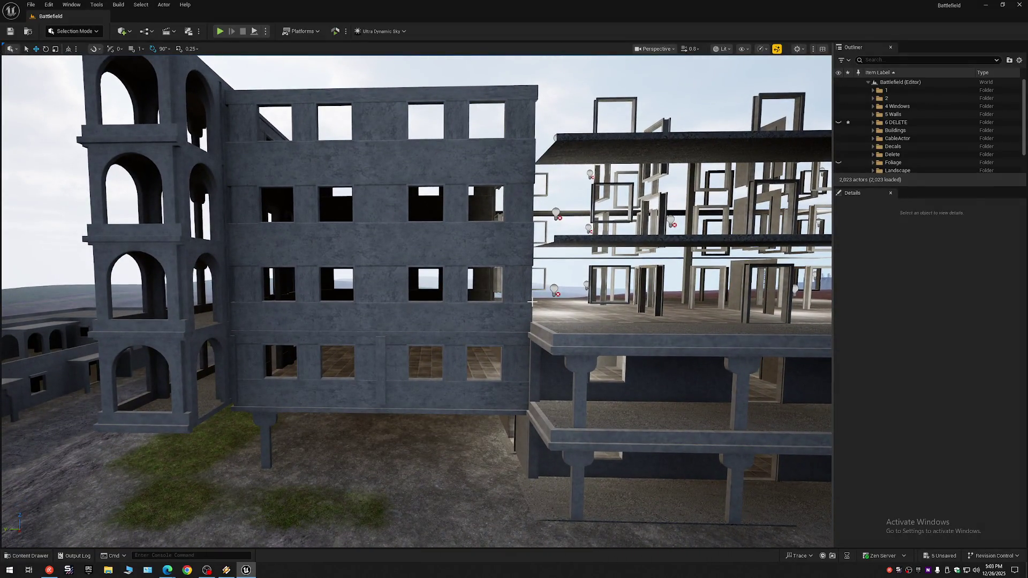
pyautogui.press('d')
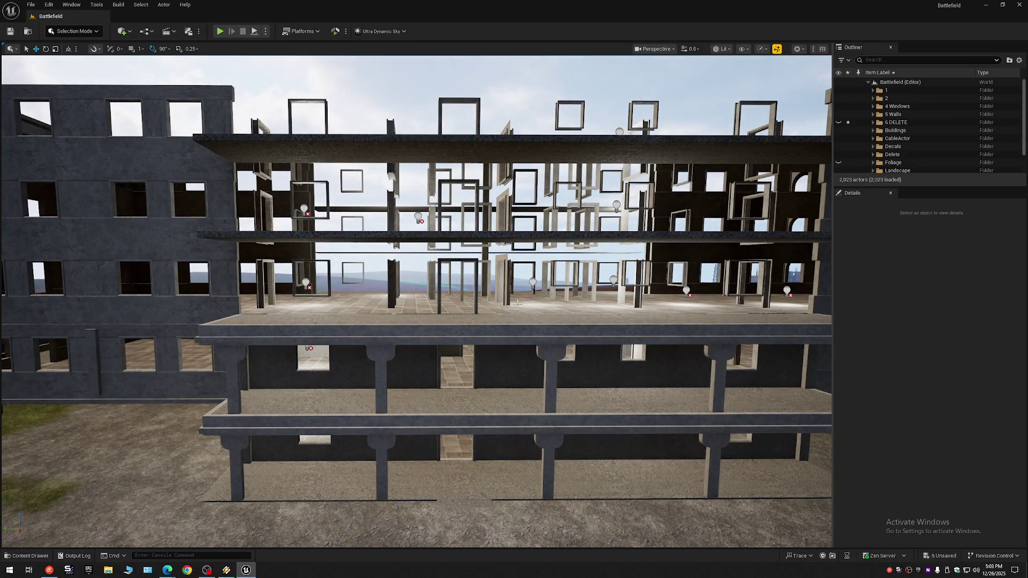
pyautogui.press('w')
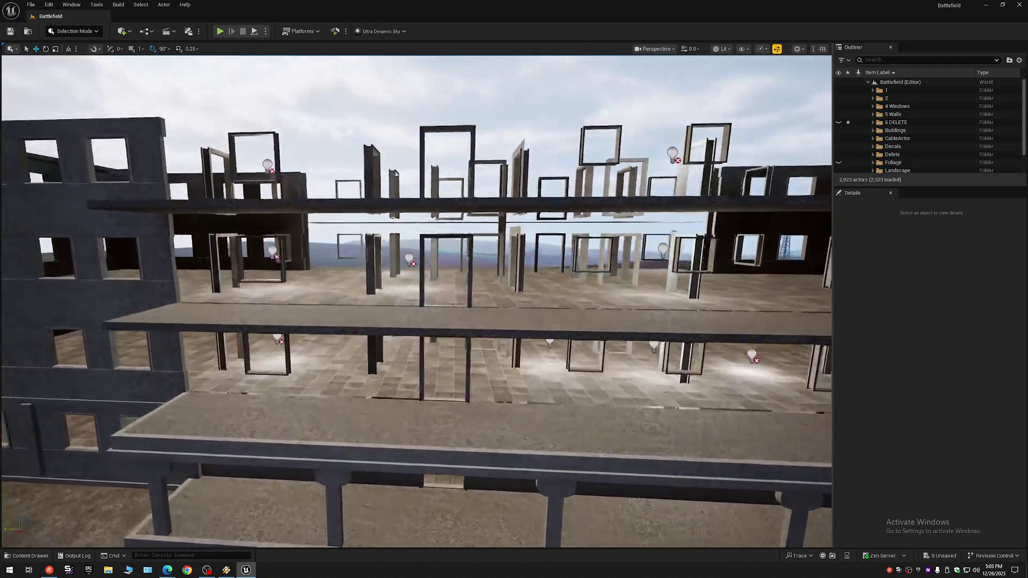
pyautogui.click(456, 300)
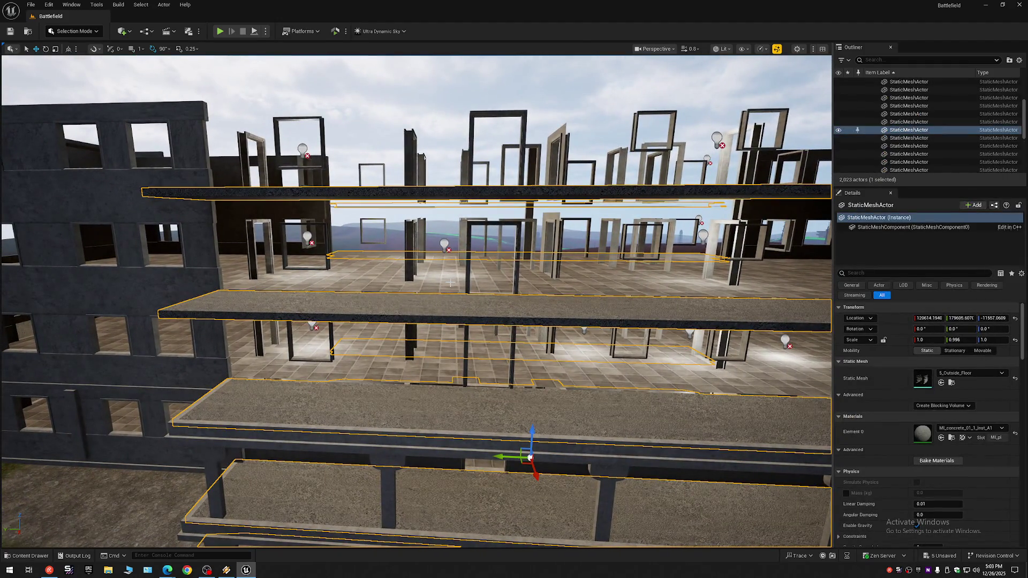
# Step: Select the 5_Floor slab, then collapse the Outliner tree and clear the selection
pyautogui.click(449, 283)
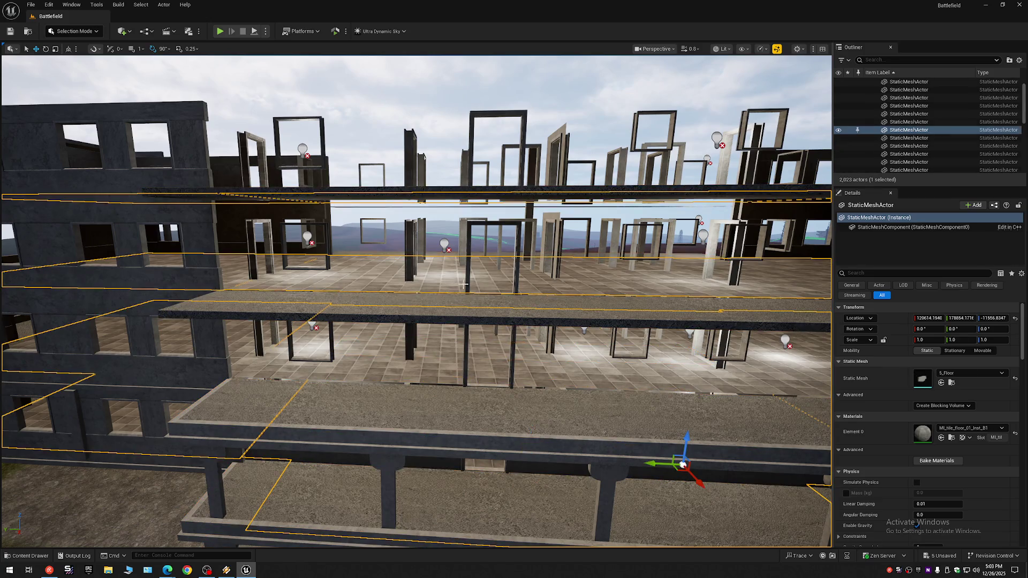
pyautogui.click(1018, 60)
pyautogui.click(958, 96)
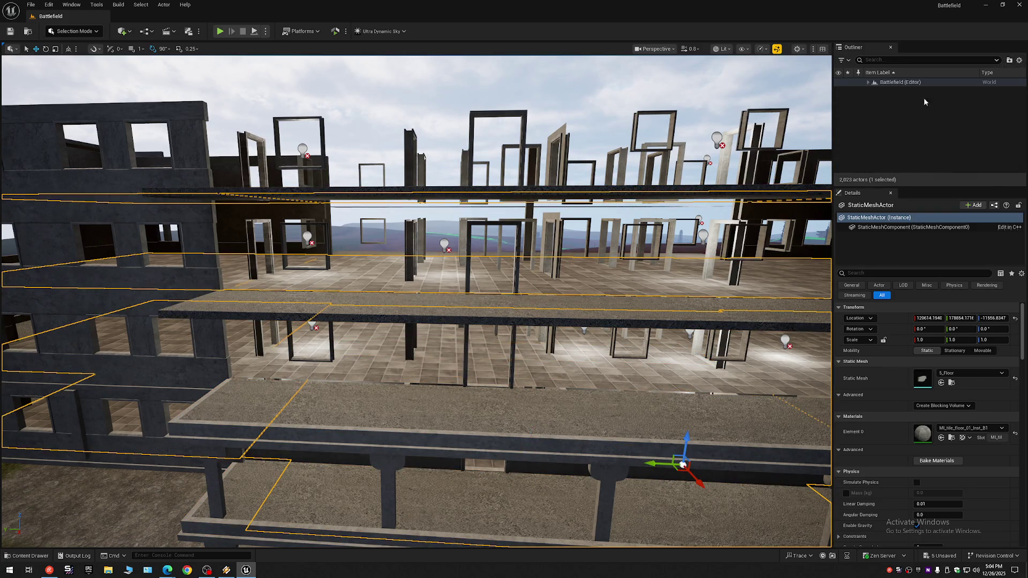
pyautogui.press('Escape')
# Step: Select the stacked floor slabs and roof, hide them, and re-expand the level's folders
pyautogui.moveTo(515, 343)
pyautogui.mouseDown()
pyautogui.moveTo(515, 375)
pyautogui.moveTo(482, 375)
pyautogui.moveTo(482, 332)
pyautogui.moveTo(482, 353)
pyautogui.moveTo(471, 327)
pyautogui.mouseUp()
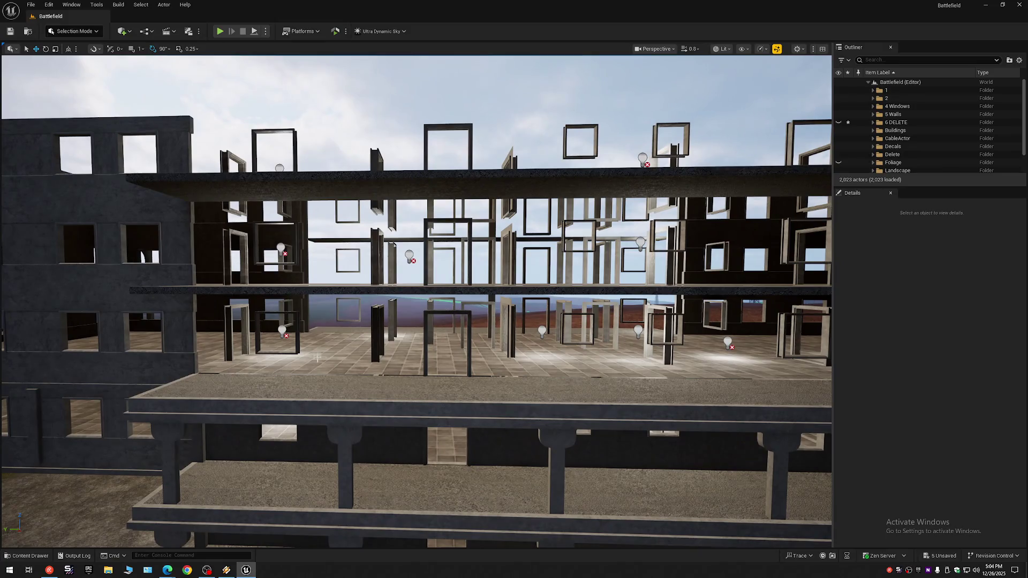
pyautogui.moveTo(307, 342); pyautogui.dragTo(396, 353)
pyautogui.click(397, 353)
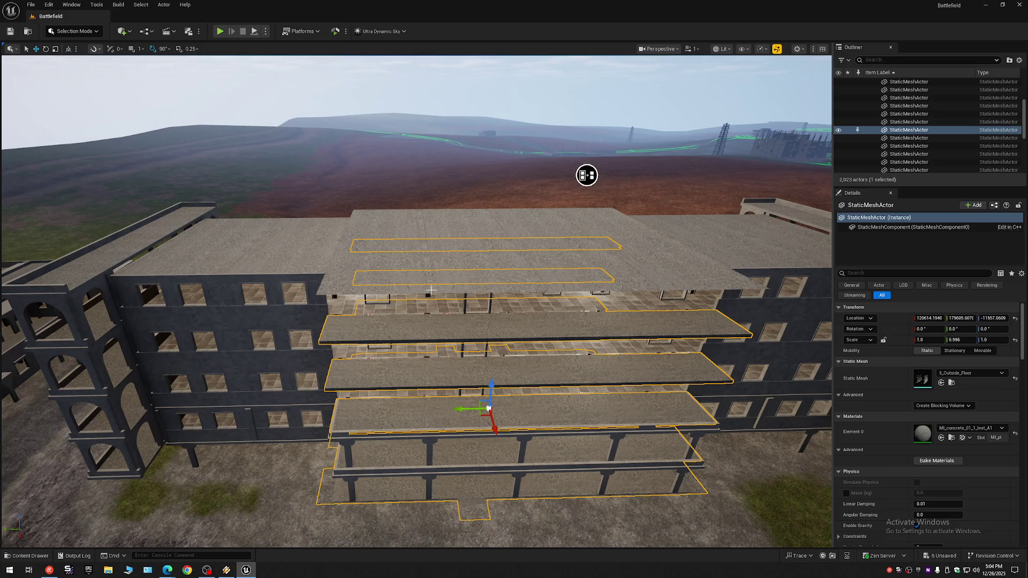
pyautogui.keyDown('ctrl'); pyautogui.click(435, 269); pyautogui.keyUp('ctrl')
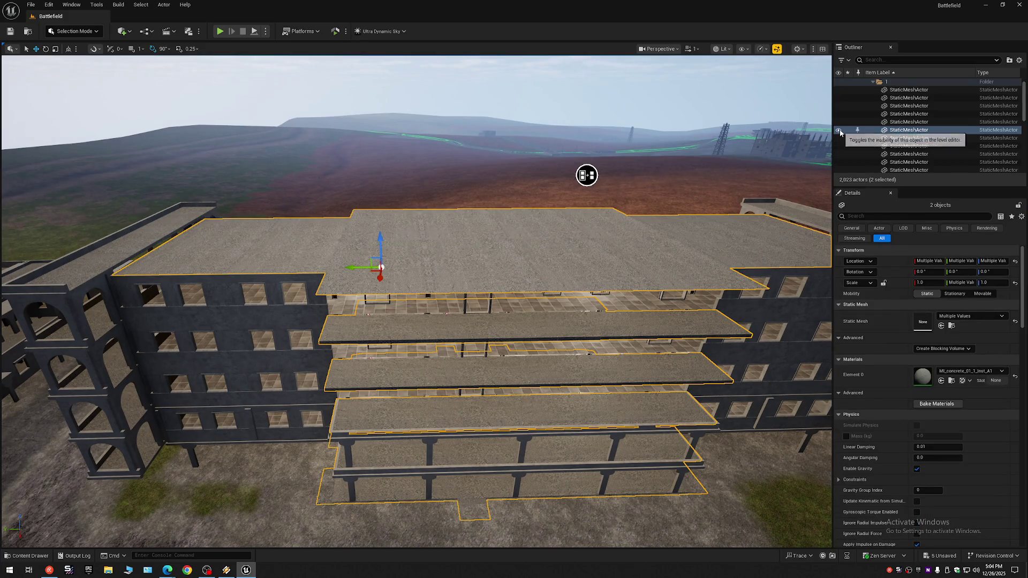
pyautogui.click(838, 129)
pyautogui.click(1018, 60)
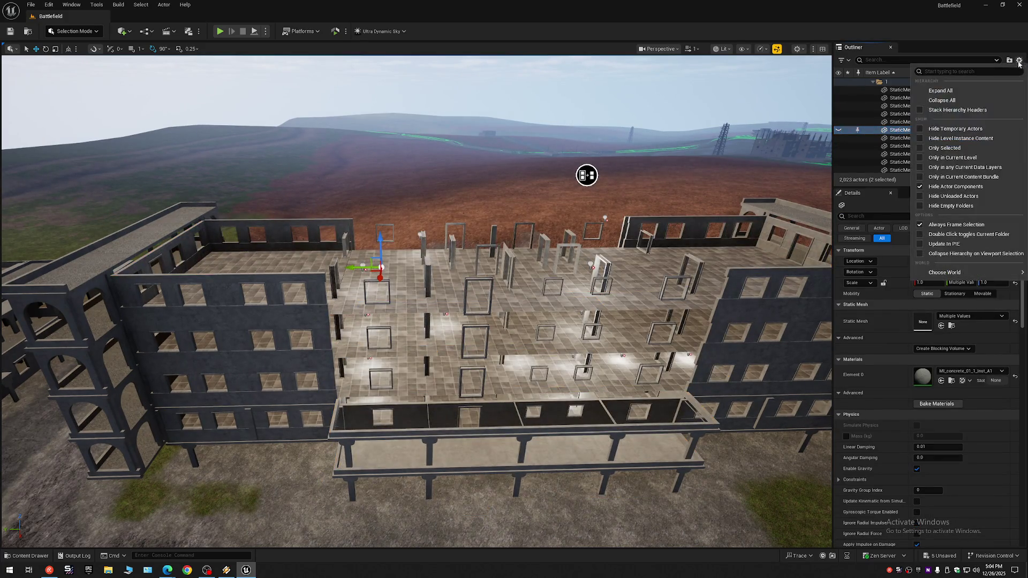
pyautogui.click(942, 101)
pyautogui.click(867, 82)
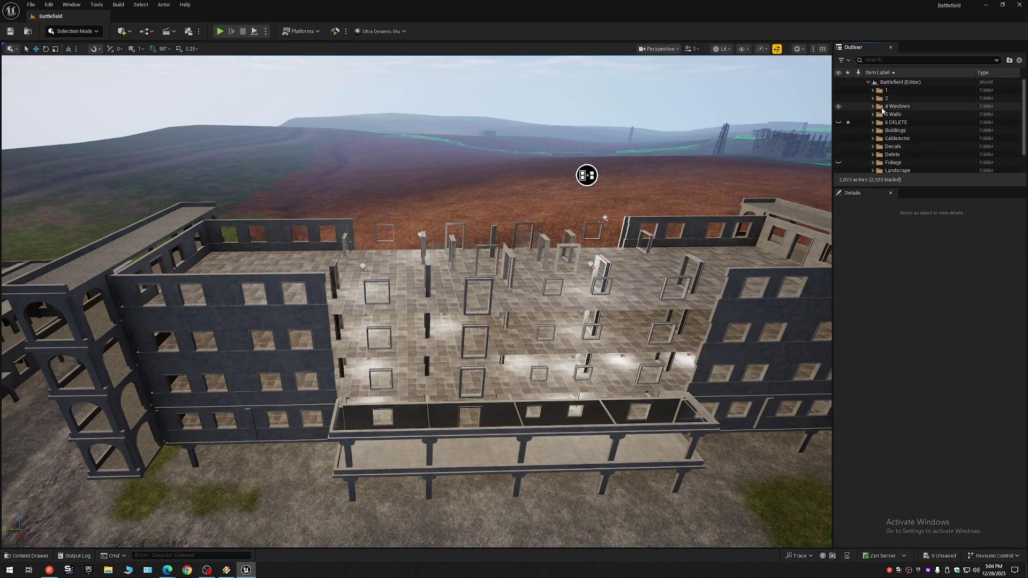
# Step: Create the Outliner folder '7 DELETE Windows', then fly in and select the top 5_Floor slab
pyautogui.rightClick(890, 83)
pyautogui.click(922, 98)
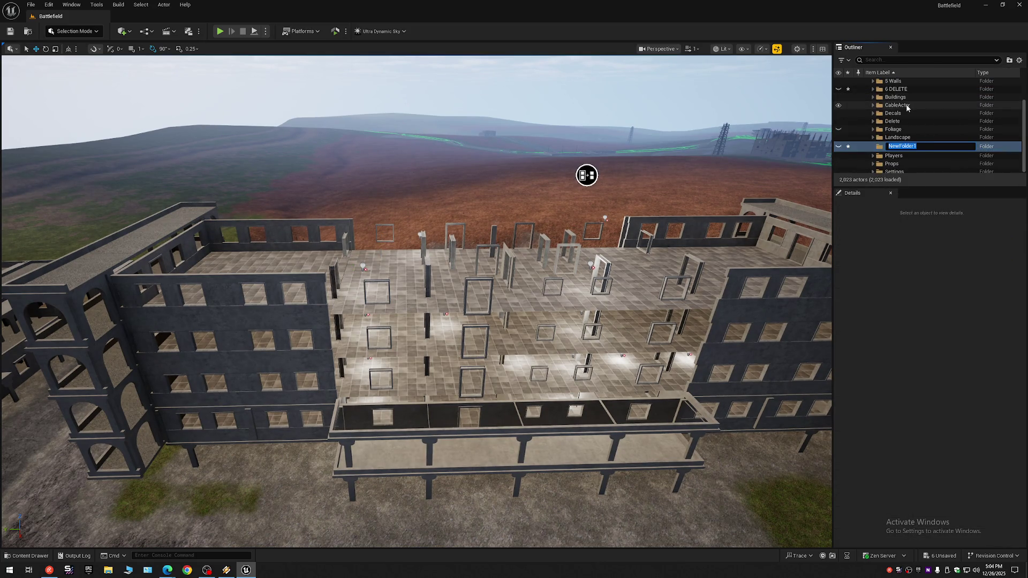
pyautogui.write('7 DELETE Windows')
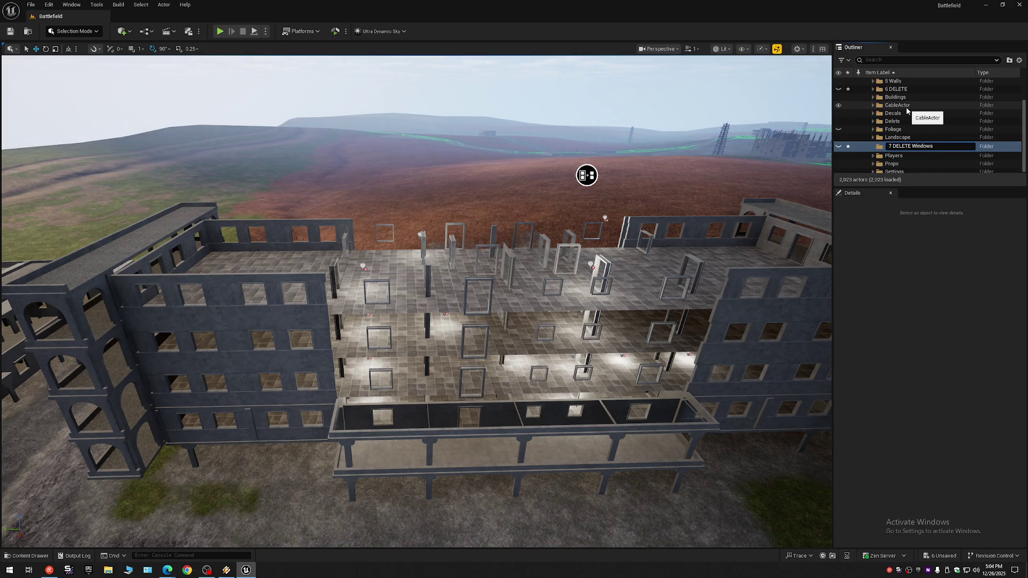
pyautogui.press('Return')
pyautogui.moveTo(586, 175)
pyautogui.mouseDown()
pyautogui.moveTo(592, 91)
pyautogui.moveTo(596, 115)
pyautogui.mouseUp()
pyautogui.click(667, 458)
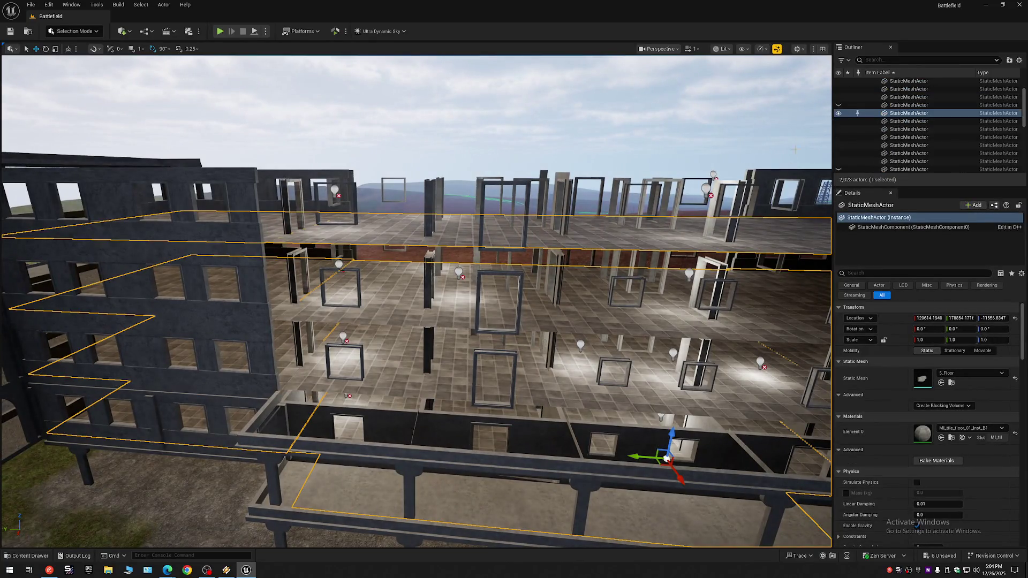
# Step: Hide the selected top floor slab and enable the webcam source in OBS Studio
pyautogui.click(838, 113)
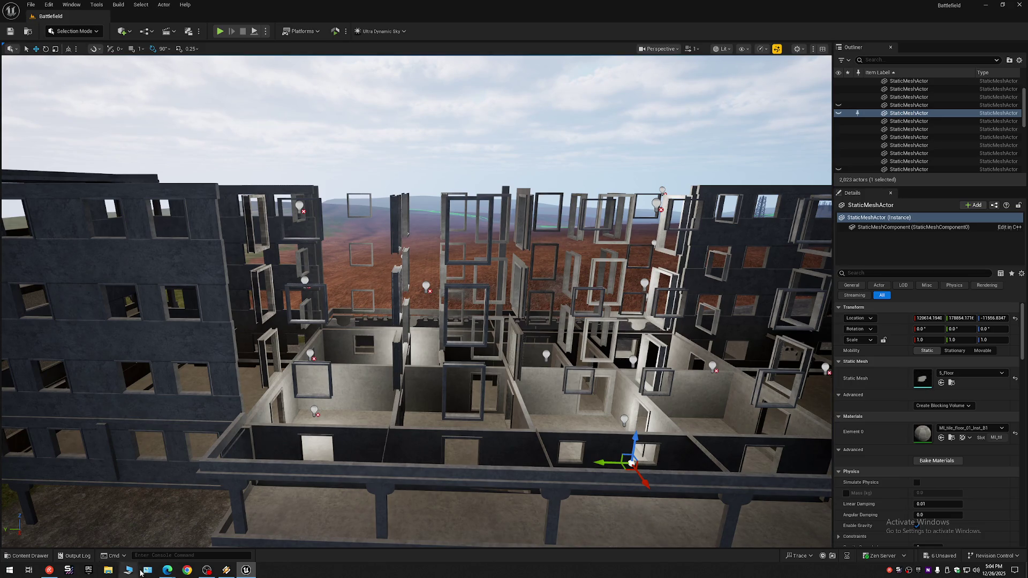
pyautogui.click(206, 570)
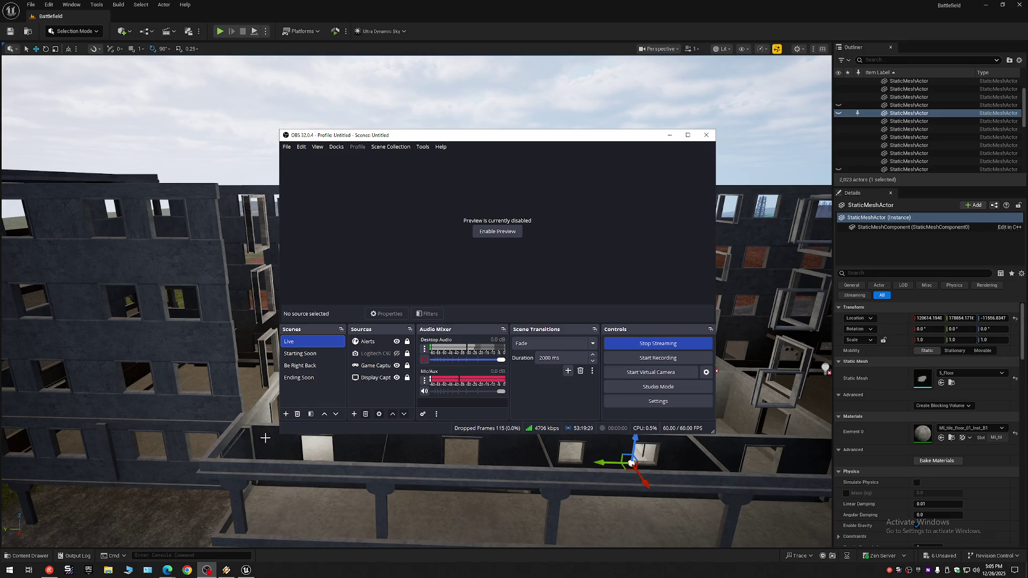
pyautogui.click(396, 354)
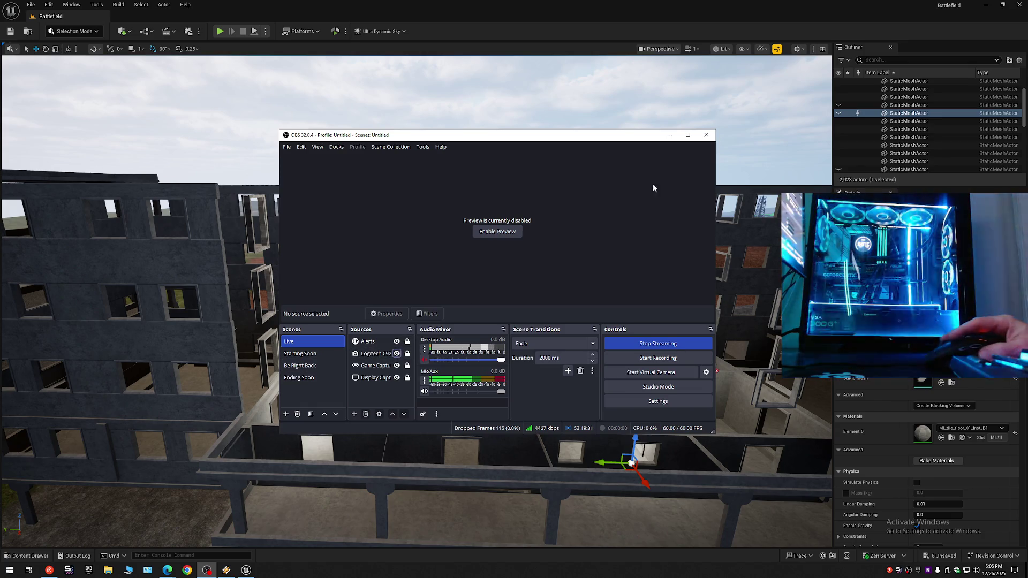
pyautogui.hotkey('alt', 'Tab')
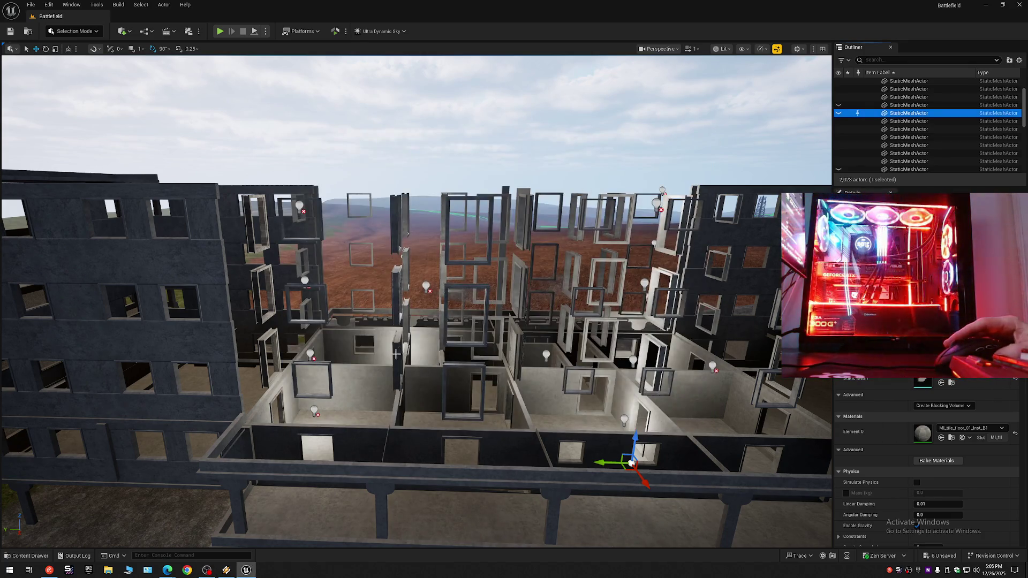
# Step: Collapse the Outliner, expand the Battlefield level and hide the 5 Walls folder
pyautogui.moveTo(399, 351); pyautogui.dragTo(399, 324)
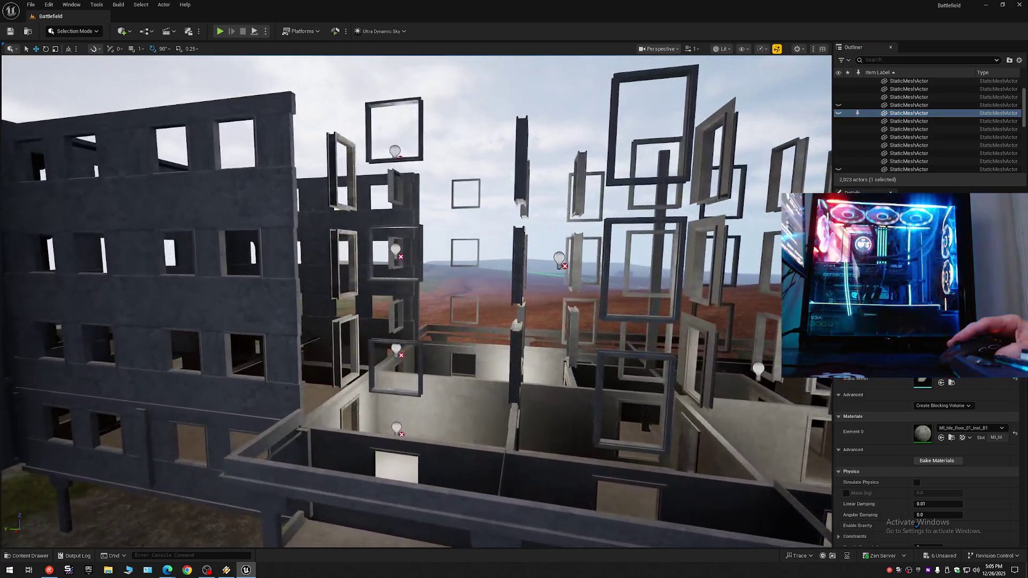
pyautogui.click(1019, 60)
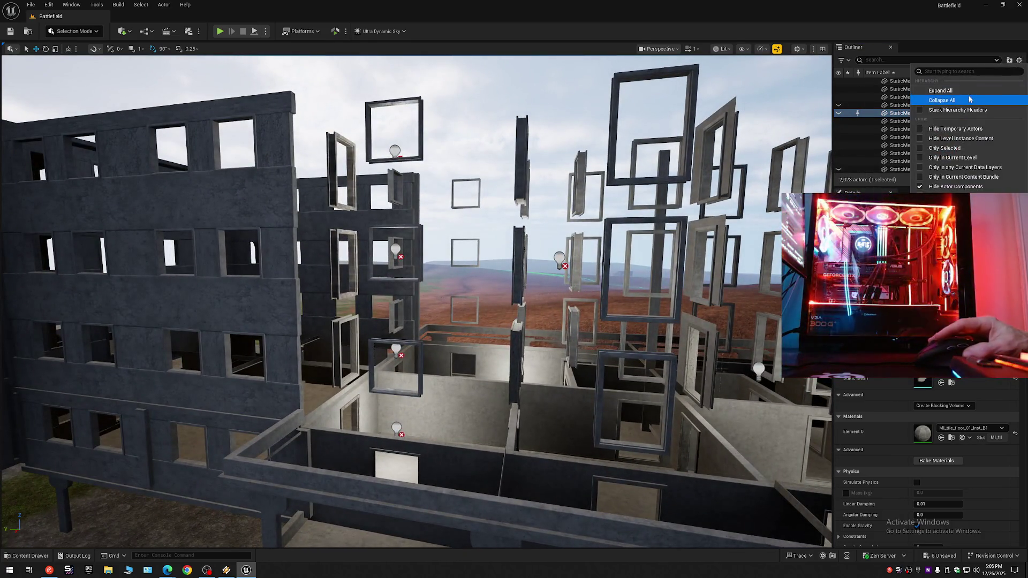
pyautogui.click(917, 98)
pyautogui.click(868, 83)
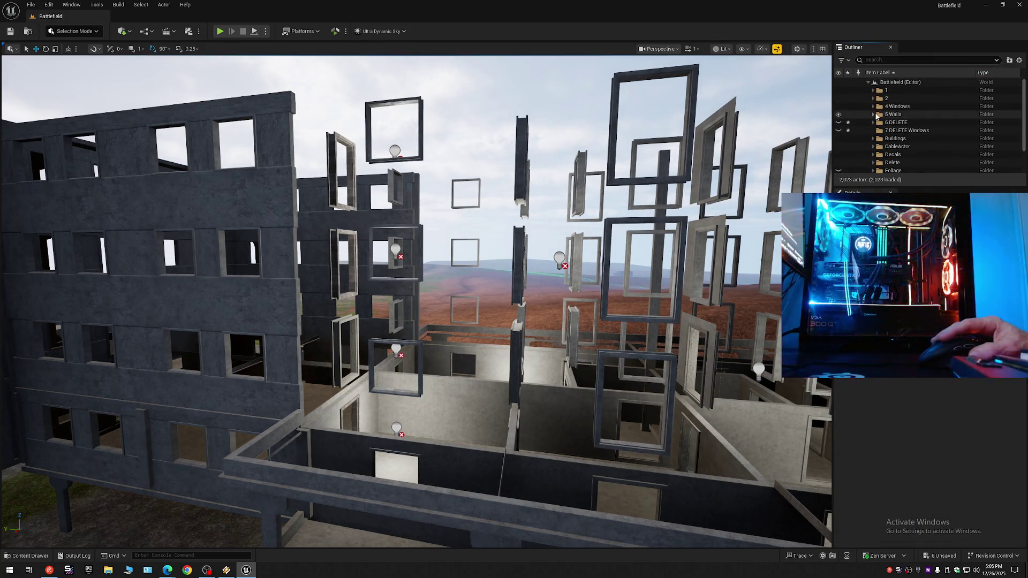
pyautogui.click(838, 114)
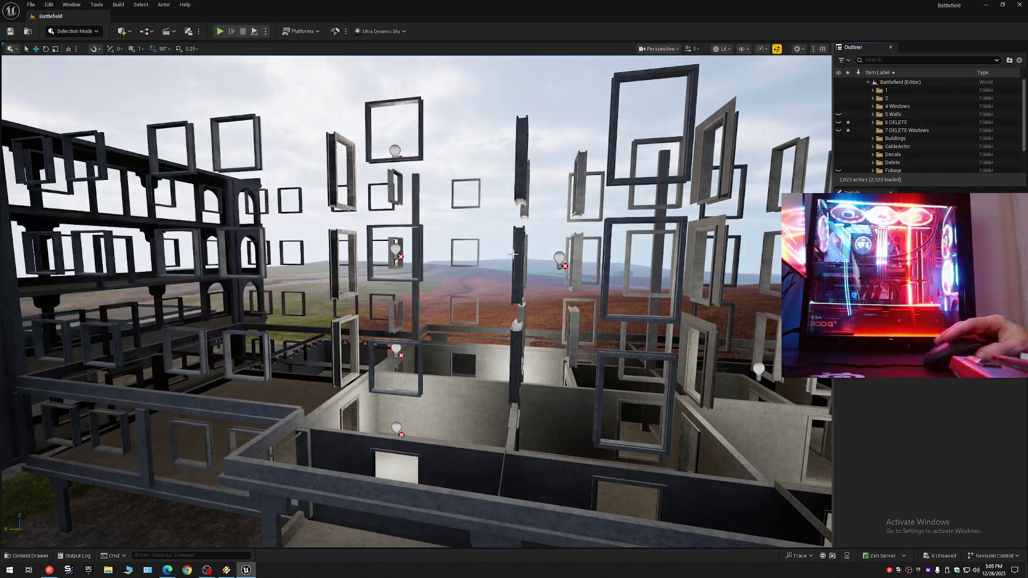
# Step: Select the building's window frames, starting with the left-side wall frames
pyautogui.click(337, 326)
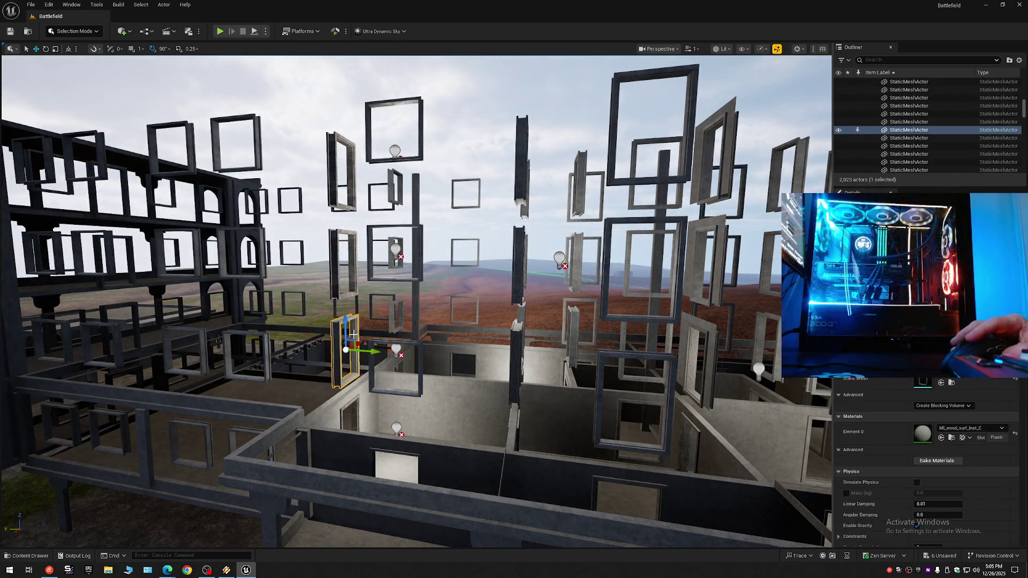
pyautogui.keyDown('ctrl'); pyautogui.click(388, 341); pyautogui.keyUp('ctrl')
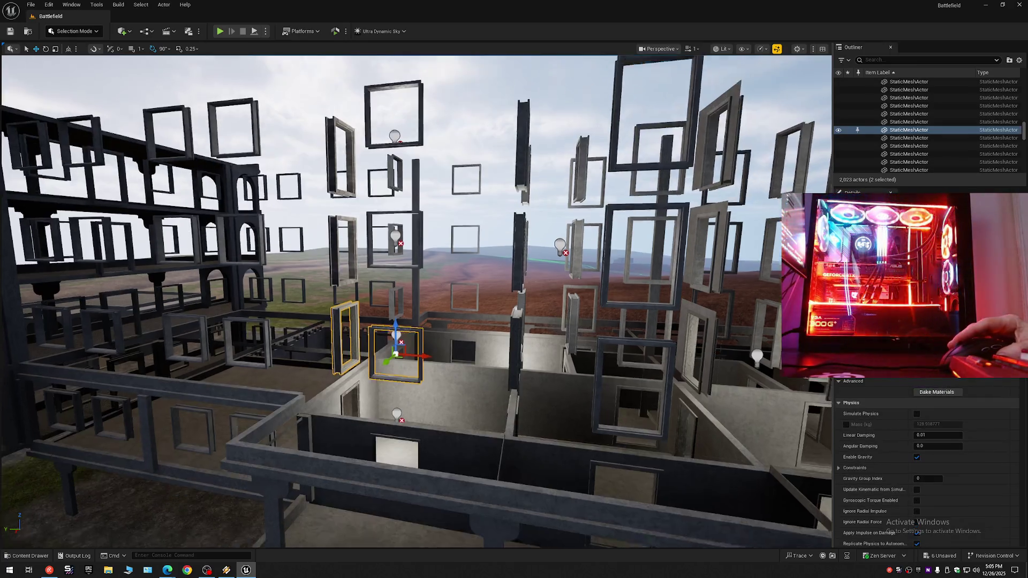
pyautogui.press('w')
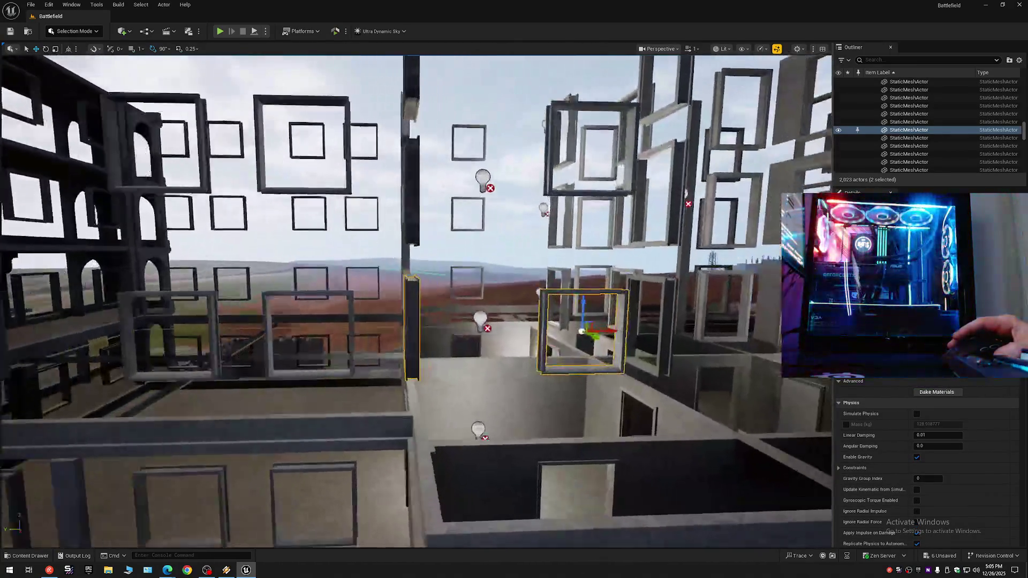
pyautogui.press('e')
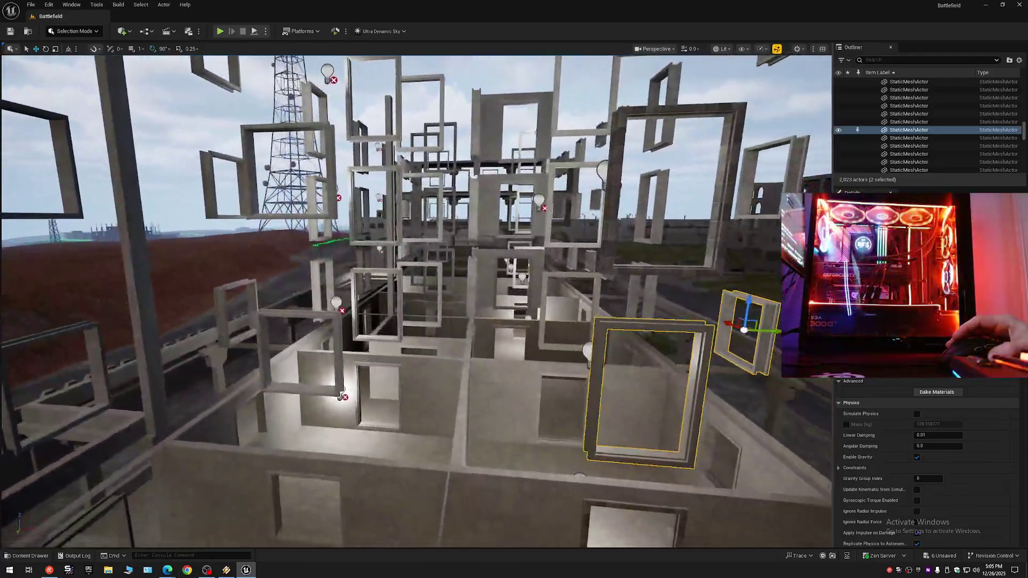
pyautogui.press('s')
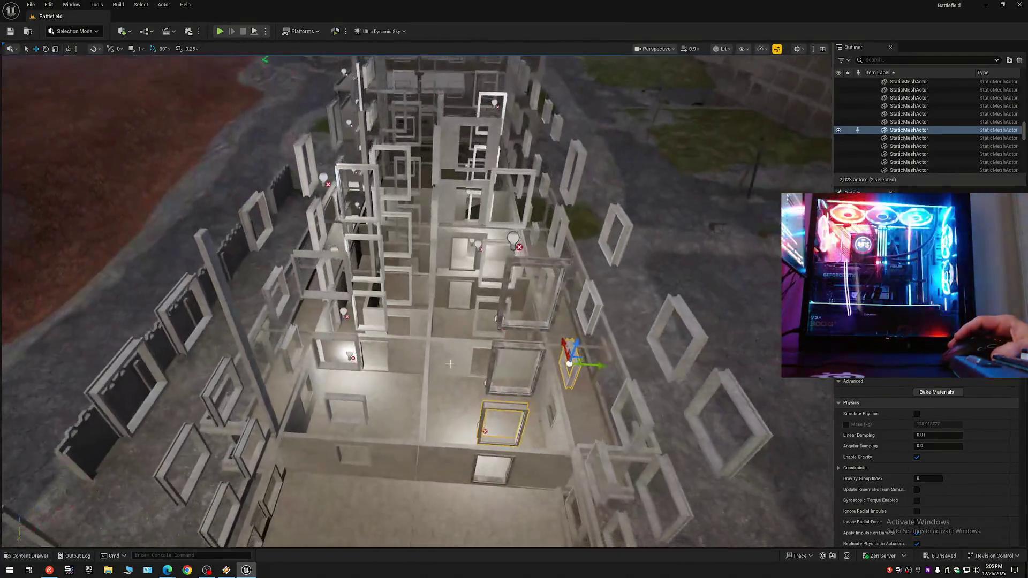
pyautogui.keyDown('ctrl'); pyautogui.click(347, 407); pyautogui.keyUp('ctrl')
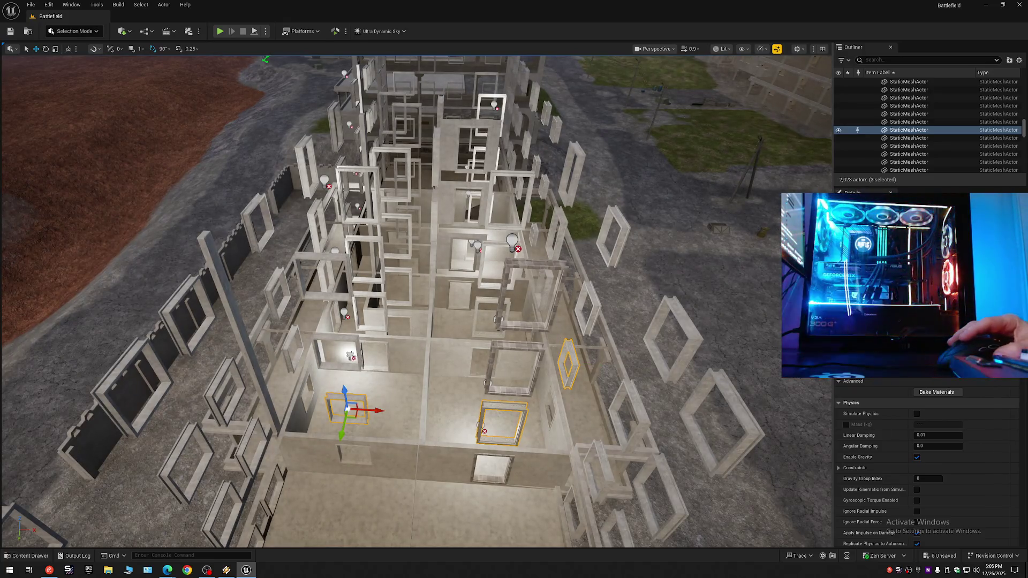
pyautogui.keyDown('ctrl'); pyautogui.click(342, 346); pyautogui.keyUp('ctrl')
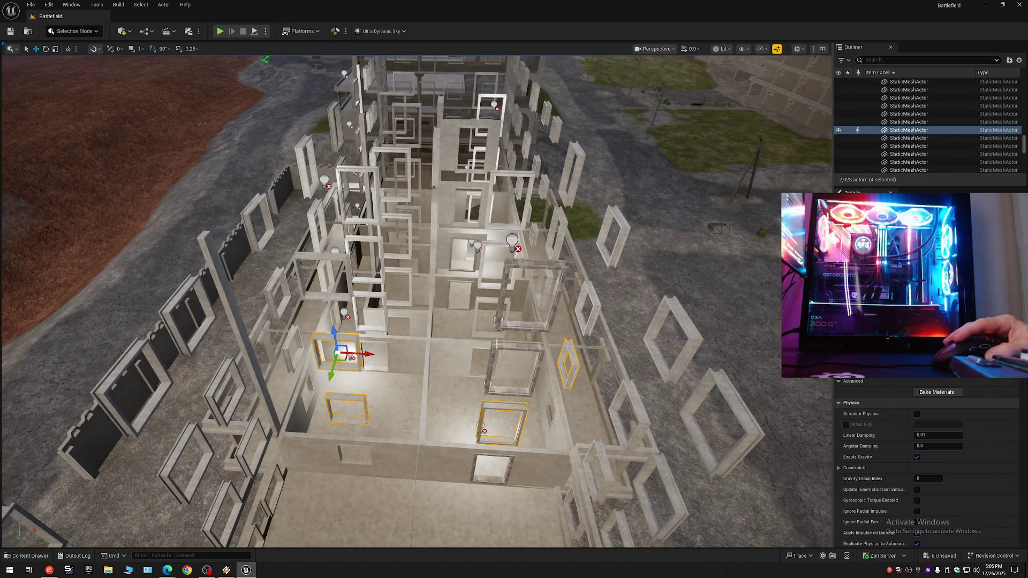
pyautogui.keyDown('ctrl'); pyautogui.click(504, 345); pyautogui.keyUp('ctrl')
pyautogui.keyDown('ctrl'); pyautogui.click(525, 265); pyautogui.keyUp('ctrl')
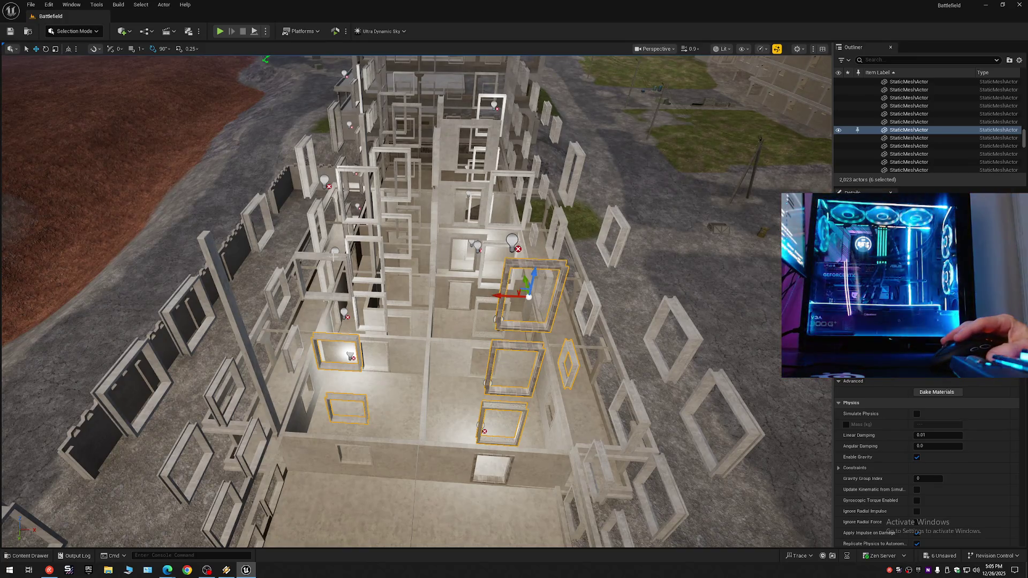
pyautogui.keyDown('ctrl'); pyautogui.click(345, 248); pyautogui.keyUp('ctrl')
pyautogui.keyDown('ctrl'); pyautogui.click(366, 252); pyautogui.keyUp('ctrl')
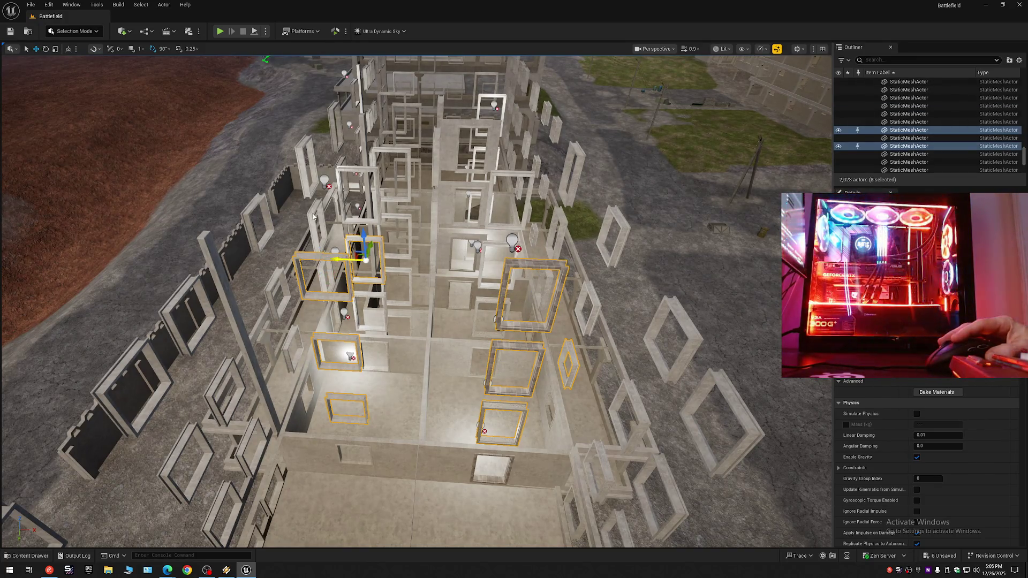
pyautogui.keyDown('ctrl'); pyautogui.click(316, 217); pyautogui.keyUp('ctrl')
pyautogui.keyDown('ctrl'); pyautogui.click(258, 223); pyautogui.keyUp('ctrl')
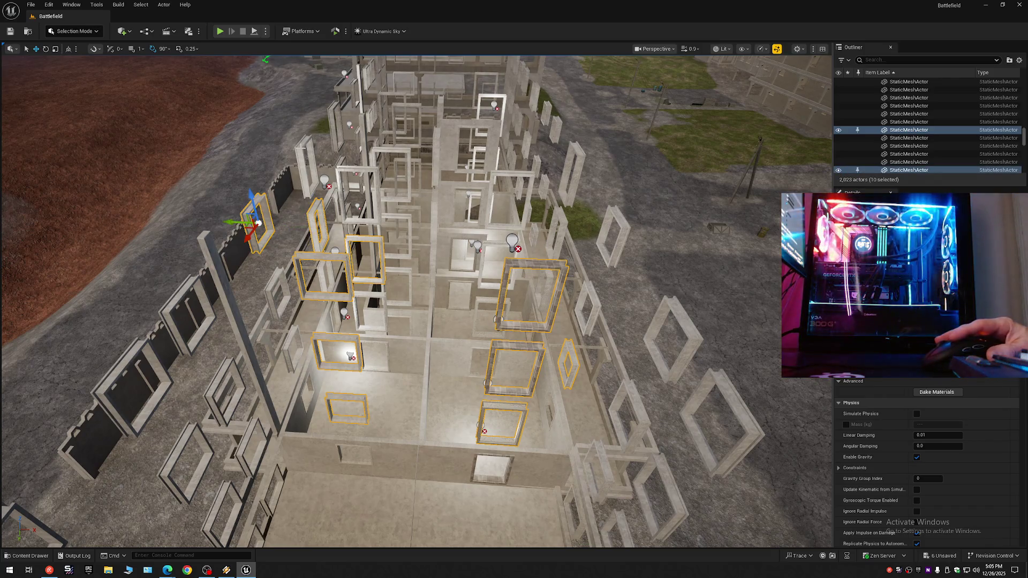
pyautogui.keyDown('ctrl'); pyautogui.click(305, 160); pyautogui.keyUp('ctrl')
pyautogui.keyDown('ctrl'); pyautogui.click(346, 195); pyautogui.keyUp('ctrl')
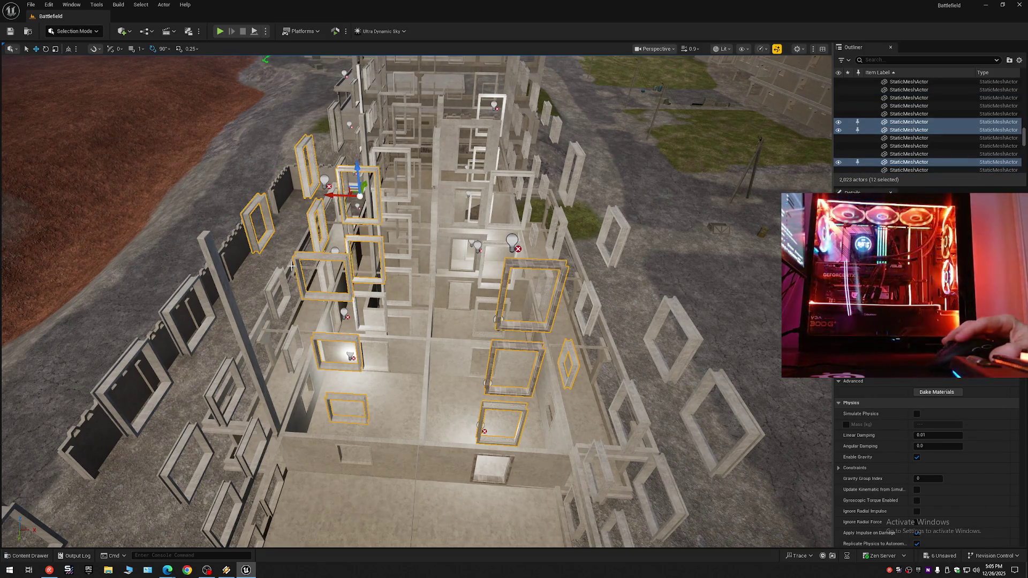
pyautogui.keyDown('ctrl'); pyautogui.click(275, 307); pyautogui.keyUp('ctrl')
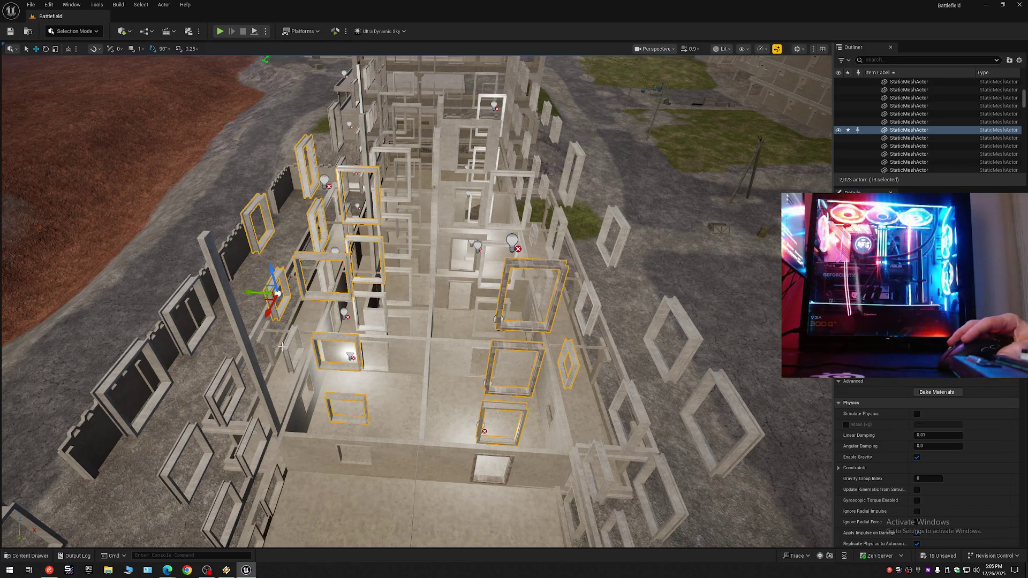
pyautogui.keyDown('ctrl'); pyautogui.click(295, 345); pyautogui.keyUp('ctrl')
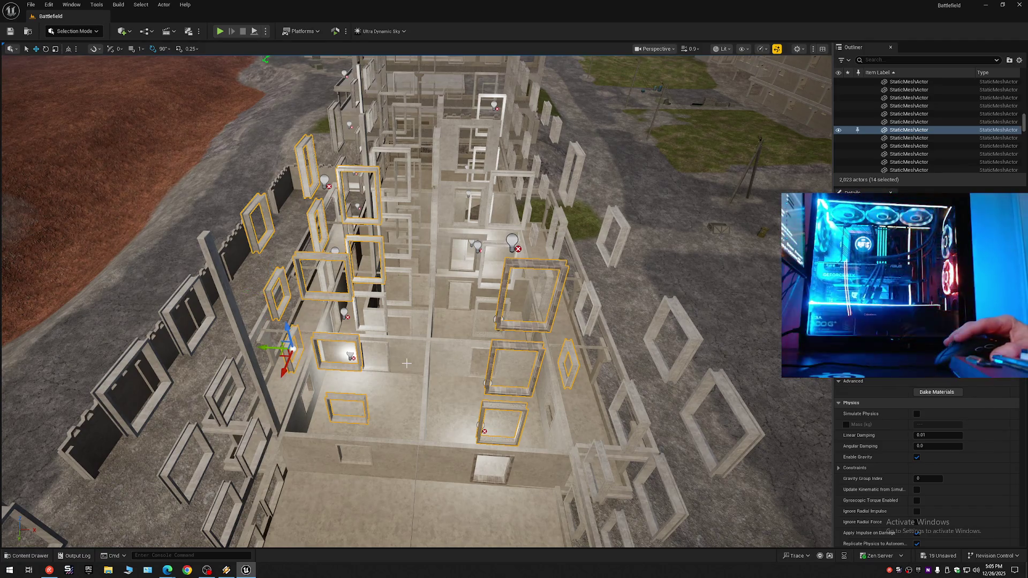
# Step: Level the view and add the central and right-side floating frames to the selection
pyautogui.scroll(3, 295, 345)
pyautogui.moveTo(295, 345)
pyautogui.mouseDown()
pyautogui.moveTo(310, 273)
pyautogui.moveTo(447, 409)
pyautogui.mouseUp()
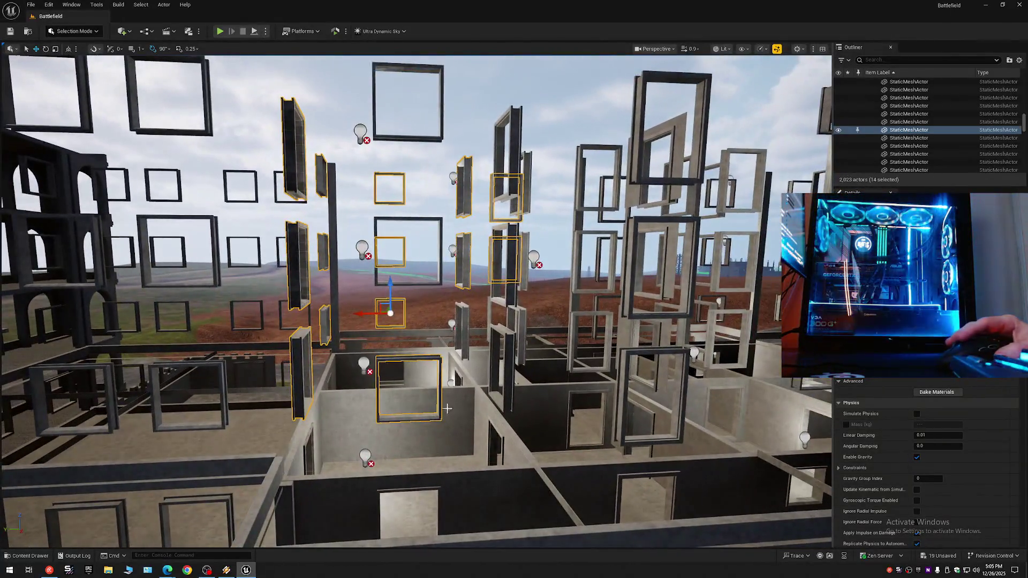
pyautogui.keyDown('ctrl'); pyautogui.click(439, 218); pyautogui.keyUp('ctrl')
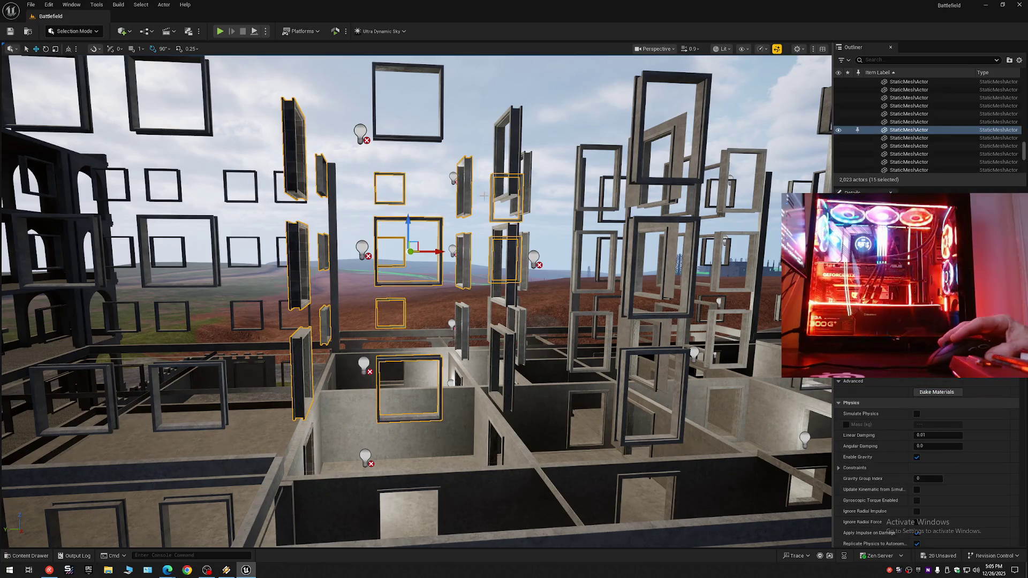
pyautogui.keyDown('ctrl'); pyautogui.click(511, 148); pyautogui.keyUp('ctrl')
pyautogui.keyDown('ctrl'); pyautogui.click(527, 169); pyautogui.keyUp('ctrl')
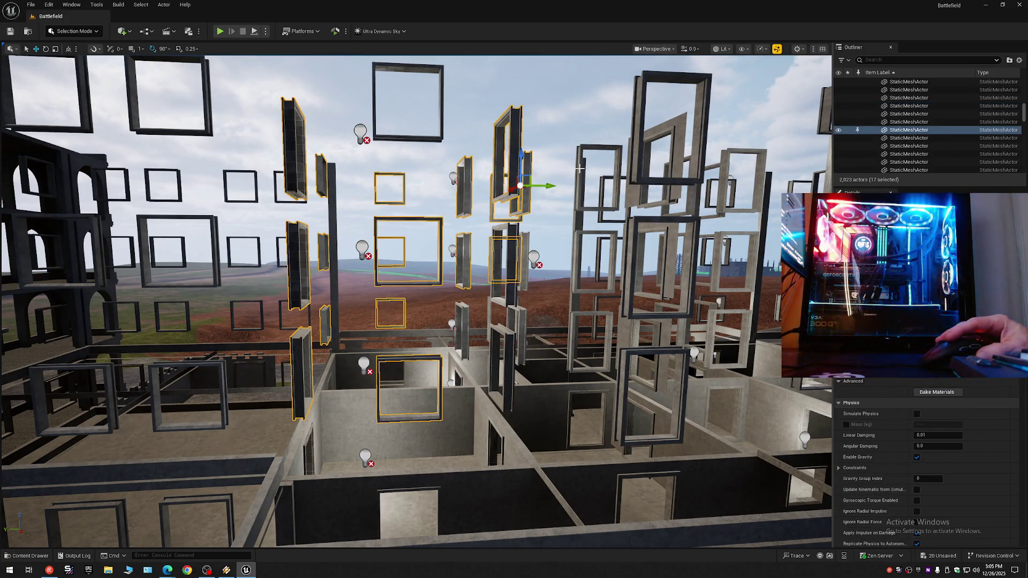
pyautogui.keyDown('ctrl'); pyautogui.click(582, 170); pyautogui.keyUp('ctrl')
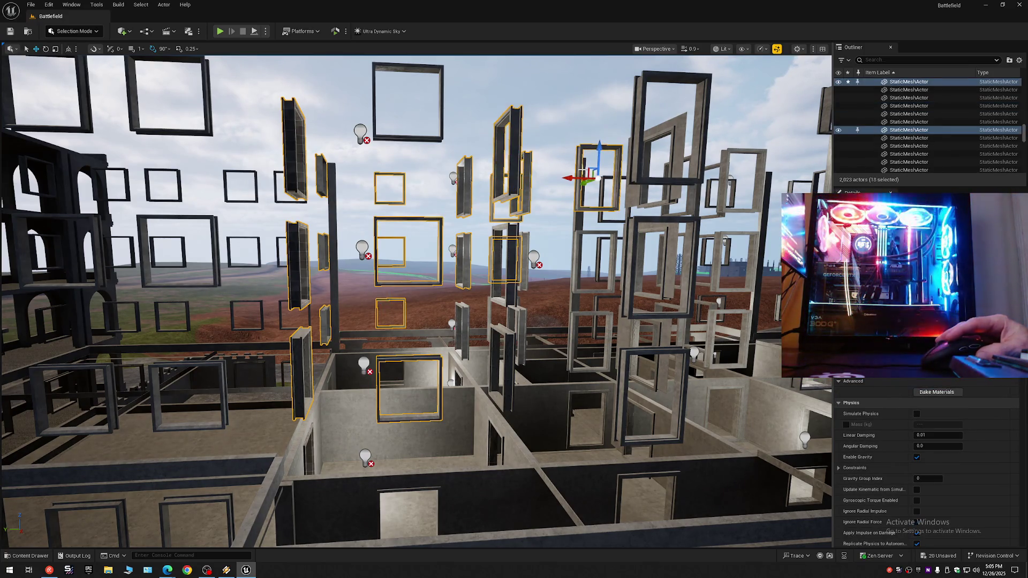
pyautogui.keyDown('ctrl'); pyautogui.click(576, 242); pyautogui.keyUp('ctrl')
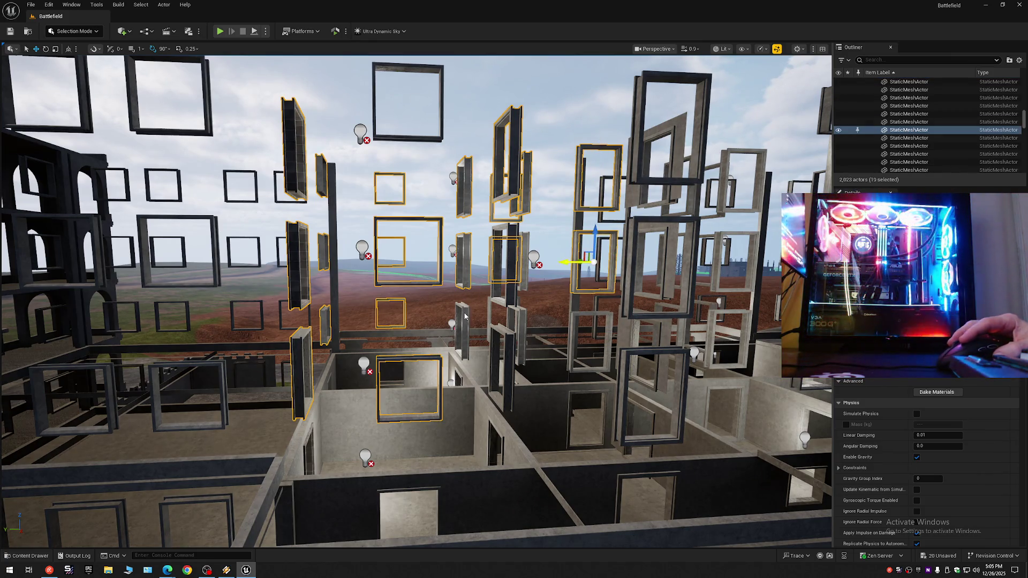
pyautogui.keyDown('ctrl'); pyautogui.click(464, 315); pyautogui.keyUp('ctrl')
pyautogui.keyDown('ctrl'); pyautogui.click(519, 318); pyautogui.keyUp('ctrl')
pyautogui.keyDown('ctrl'); pyautogui.click(506, 355); pyautogui.keyUp('ctrl')
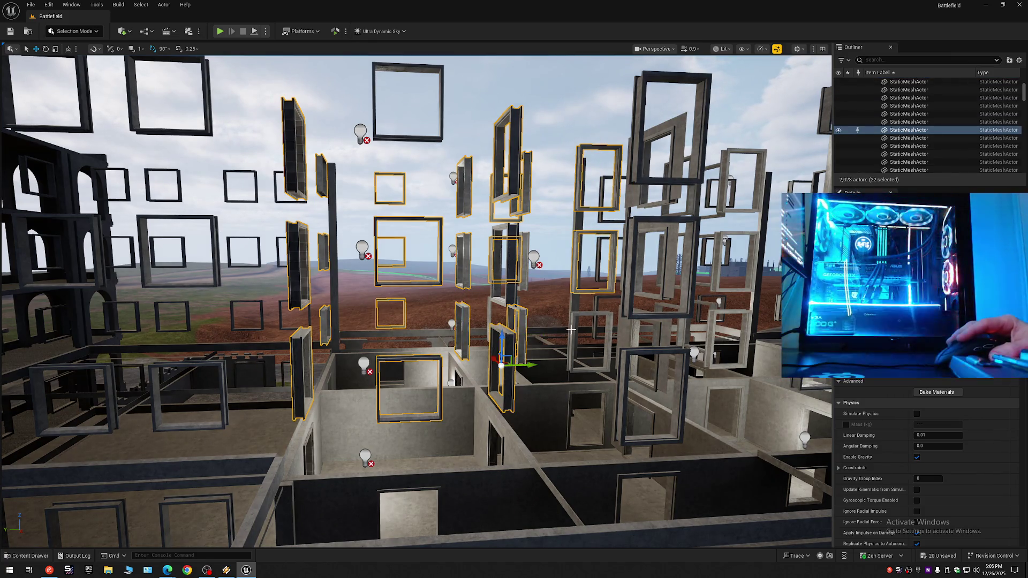
pyautogui.keyDown('ctrl'); pyautogui.click(581, 332); pyautogui.keyUp('ctrl')
pyautogui.keyDown('ctrl'); pyautogui.click(629, 262); pyautogui.keyUp('ctrl')
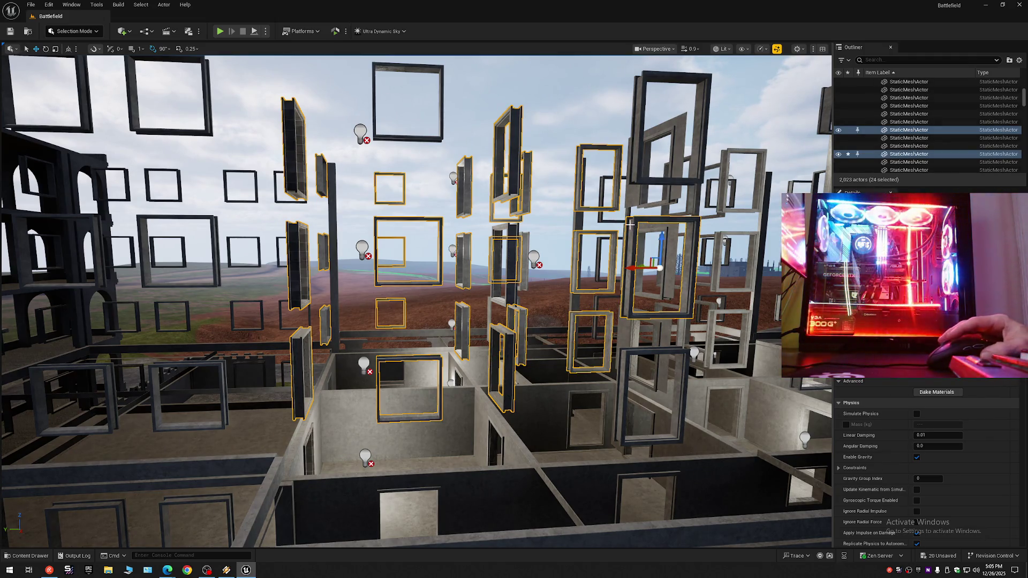
pyautogui.keyDown('ctrl'); pyautogui.click(633, 163); pyautogui.keyUp('ctrl')
pyautogui.keyDown('ctrl'); pyautogui.click(625, 387); pyautogui.keyUp('ctrl')
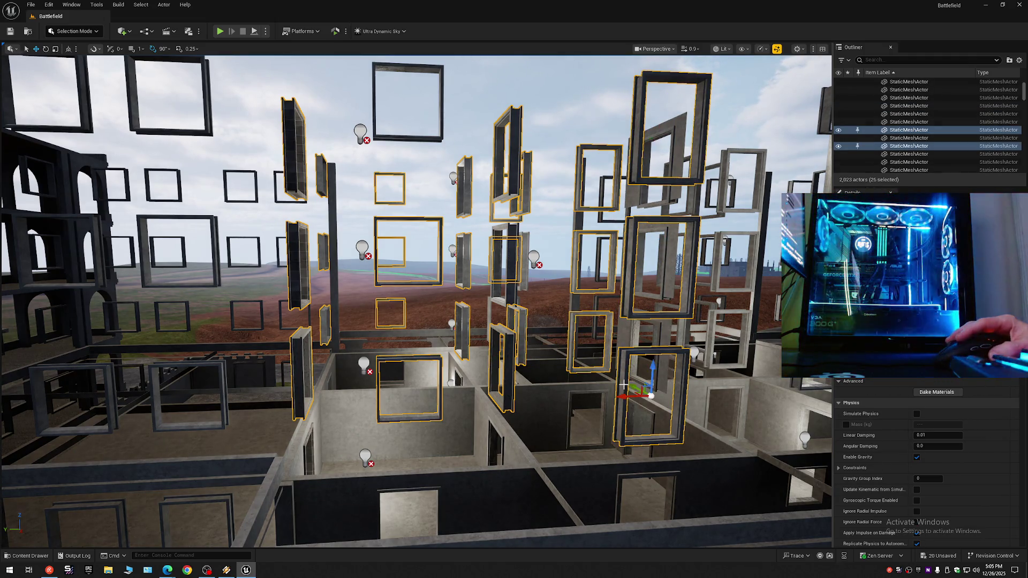
pyautogui.keyDown('ctrl'); pyautogui.click(651, 358); pyautogui.keyUp('ctrl')
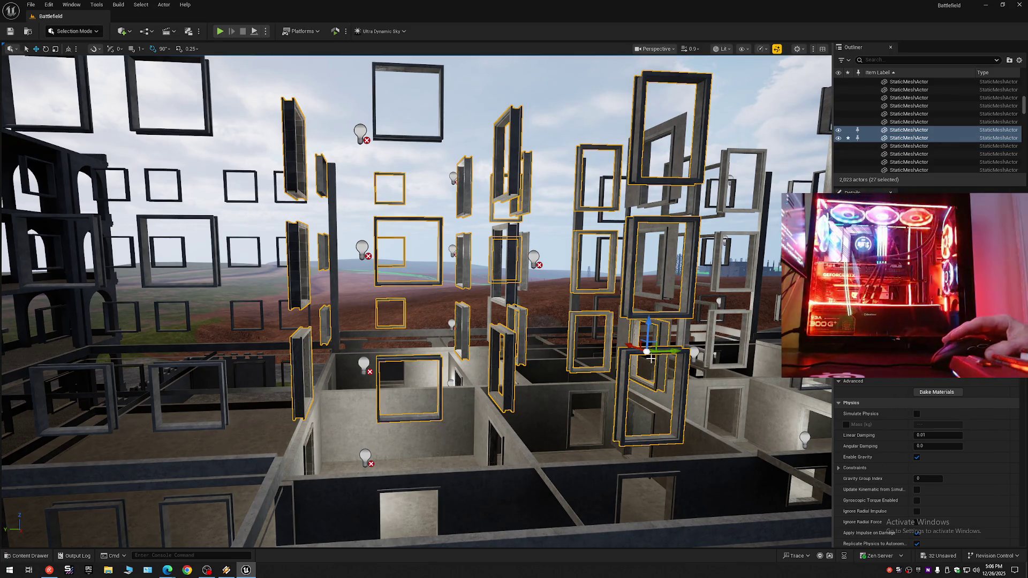
# Step: Turn toward more frames and add the remaining right-hand wall frames, reaching 45 selected
pyautogui.moveTo(366, 152); pyautogui.dragTo(365, 152)
pyautogui.moveTo(532, 255); pyautogui.dragTo(532, 255)
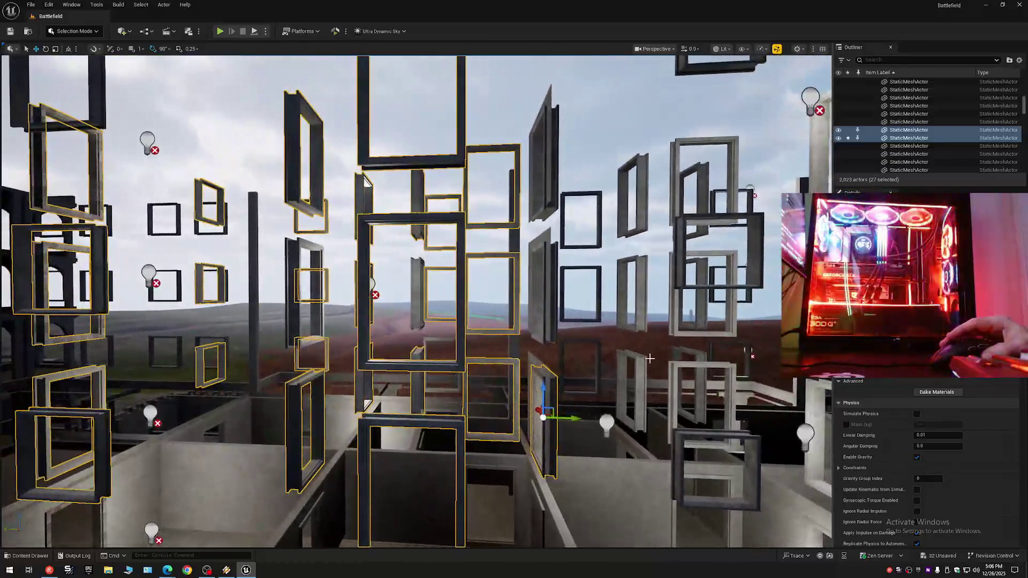
pyautogui.keyDown('ctrl'); pyautogui.click(543, 262); pyautogui.keyUp('ctrl')
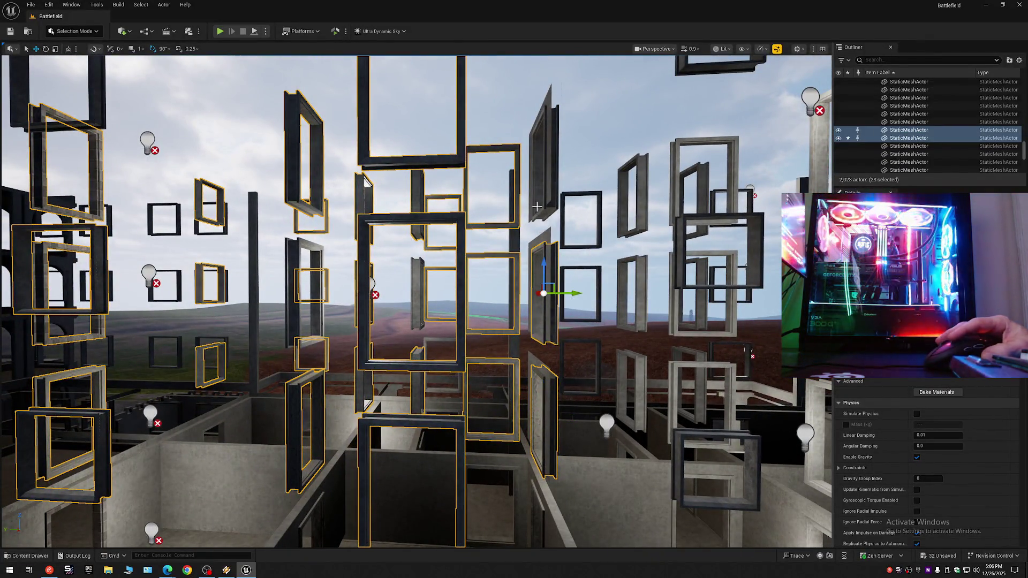
pyautogui.keyDown('ctrl'); pyautogui.click(537, 202); pyautogui.keyUp('ctrl')
pyautogui.keyDown('ctrl'); pyautogui.click(563, 198); pyautogui.keyUp('ctrl')
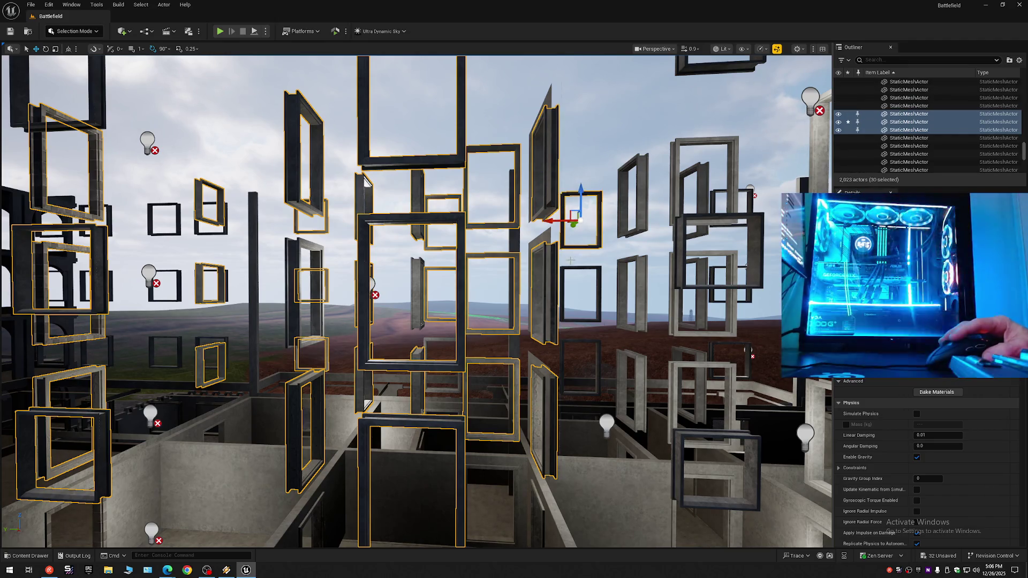
pyautogui.keyDown('ctrl'); pyautogui.click(565, 267); pyautogui.keyUp('ctrl')
pyautogui.keyDown('ctrl'); pyautogui.click(568, 338); pyautogui.keyUp('ctrl')
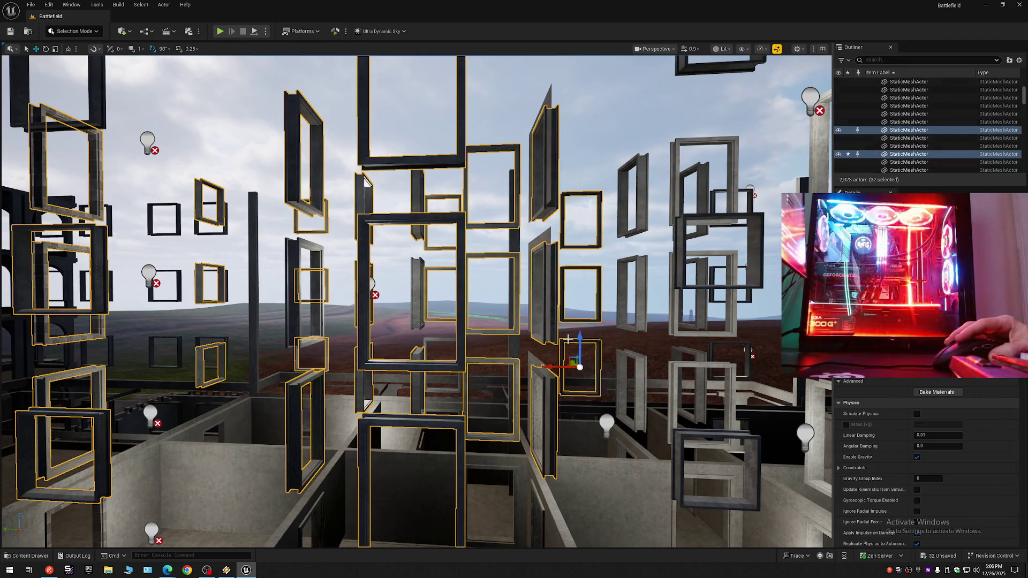
pyautogui.keyDown('ctrl'); pyautogui.click(620, 231); pyautogui.keyUp('ctrl')
pyautogui.keyDown('ctrl'); pyautogui.click(619, 199); pyautogui.keyUp('ctrl')
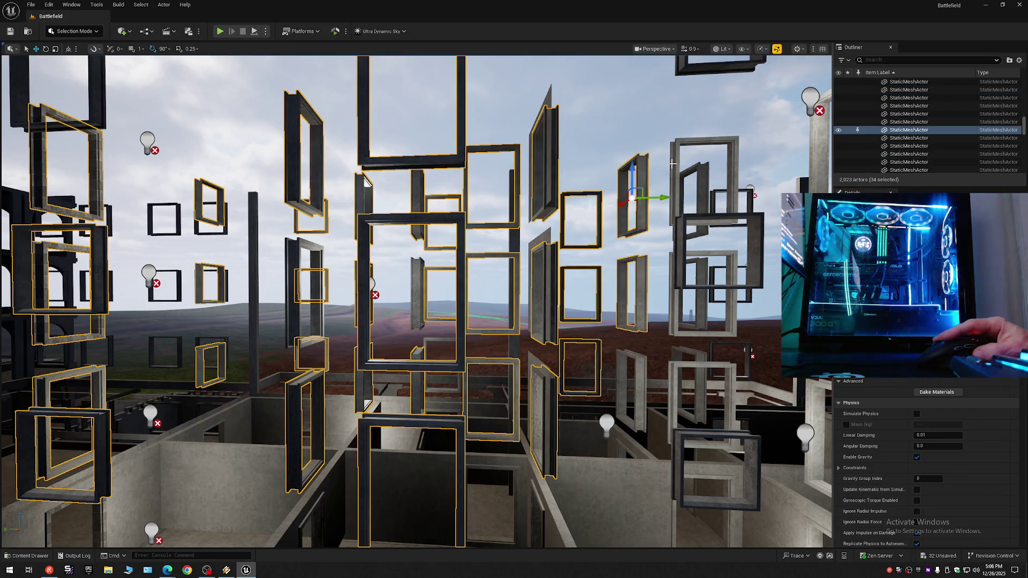
pyautogui.keyDown('ctrl'); pyautogui.click(698, 199); pyautogui.keyUp('ctrl')
pyautogui.keyDown('ctrl'); pyautogui.click(712, 206); pyautogui.keyUp('ctrl')
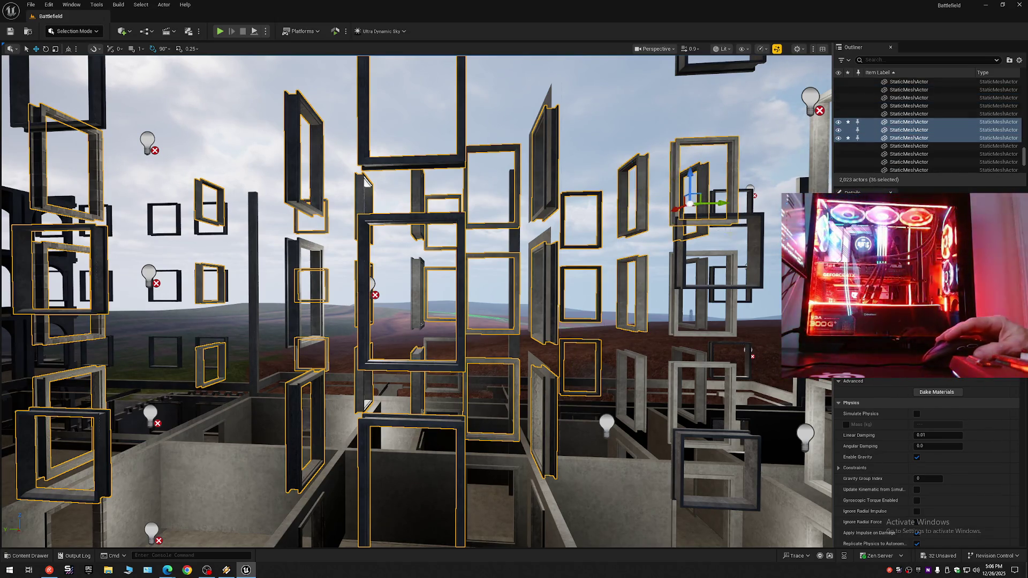
pyautogui.keyDown('ctrl'); pyautogui.click(730, 251); pyautogui.keyUp('ctrl')
pyautogui.keyDown('ctrl'); pyautogui.click(728, 298); pyautogui.keyUp('ctrl')
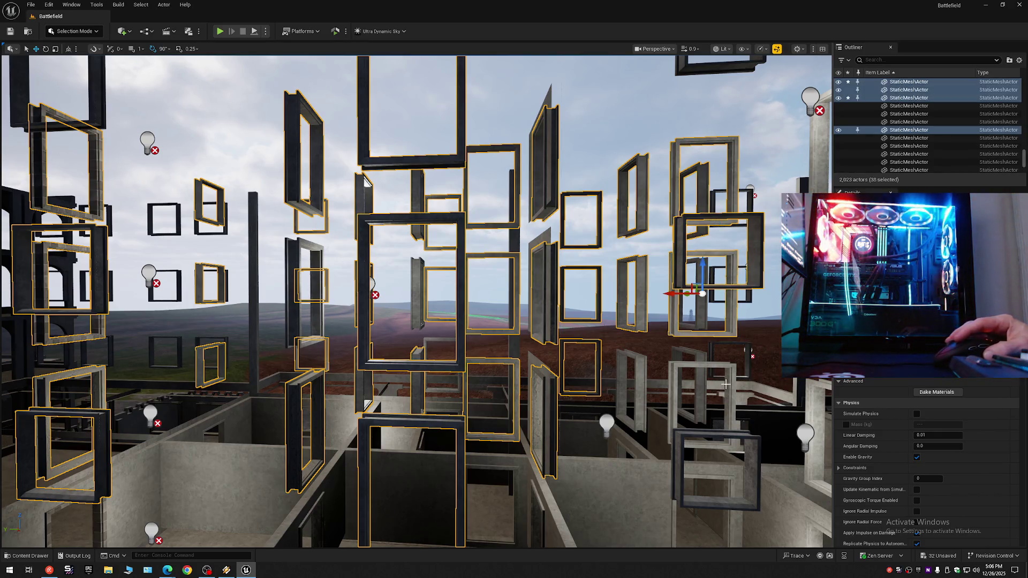
pyautogui.keyDown('ctrl'); pyautogui.click(725, 384); pyautogui.keyUp('ctrl')
pyautogui.keyDown('ctrl'); pyautogui.click(701, 378); pyautogui.keyUp('ctrl')
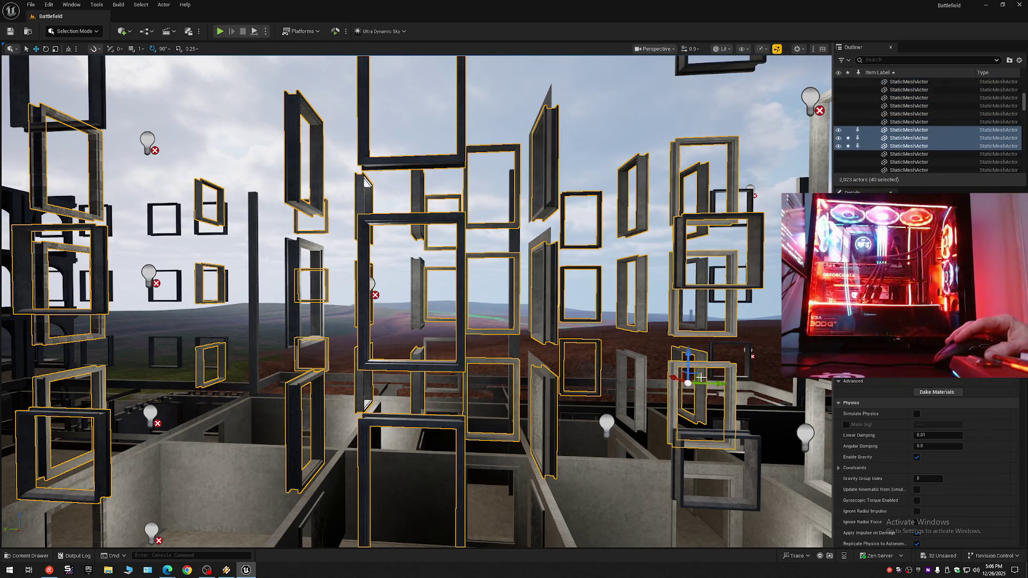
pyautogui.keyDown('ctrl'); pyautogui.click(640, 379); pyautogui.keyUp('ctrl')
pyautogui.keyDown('ctrl'); pyautogui.click(749, 447); pyautogui.keyUp('ctrl')
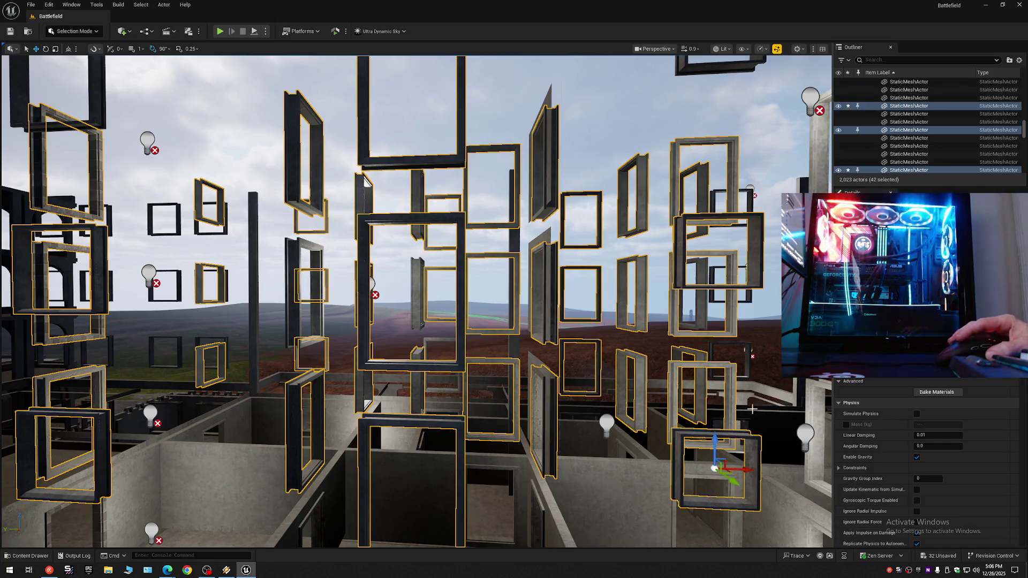
pyautogui.keyDown('ctrl'); pyautogui.click(747, 351); pyautogui.keyUp('ctrl')
pyautogui.keyDown('ctrl'); pyautogui.click(739, 225); pyautogui.keyUp('ctrl')
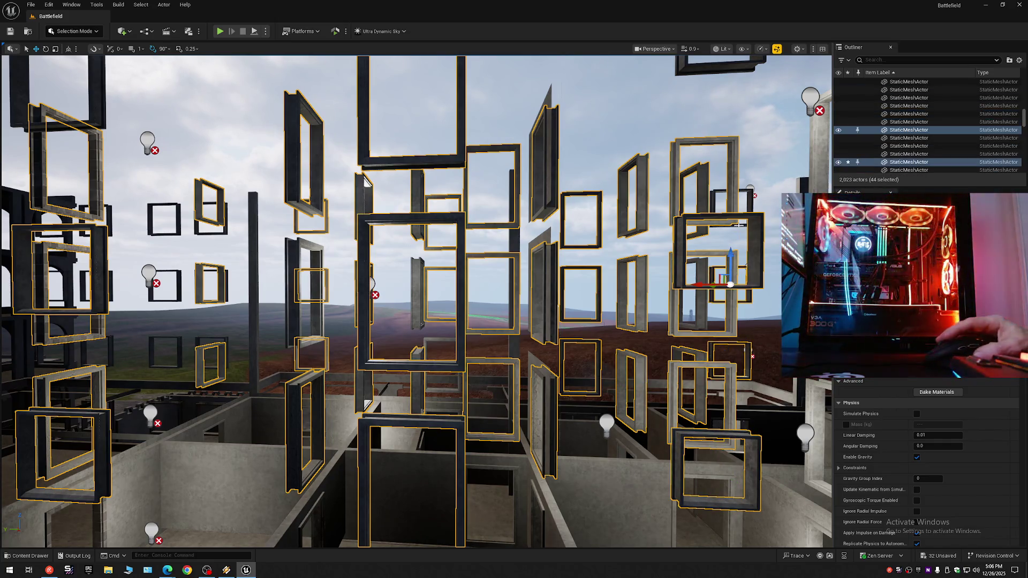
pyautogui.keyDown('ctrl'); pyautogui.click(749, 195); pyautogui.keyUp('ctrl')
# Step: Fly to another cluster and add its lower, middle, top and tilted frames
pyautogui.moveTo(364, 180); pyautogui.dragTo(289, 123)
pyautogui.moveTo(341, 383); pyautogui.dragTo(341, 370)
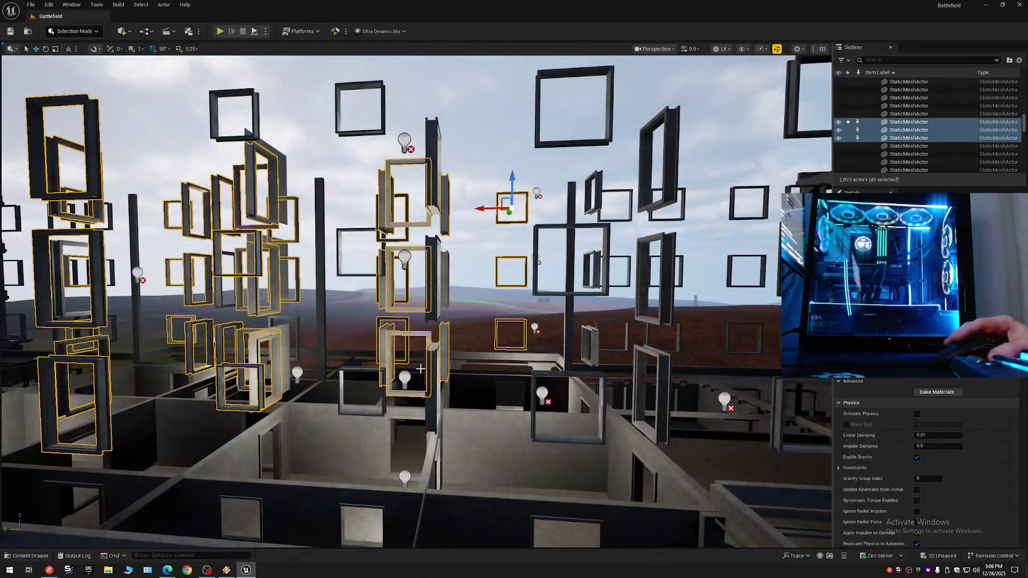
pyautogui.keyDown('ctrl'); pyautogui.click(347, 411); pyautogui.keyUp('ctrl')
pyautogui.keyDown('ctrl'); pyautogui.click(340, 267); pyautogui.keyUp('ctrl')
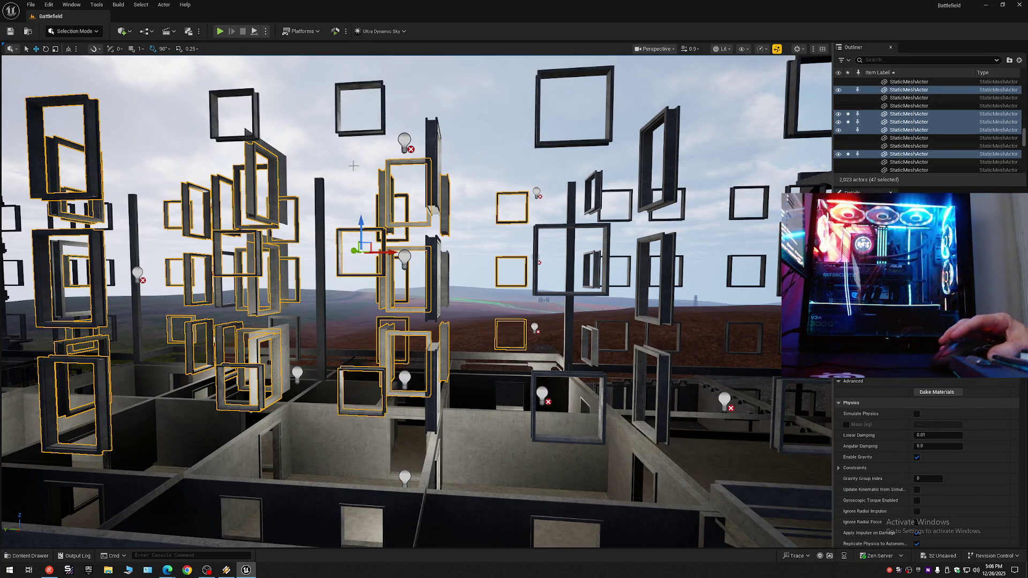
pyautogui.keyDown('ctrl'); pyautogui.click(338, 119); pyautogui.keyUp('ctrl')
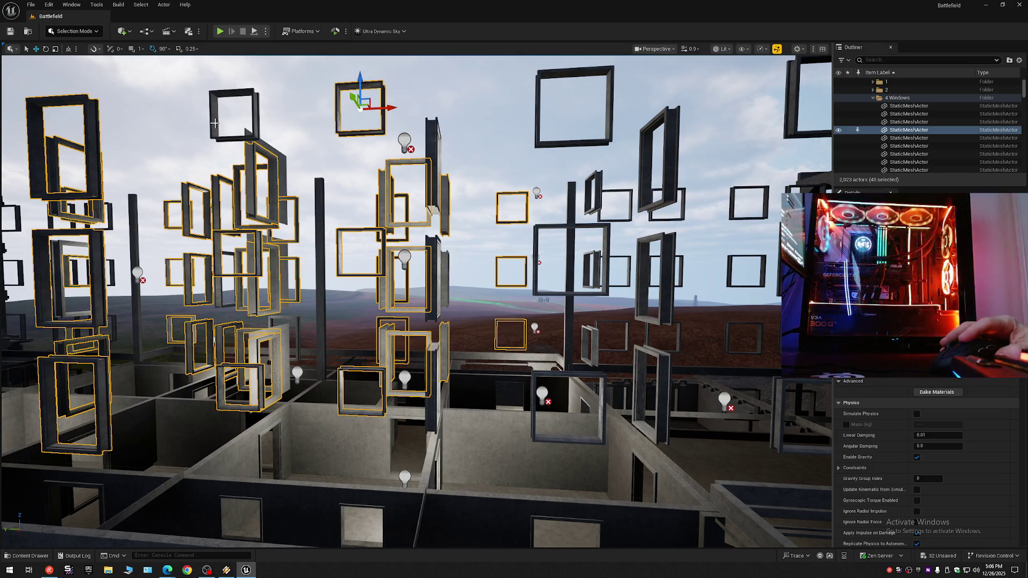
pyautogui.keyDown('ctrl'); pyautogui.click(214, 123); pyautogui.keyUp('ctrl')
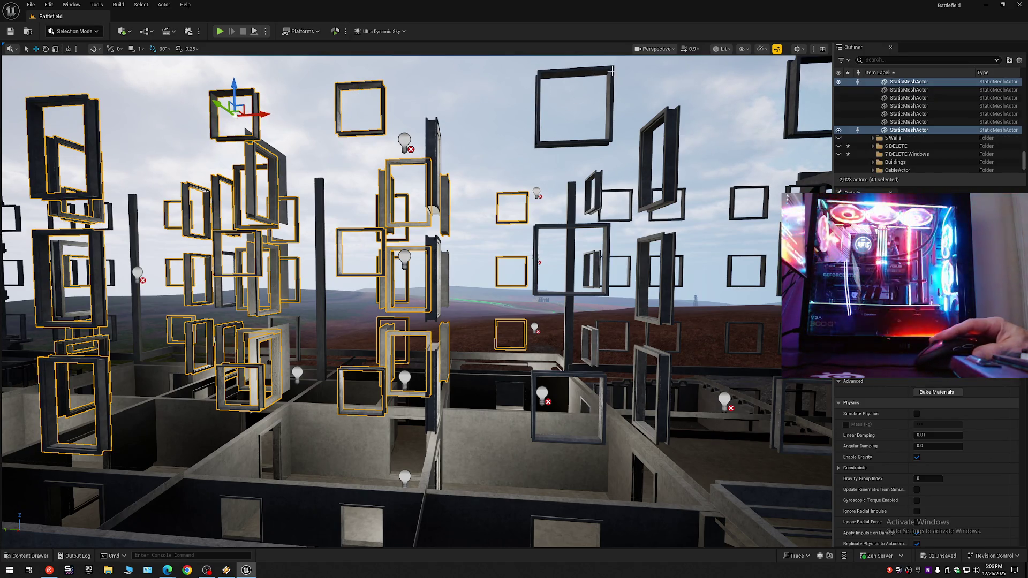
pyautogui.keyDown('ctrl'); pyautogui.click(610, 71); pyautogui.keyUp('ctrl')
pyautogui.keyDown('ctrl'); pyautogui.click(668, 138); pyautogui.keyUp('ctrl')
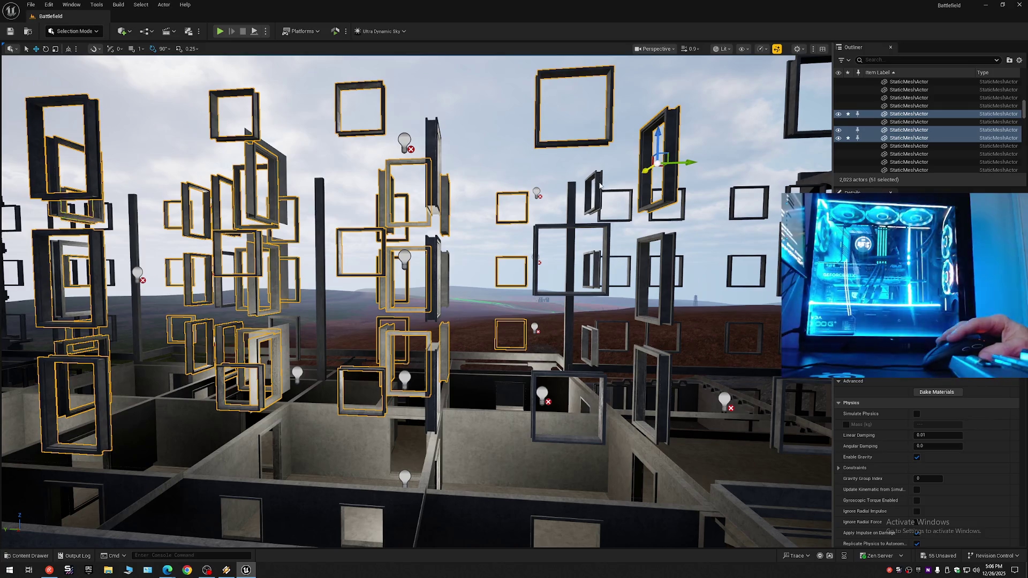
pyautogui.keyDown('ctrl'); pyautogui.click(598, 187); pyautogui.keyUp('ctrl')
pyautogui.keyDown('ctrl'); pyautogui.click(607, 234); pyautogui.keyUp('ctrl')
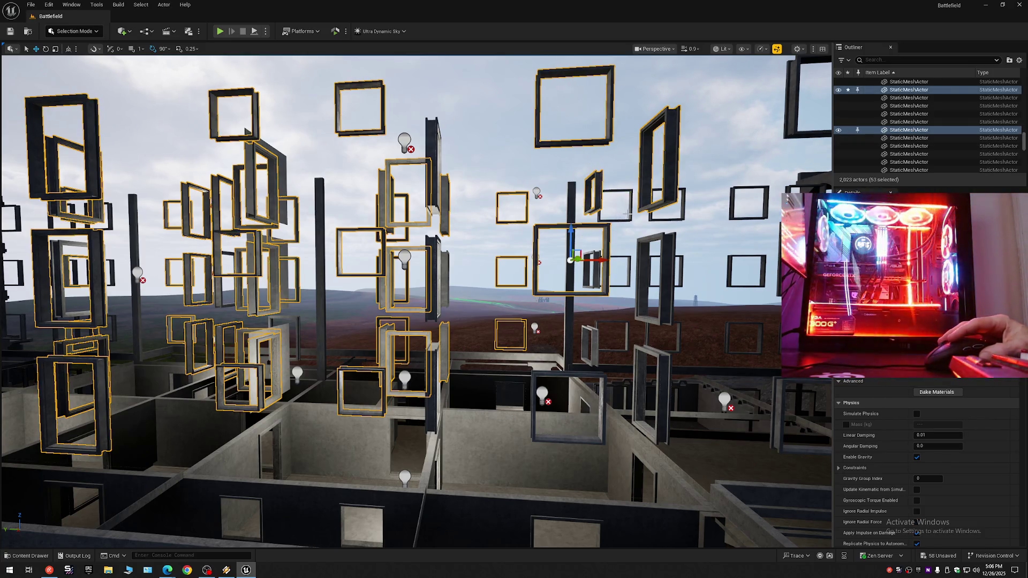
# Step: Add the nearby small and tall frames, correcting a mistaken pick, to reach 60 selected
pyautogui.keyDown('ctrl'); pyautogui.click(629, 218); pyautogui.keyUp('ctrl')
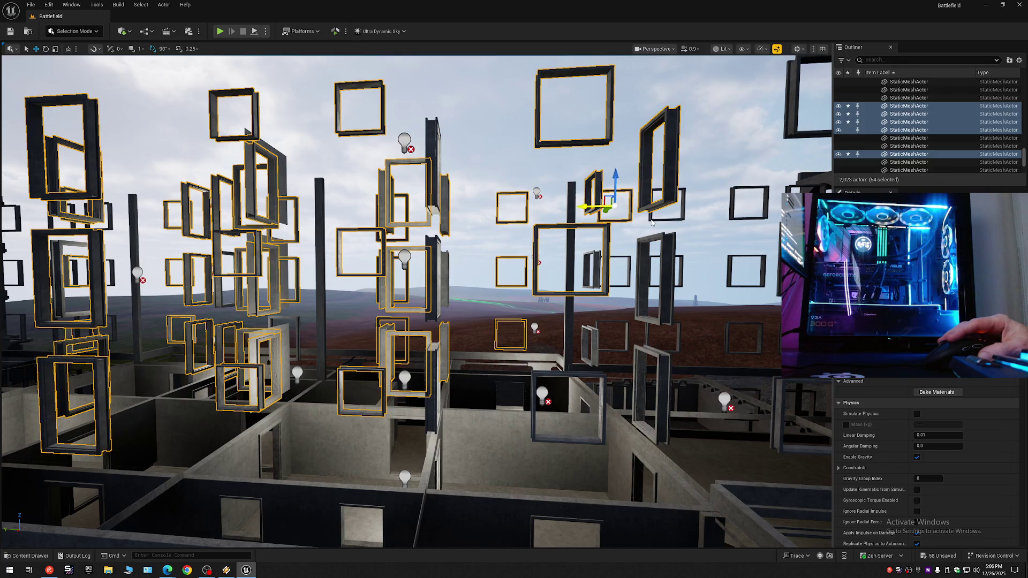
pyautogui.keyDown('ctrl'); pyautogui.click(652, 221); pyautogui.keyUp('ctrl')
pyautogui.keyDown('ctrl'); pyautogui.click(663, 249); pyautogui.keyUp('ctrl')
pyautogui.keyDown('ctrl'); pyautogui.click(591, 262); pyautogui.keyUp('ctrl')
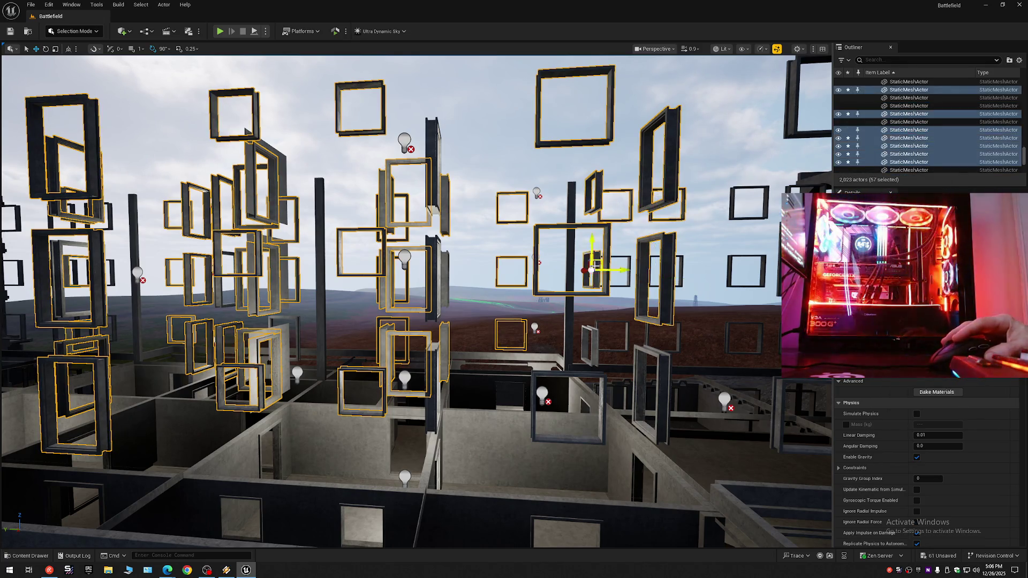
pyautogui.keyDown('ctrl'); pyautogui.click(591, 341); pyautogui.keyUp('ctrl')
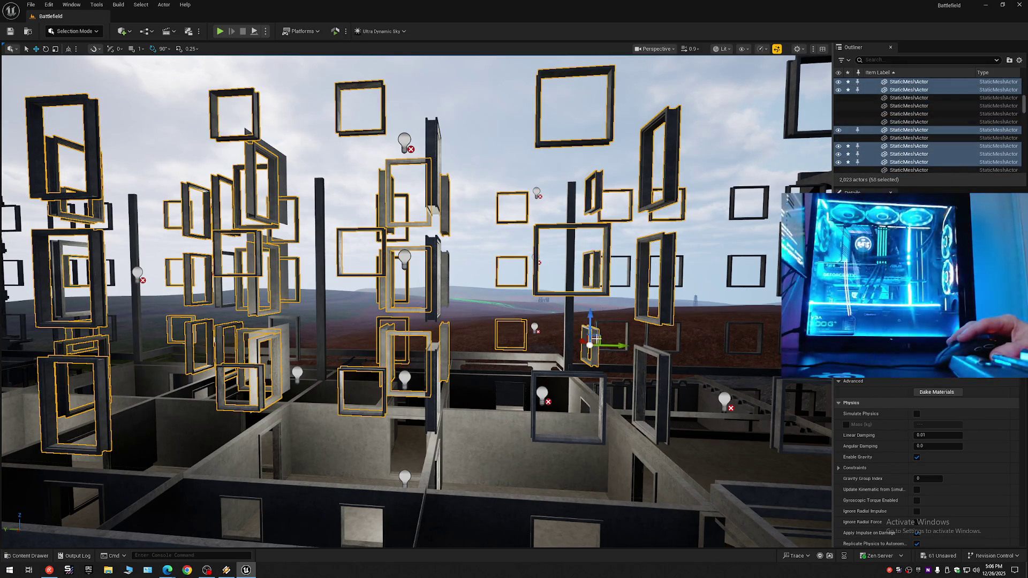
pyautogui.keyDown('ctrl'); pyautogui.click(627, 332); pyautogui.keyUp('ctrl')
pyautogui.keyDown('ctrl'); pyautogui.click(625, 337); pyautogui.keyUp('ctrl')
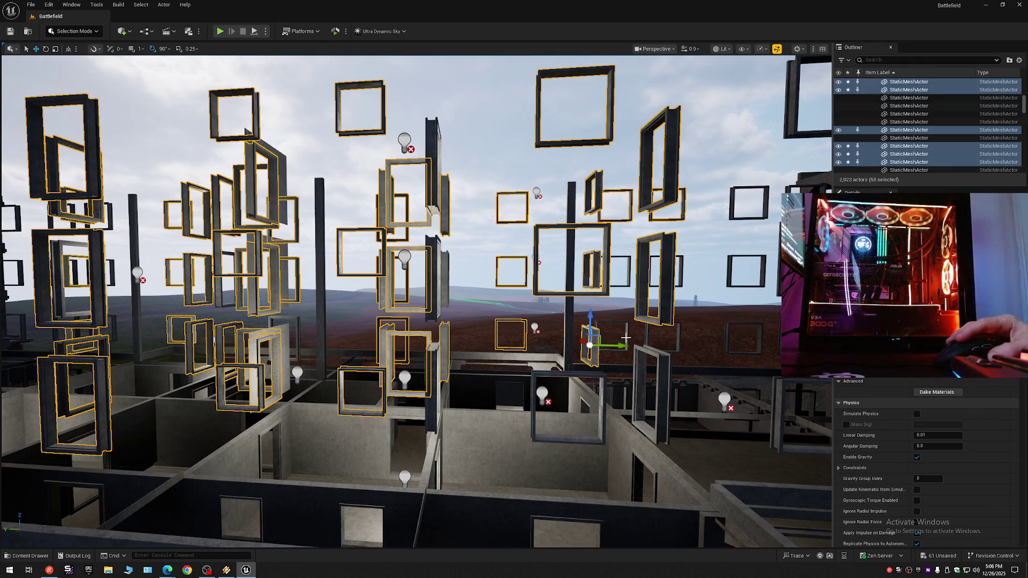
pyautogui.keyDown('ctrl'); pyautogui.click(660, 362); pyautogui.keyUp('ctrl')
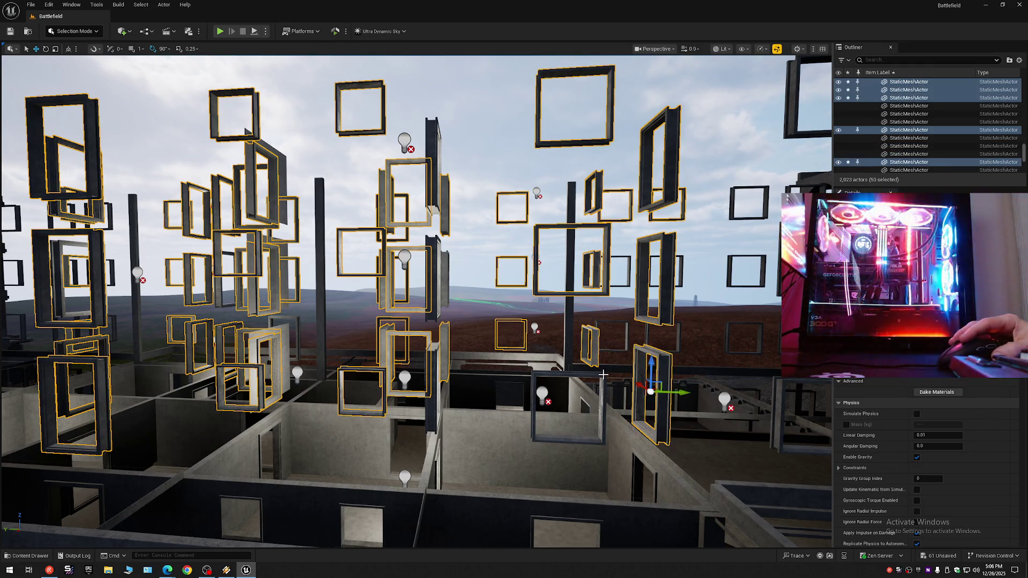
pyautogui.keyDown('ctrl'); pyautogui.click(600, 376); pyautogui.keyUp('ctrl')
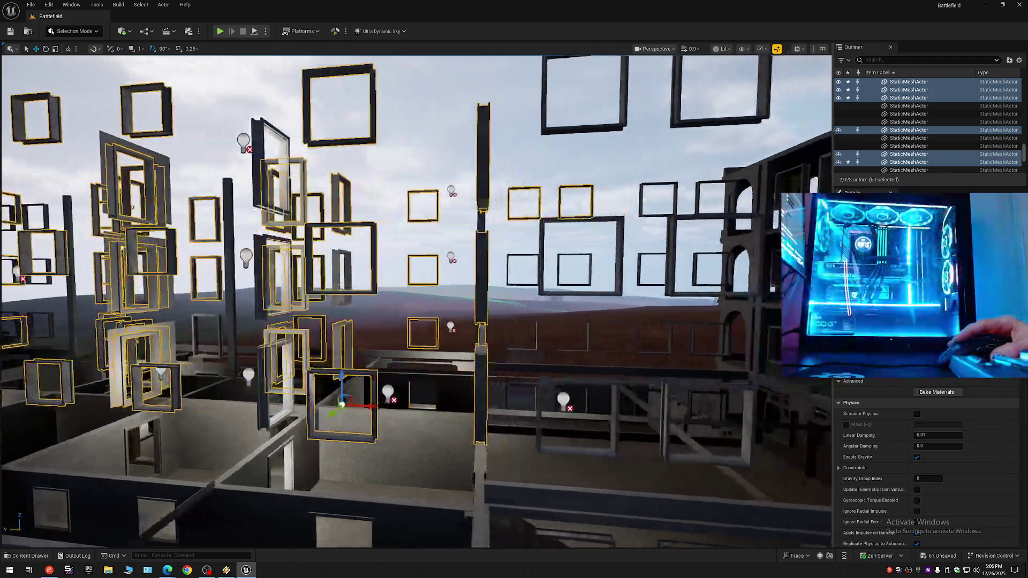
# Step: Drop two frames, focus on the selection, and add three more window frames for 61 total
pyautogui.press('w')
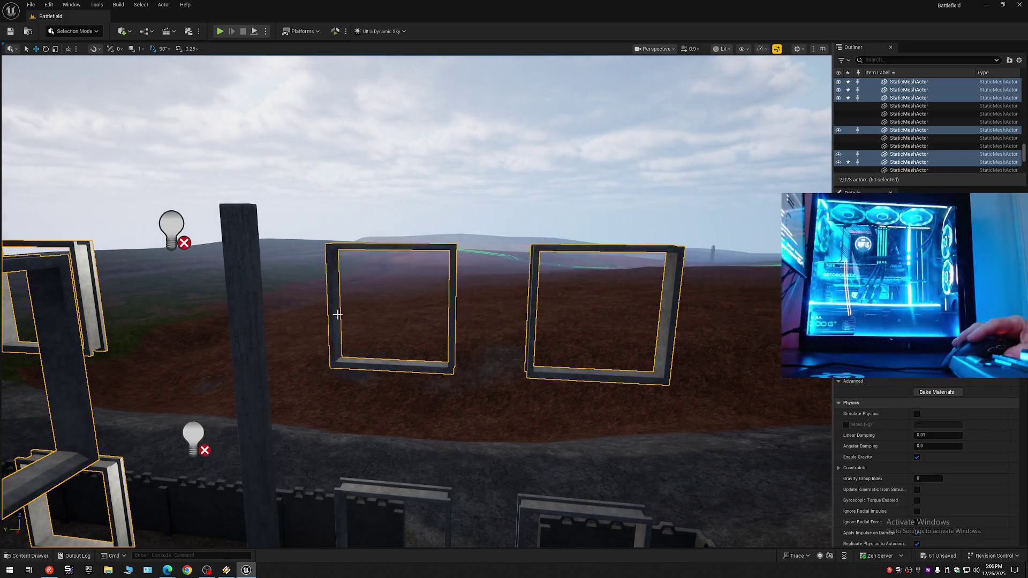
pyautogui.keyDown('ctrl'); pyautogui.click(337, 314); pyautogui.keyUp('ctrl')
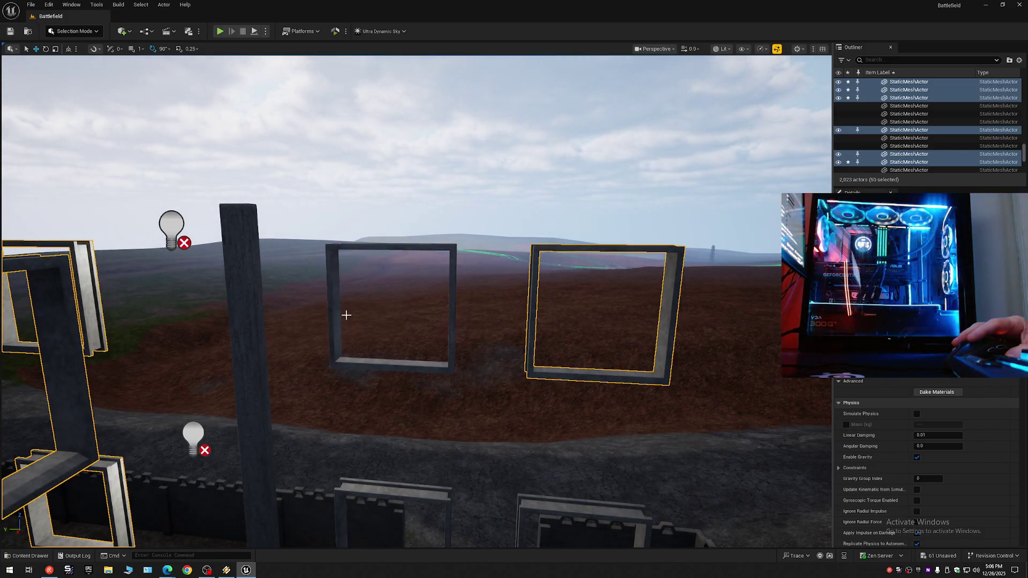
pyautogui.keyDown('ctrl'); pyautogui.click(532, 313); pyautogui.keyUp('ctrl')
pyautogui.press('f')
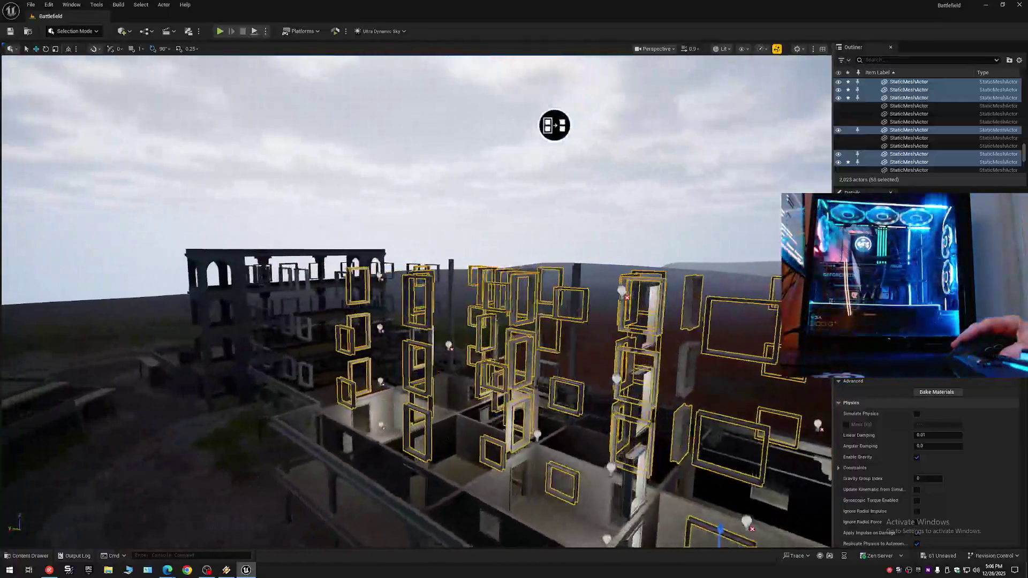
pyautogui.moveTo(554, 125)
pyautogui.mouseDown()
pyautogui.moveTo(534, 149)
pyautogui.moveTo(571, 153)
pyautogui.moveTo(603, 140)
pyautogui.mouseUp()
pyautogui.moveTo(357, 344)
pyautogui.mouseDown()
pyautogui.moveTo(356, 321)
pyautogui.moveTo(356, 343)
pyautogui.mouseUp()
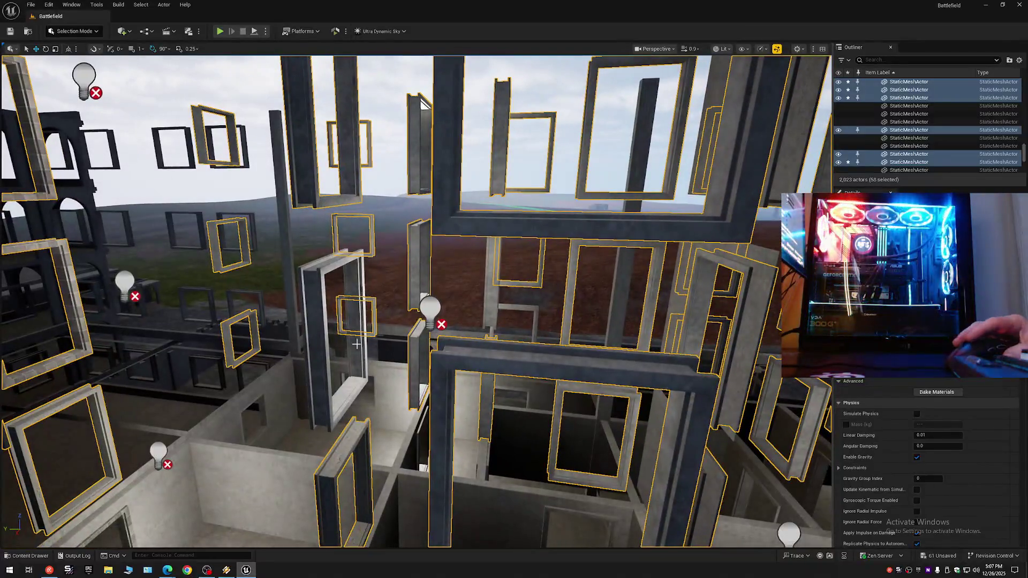
pyautogui.keyDown('ctrl'); pyautogui.click(310, 301); pyautogui.keyUp('ctrl')
pyautogui.keyDown('ctrl'); pyautogui.click(494, 298); pyautogui.keyUp('ctrl')
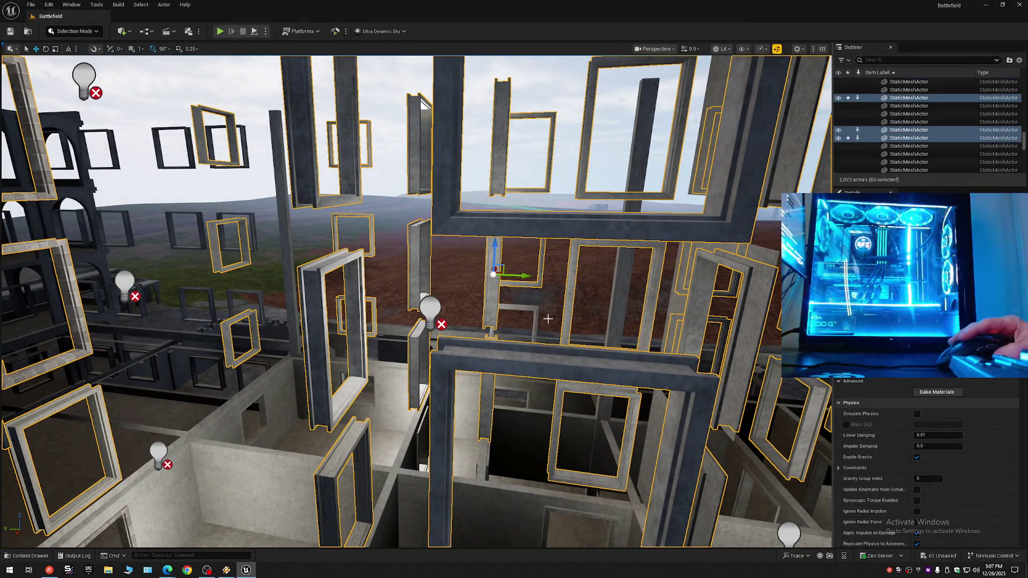
pyautogui.moveTo(535, 333); pyautogui.dragTo(508, 353)
pyautogui.moveTo(459, 308)
pyautogui.mouseDown()
pyautogui.moveTo(455, 318)
pyautogui.moveTo(458, 308)
pyautogui.mouseUp()
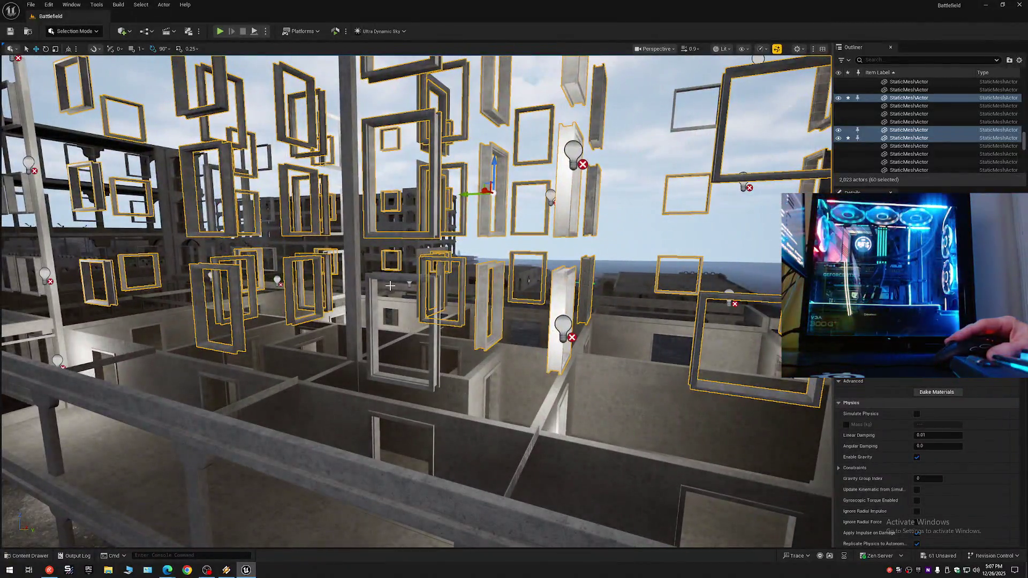
pyautogui.keyDown('ctrl'); pyautogui.click(371, 284); pyautogui.keyUp('ctrl')
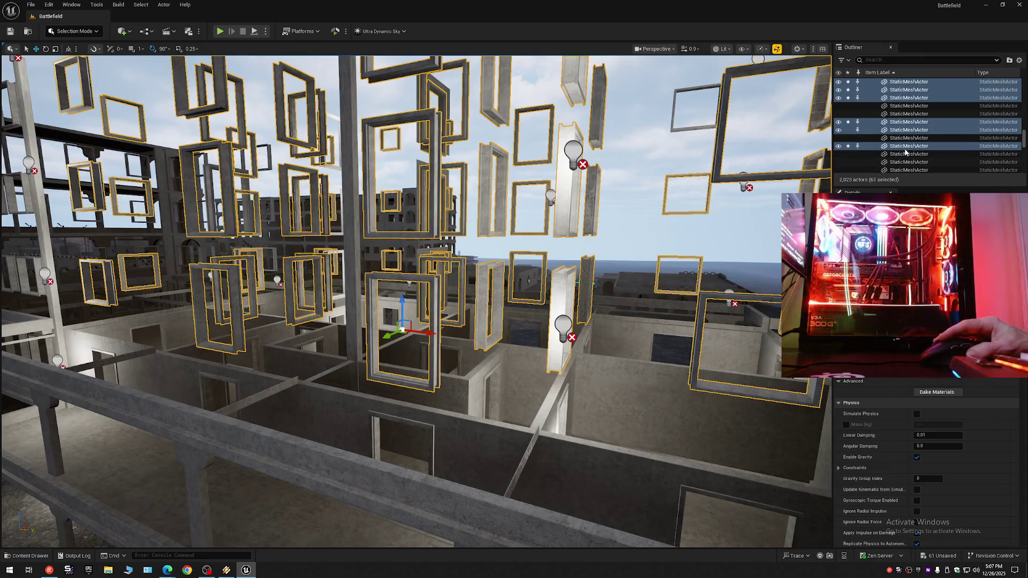
# Step: Move the selected window frames into the 7 DELETE Windows folder
pyautogui.rightClick(905, 152)
pyautogui.moveTo(919, 461)
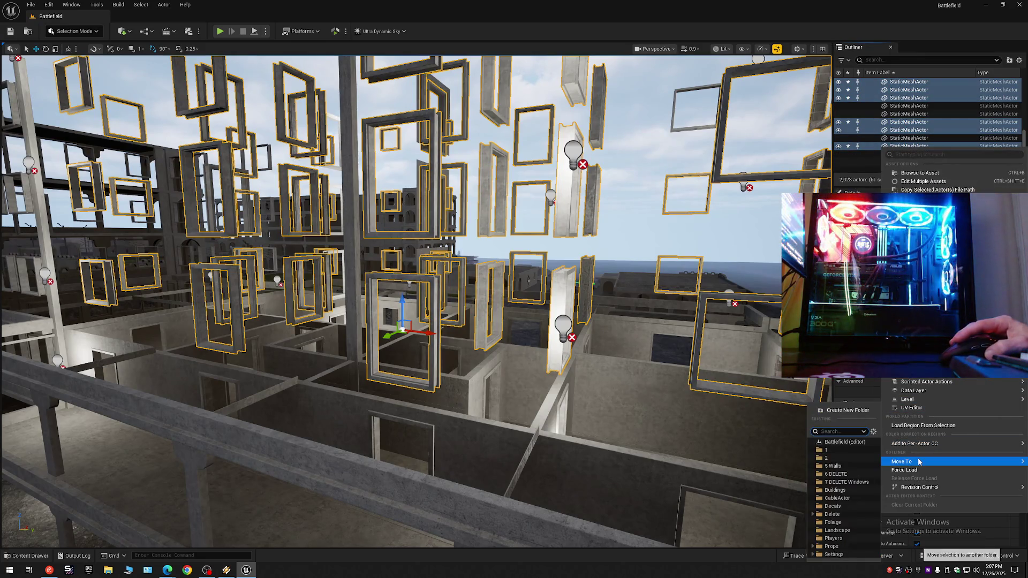
pyautogui.click(846, 482)
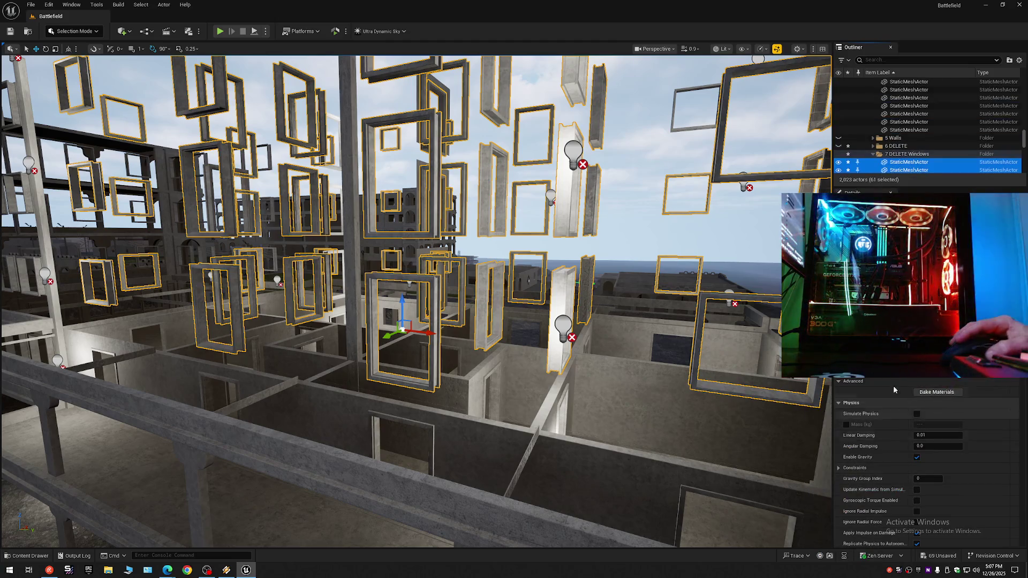
# Step: Collapse the Outliner tree and hide the 7 DELETE Windows folder
pyautogui.click(1019, 61)
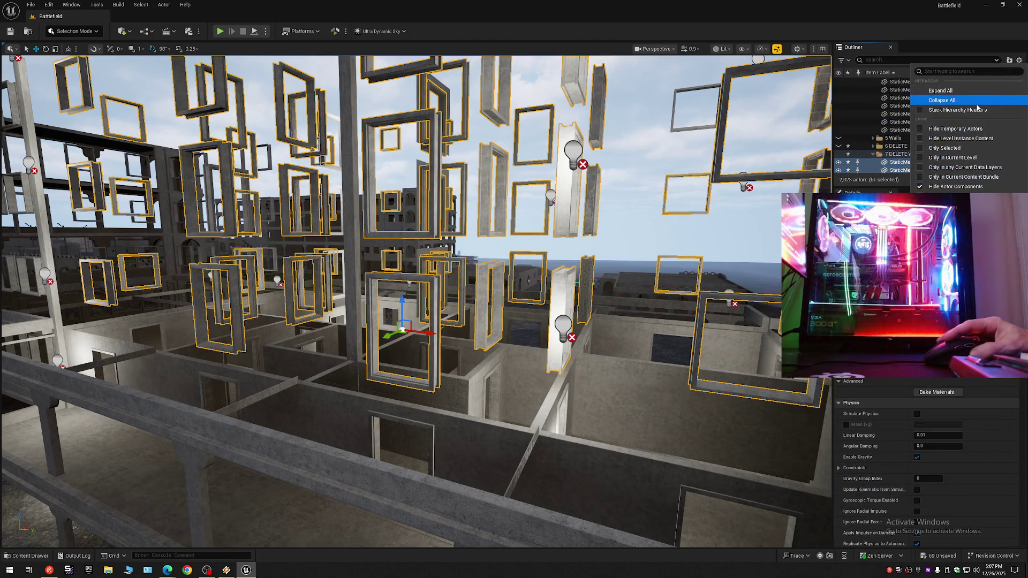
pyautogui.click(942, 100)
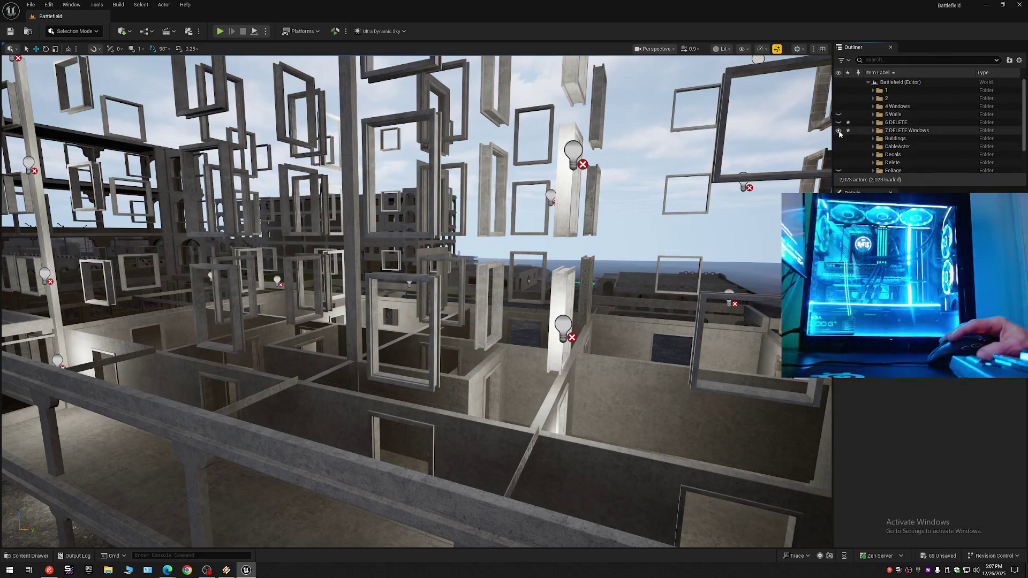
pyautogui.click(838, 131)
pyautogui.moveTo(273, 141)
pyautogui.mouseDown()
pyautogui.moveTo(268, 112)
pyautogui.moveTo(273, 140)
pyautogui.moveTo(411, 73)
pyautogui.moveTo(475, 55)
pyautogui.moveTo(487, 273)
pyautogui.mouseUp()
# Step: Select the leftover stray window frames around the rooftops
pyautogui.click(273, 140)
pyautogui.keyDown('ctrl'); pyautogui.click(366, 288); pyautogui.keyUp('ctrl')
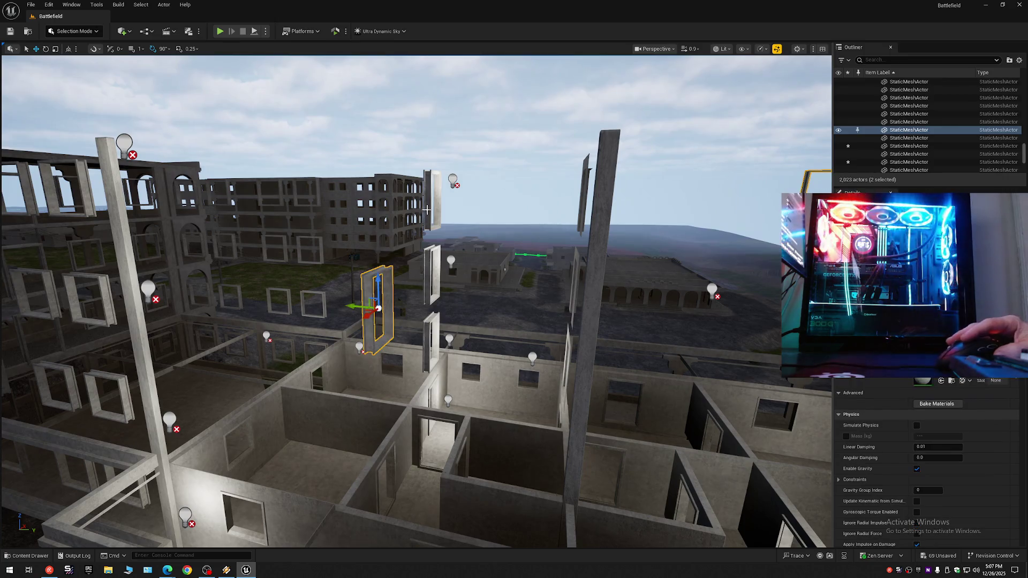
pyautogui.keyDown('ctrl'); pyautogui.click(428, 259); pyautogui.keyUp('ctrl')
pyautogui.keyDown('ctrl'); pyautogui.click(428, 329); pyautogui.keyUp('ctrl')
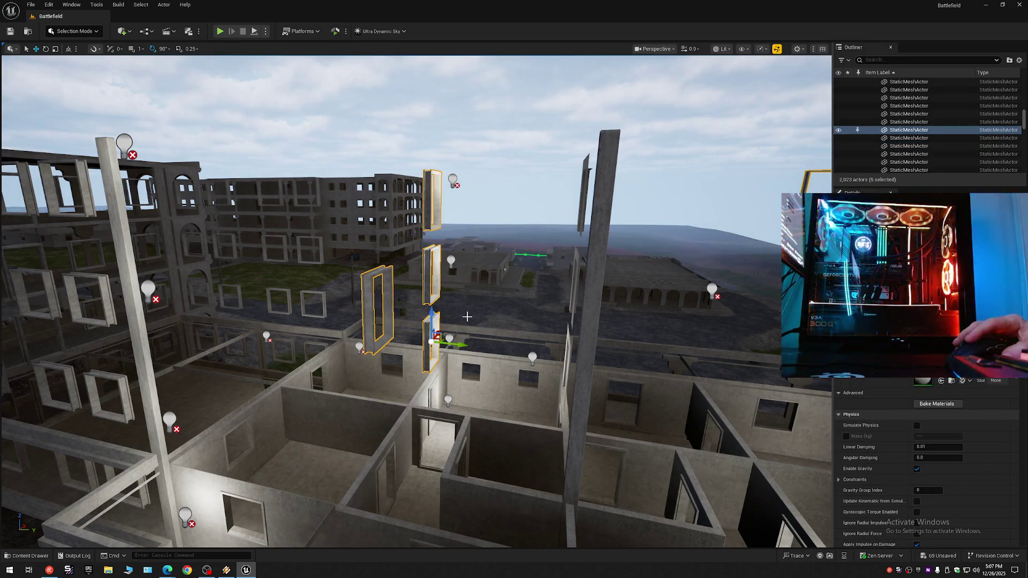
pyautogui.moveTo(628, 279)
pyautogui.mouseDown()
pyautogui.moveTo(535, 198)
pyautogui.moveTo(294, 73)
pyautogui.moveTo(537, 72)
pyautogui.moveTo(676, 267)
pyautogui.mouseUp()
# Step: Move the five selected frames into the 7 DELETE Windows folder
pyautogui.rightClick(875, 131)
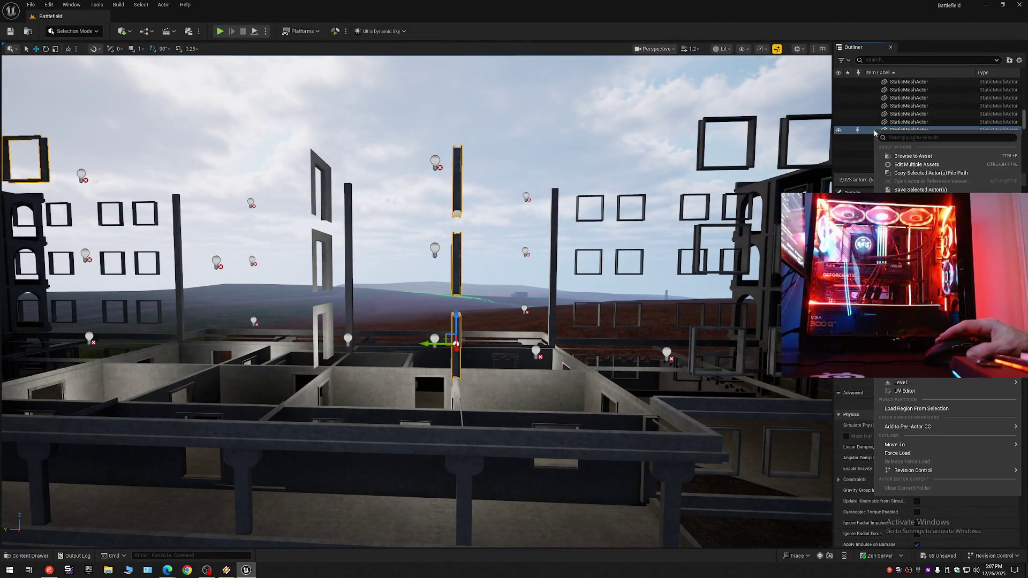
pyautogui.moveTo(912, 447)
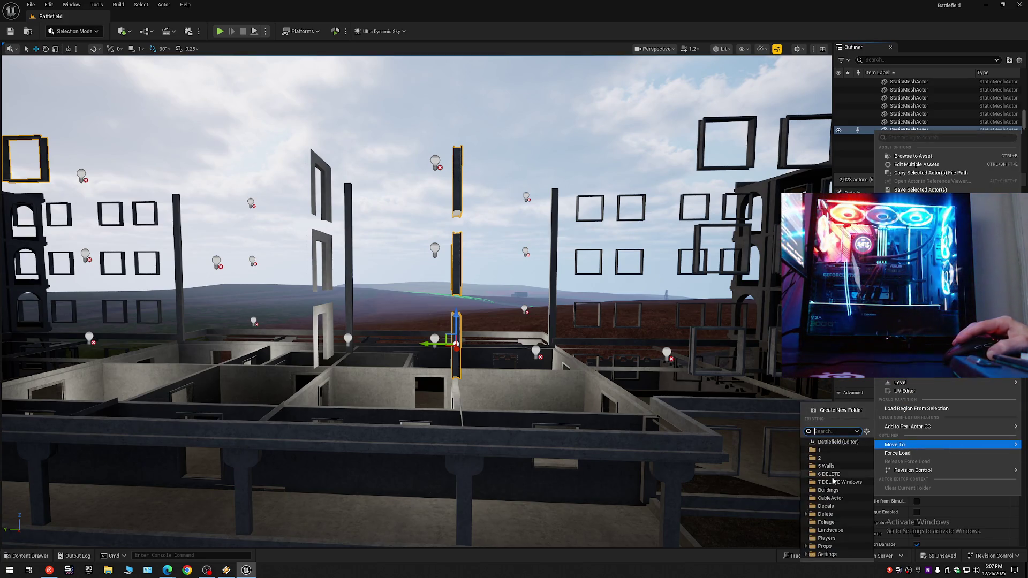
pyautogui.click(832, 481)
pyautogui.scroll(5, 920, 123)
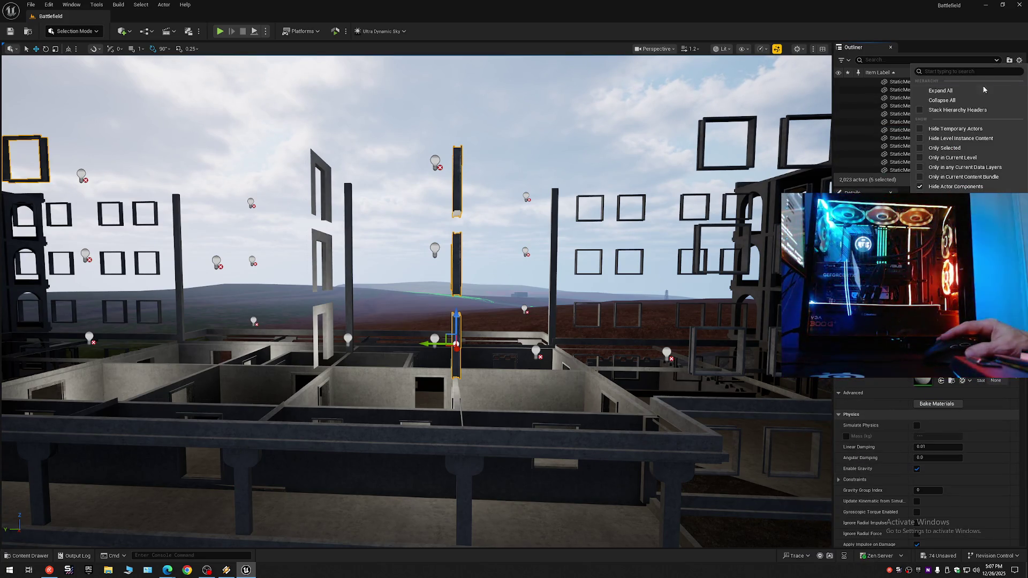
# Step: Collapse the Outliner, re-hide the 7 DELETE Windows folder, and fly into the building's rooms
pyautogui.click(867, 82)
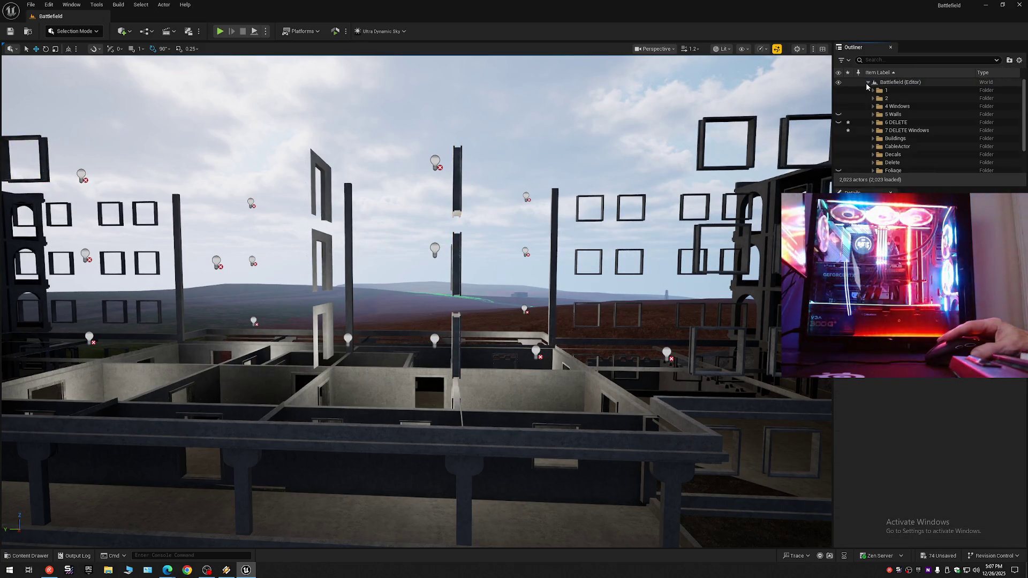
pyautogui.click(838, 131)
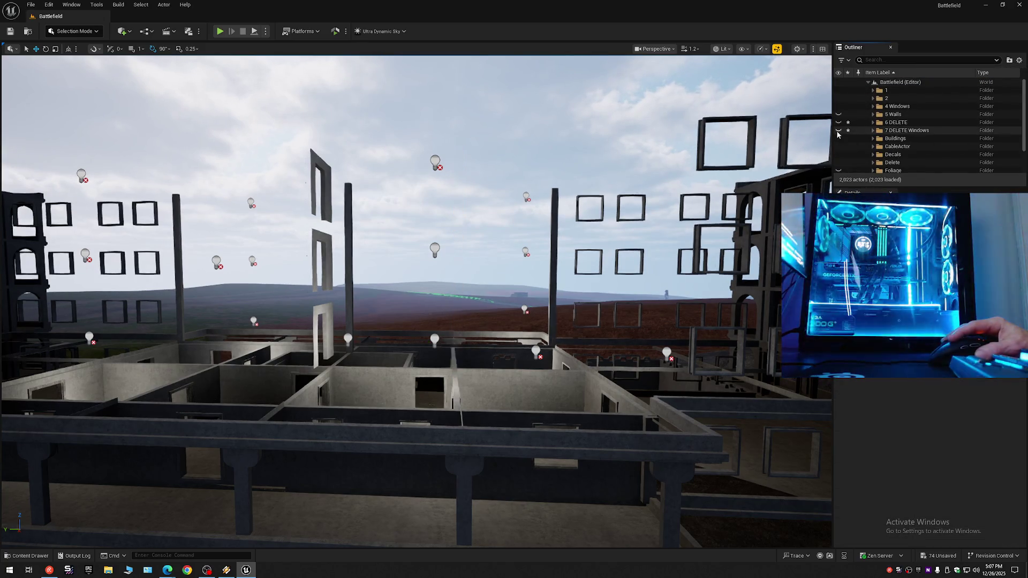
pyautogui.press('w')
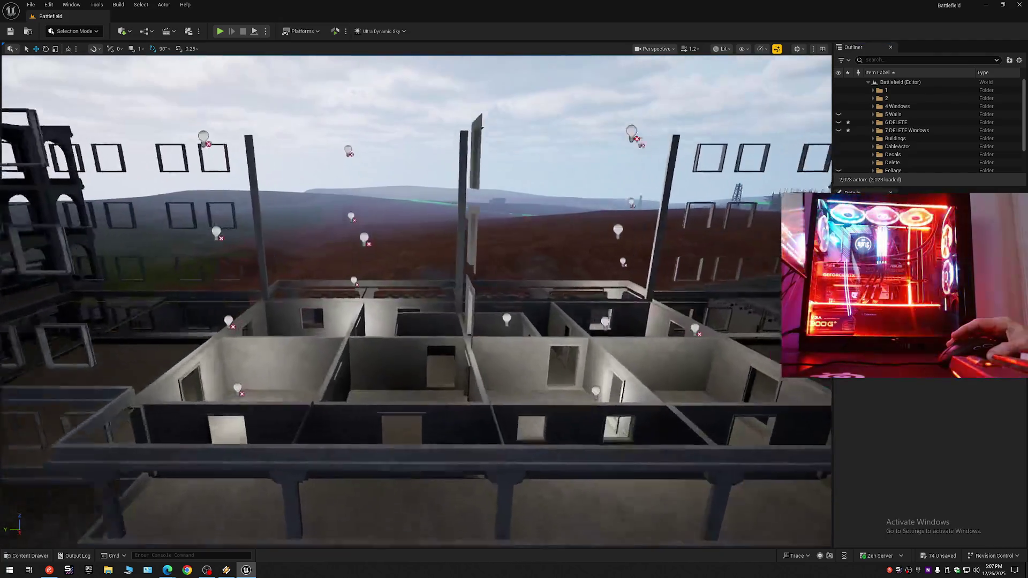
pyautogui.press('s')
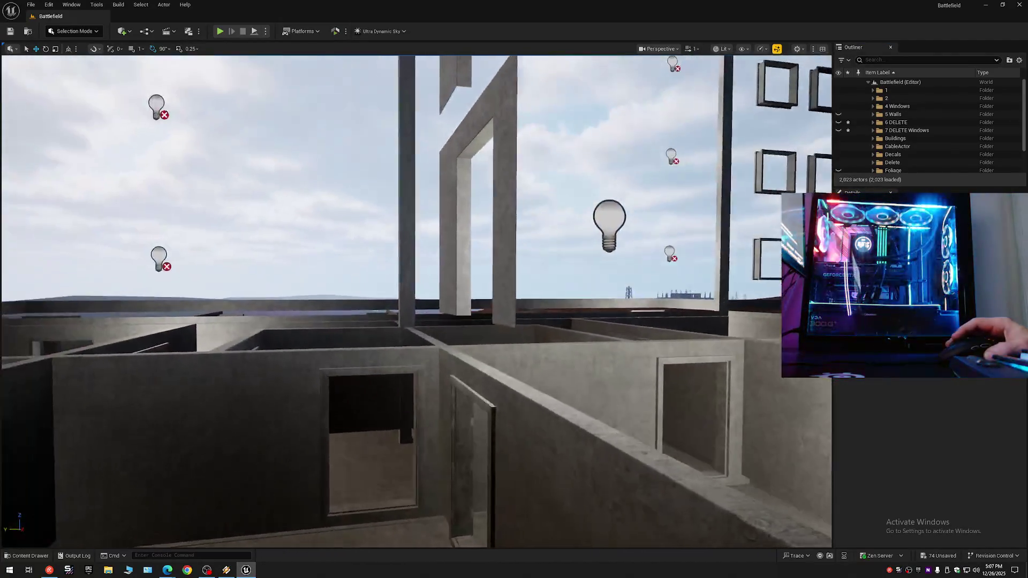
pyautogui.press('w')
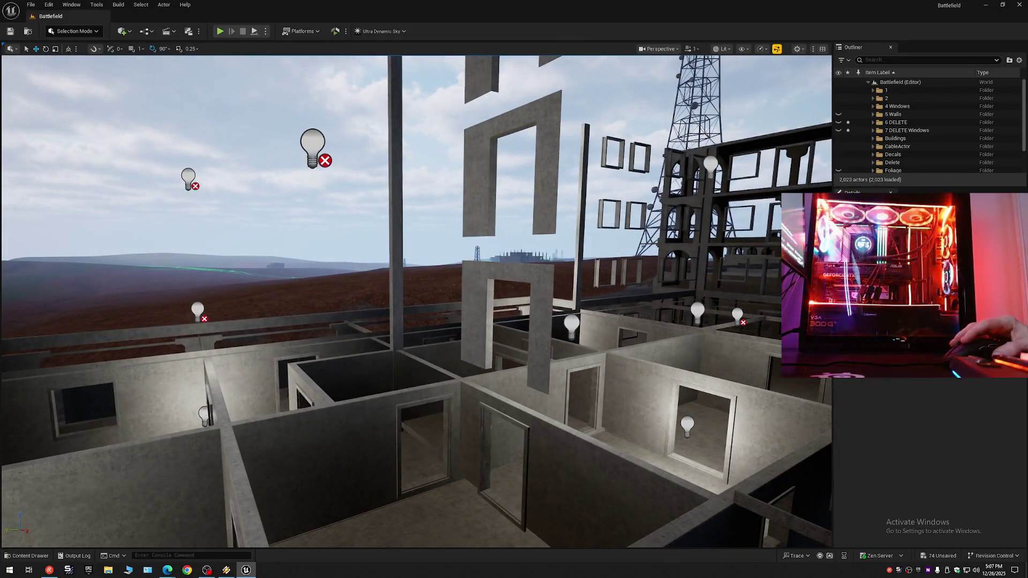
# Step: Select the three floating arch wall pieces, then view the building from new angles
pyautogui.click(484, 272)
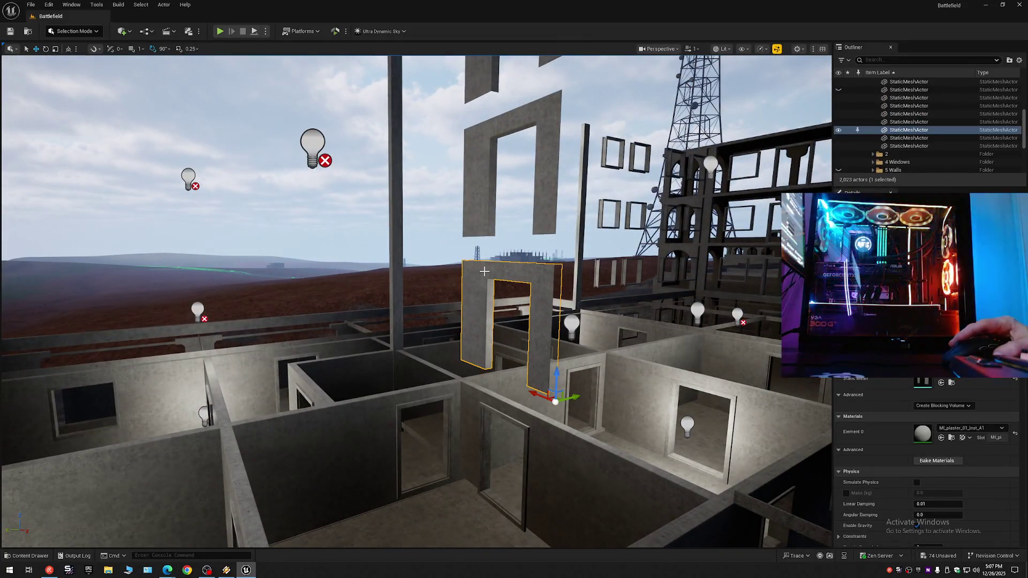
pyautogui.keyDown('ctrl'); pyautogui.click(482, 160); pyautogui.keyUp('ctrl')
pyautogui.keyDown('ctrl'); pyautogui.click(482, 75); pyautogui.keyUp('ctrl')
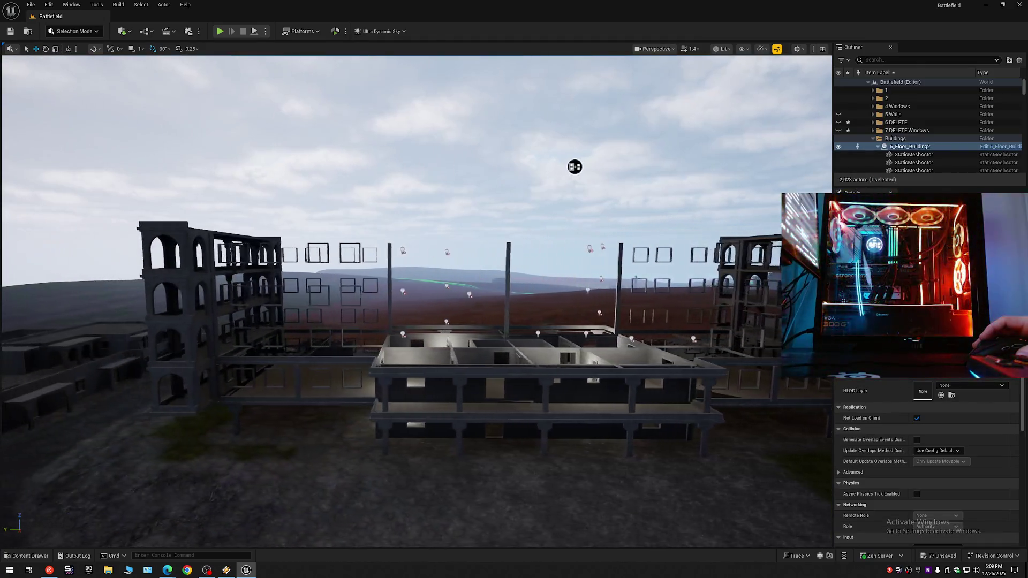
pyautogui.moveTo(574, 166)
pyautogui.mouseDown()
pyautogui.moveTo(727, 107)
pyautogui.moveTo(529, 147)
pyautogui.moveTo(555, 107)
pyautogui.mouseUp()
pyautogui.moveTo(648, 102); pyautogui.dragTo(648, 102)
pyautogui.scroll(-3, 648, 102)
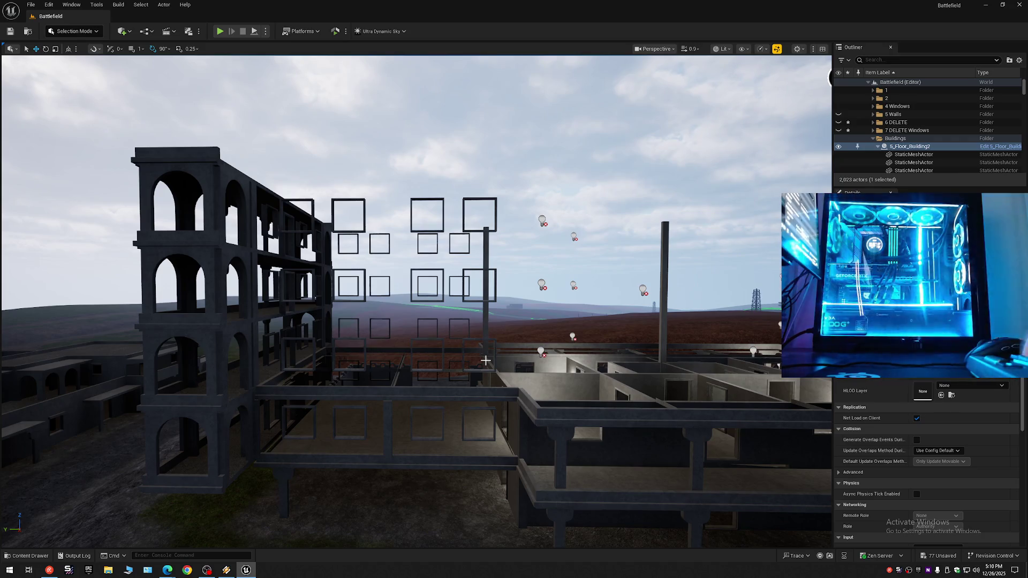
# Step: Collapse the Buildings folder and briefly show, then re-hide, 7 DELETE Windows
pyautogui.moveTo(648, 102); pyautogui.dragTo(593, 104)
pyautogui.moveTo(479, 354); pyautogui.dragTo(479, 354)
pyautogui.click(873, 138)
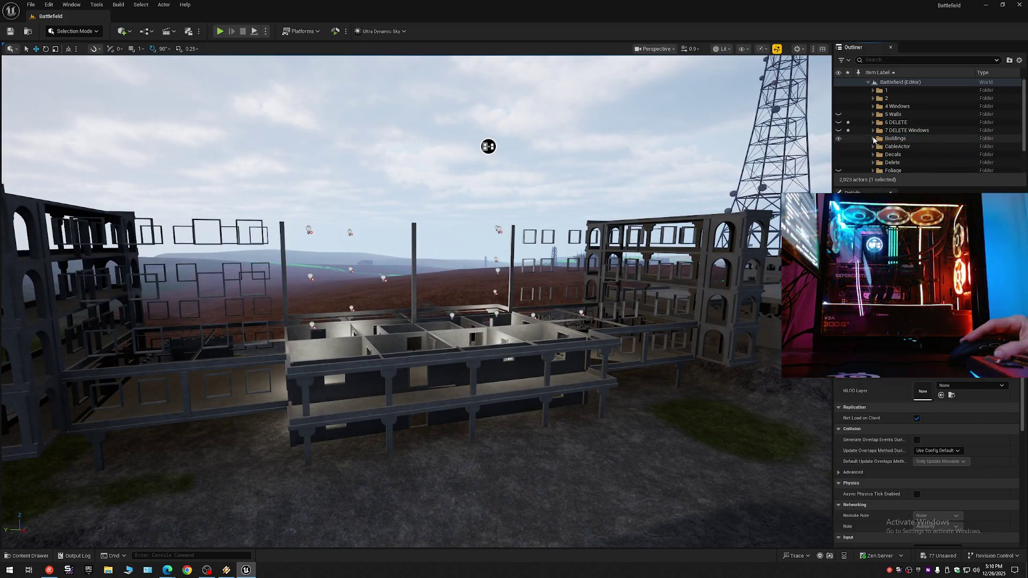
pyautogui.click(839, 130)
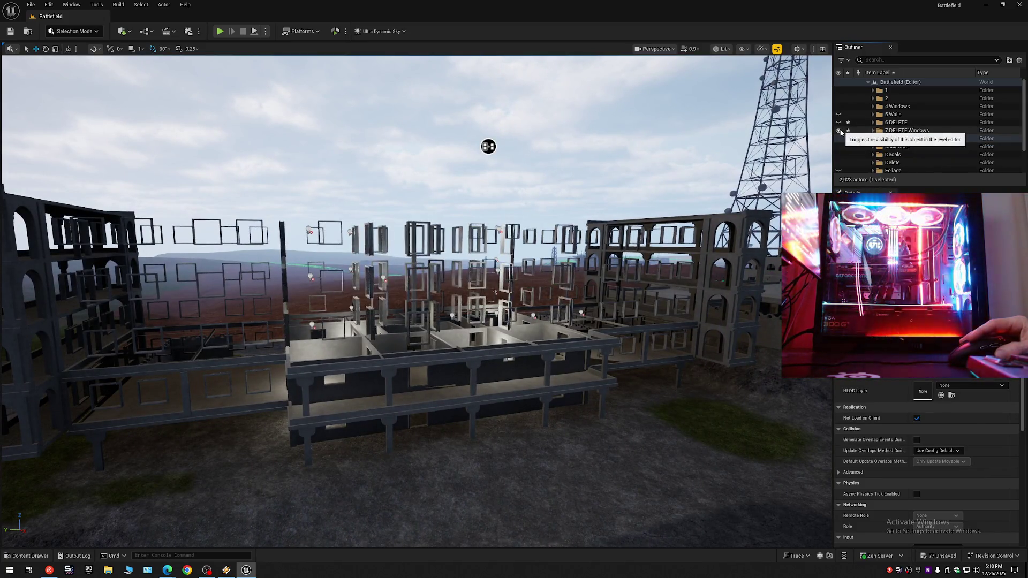
pyautogui.click(839, 131)
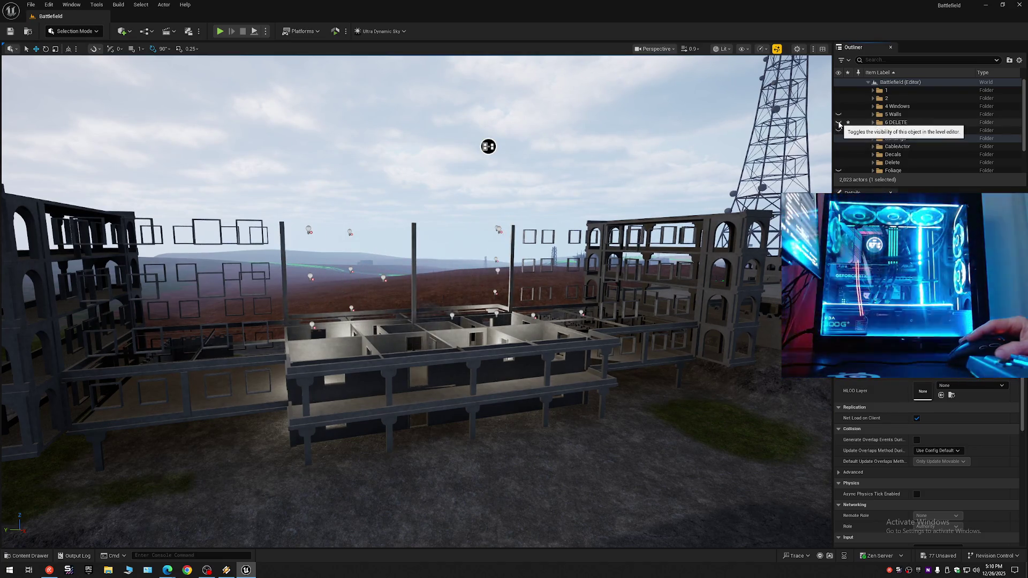
# Step: Show the 6 DELETE and 5 Walls folders to check them, then hide both again
pyautogui.click(839, 123)
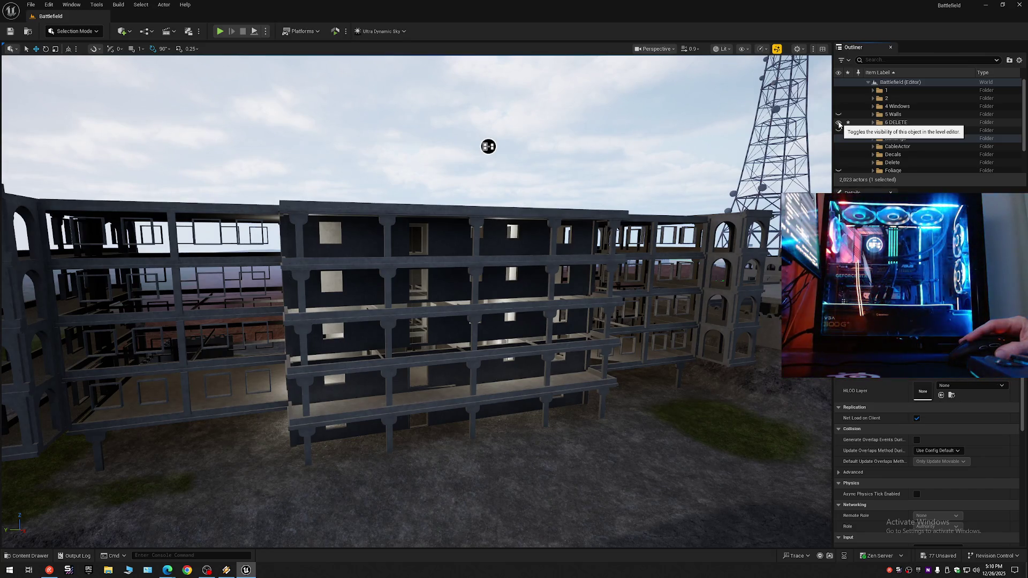
pyautogui.click(839, 115)
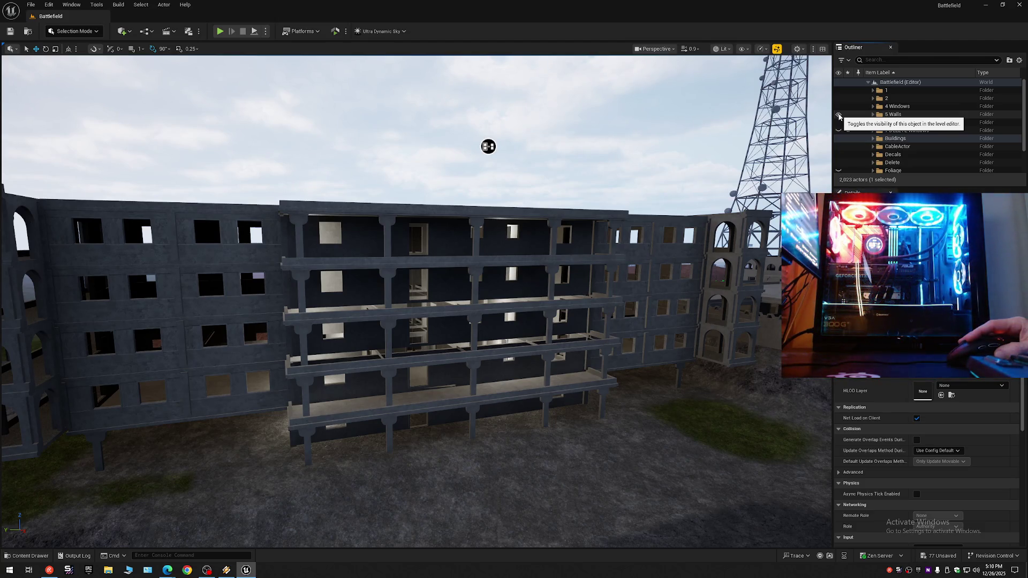
pyautogui.click(838, 115)
pyautogui.click(839, 115)
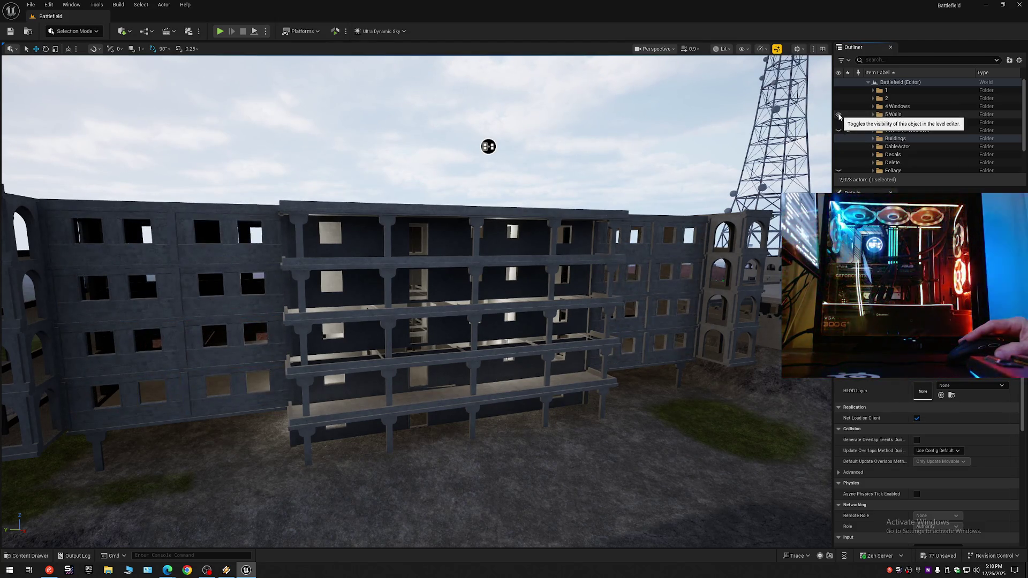
pyautogui.click(839, 116)
pyautogui.click(839, 123)
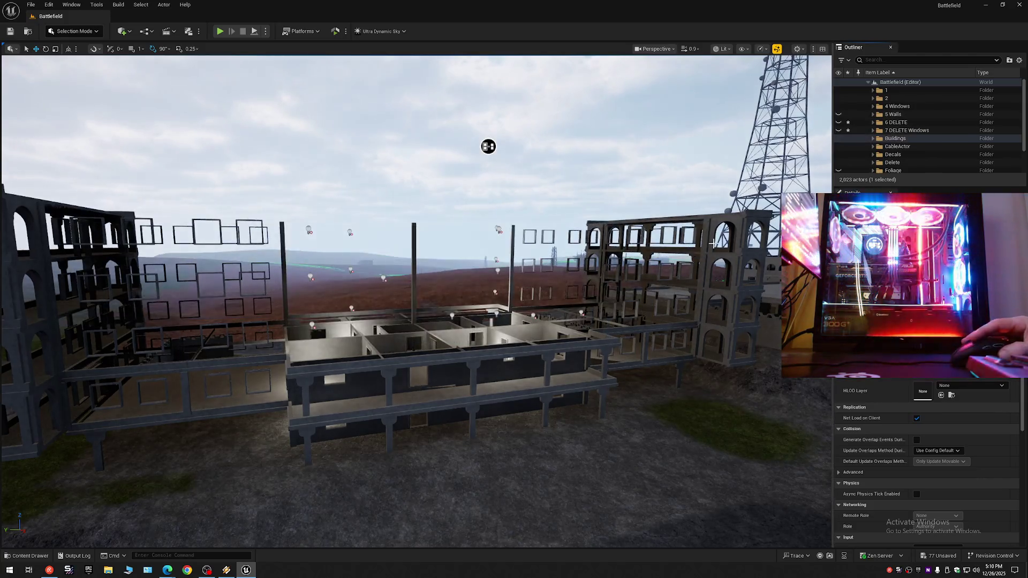
pyautogui.moveTo(599, 316)
pyautogui.mouseDown()
pyautogui.moveTo(399, 318)
pyautogui.moveTo(461, 320)
pyautogui.moveTo(452, 236)
pyautogui.moveTo(119, 130)
pyautogui.moveTo(251, 147)
pyautogui.moveTo(515, 319)
pyautogui.mouseUp()
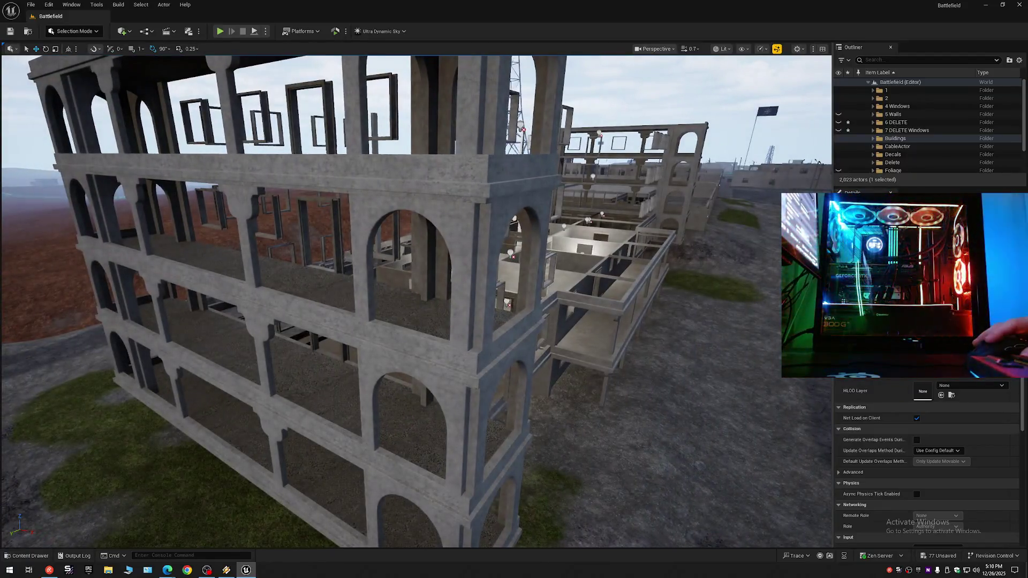
# Step: Inspect the floor slab and arched wall, then collapse the Outliner to Battlefield's top-level folders
pyautogui.click(323, 283)
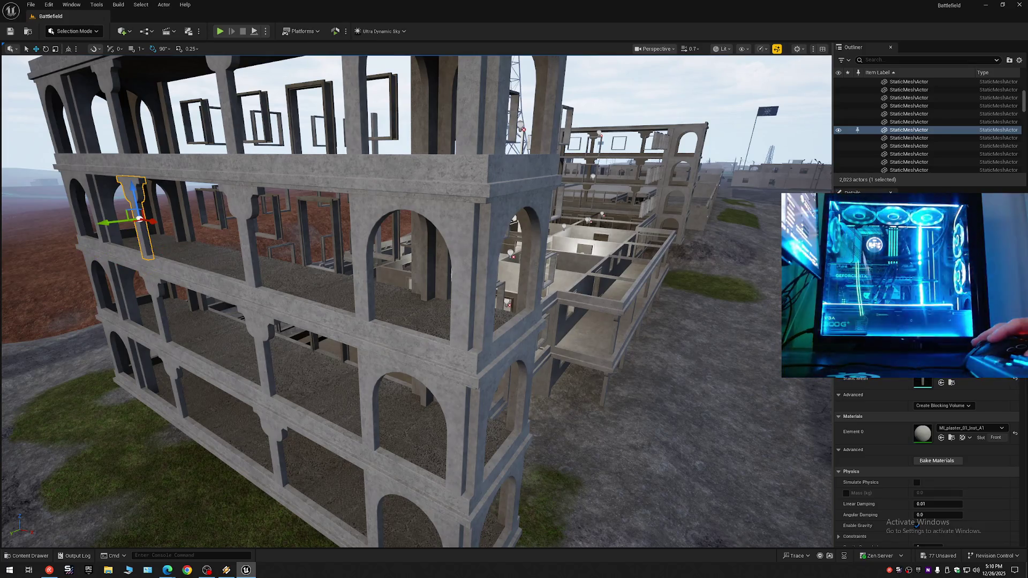
pyautogui.click(405, 210)
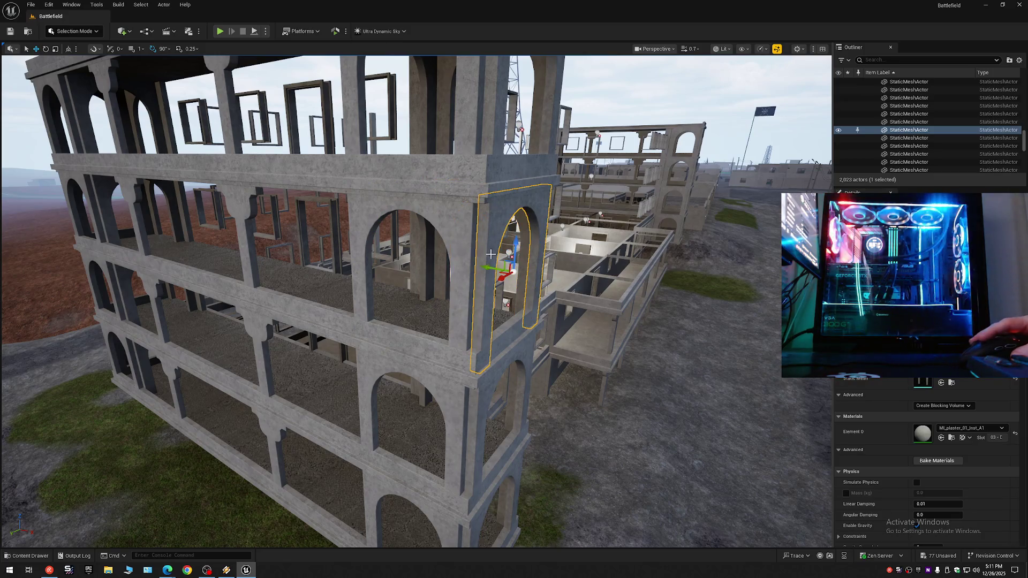
pyautogui.moveTo(486, 381)
pyautogui.mouseDown()
pyautogui.moveTo(486, 407)
pyautogui.moveTo(428, 407)
pyautogui.moveTo(429, 342)
pyautogui.moveTo(375, 342)
pyautogui.moveTo(375, 321)
pyautogui.moveTo(482, 321)
pyautogui.moveTo(343, 315)
pyautogui.mouseUp()
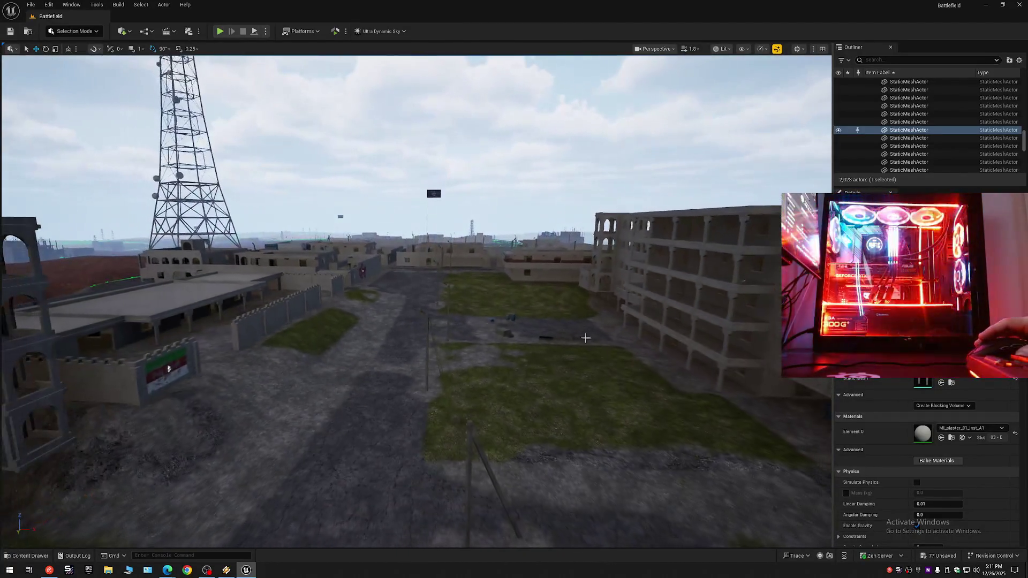
pyautogui.click(1018, 61)
pyautogui.click(958, 105)
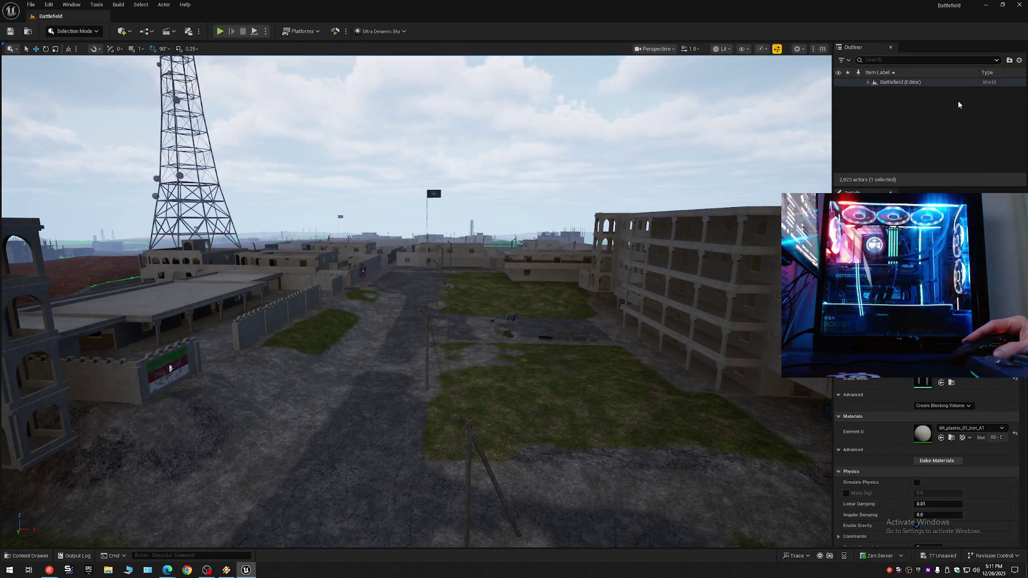
pyautogui.click(868, 83)
pyautogui.moveTo(170, 369)
pyautogui.mouseDown()
pyautogui.moveTo(448, 411)
pyautogui.moveTo(439, 407)
pyautogui.moveTo(476, 401)
pyautogui.moveTo(492, 434)
pyautogui.moveTo(502, 402)
pyautogui.mouseUp()
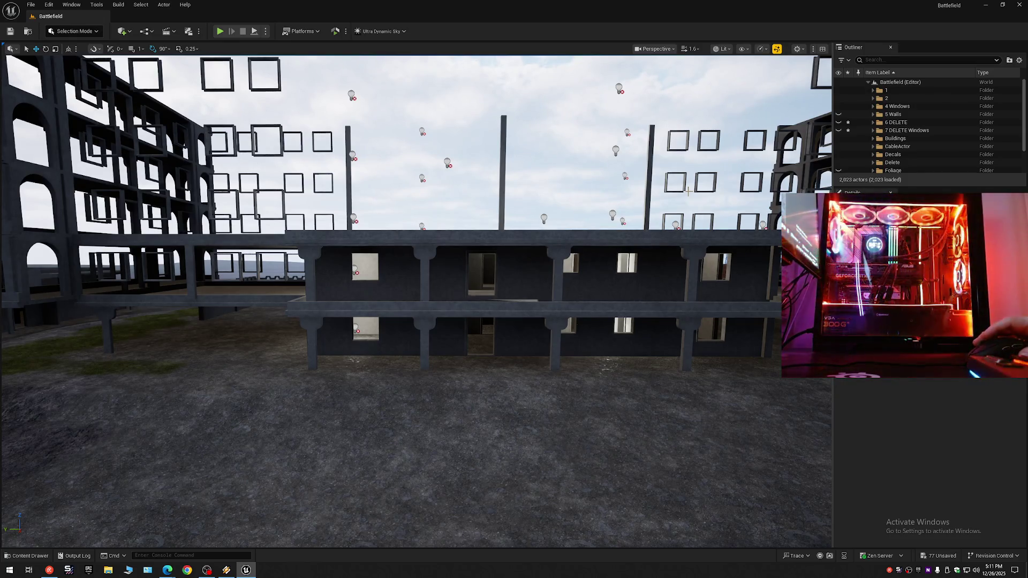
# Step: Create a new top-level Battlefield folder named '1 Floor 2' in the Outliner
pyautogui.click(451, 277)
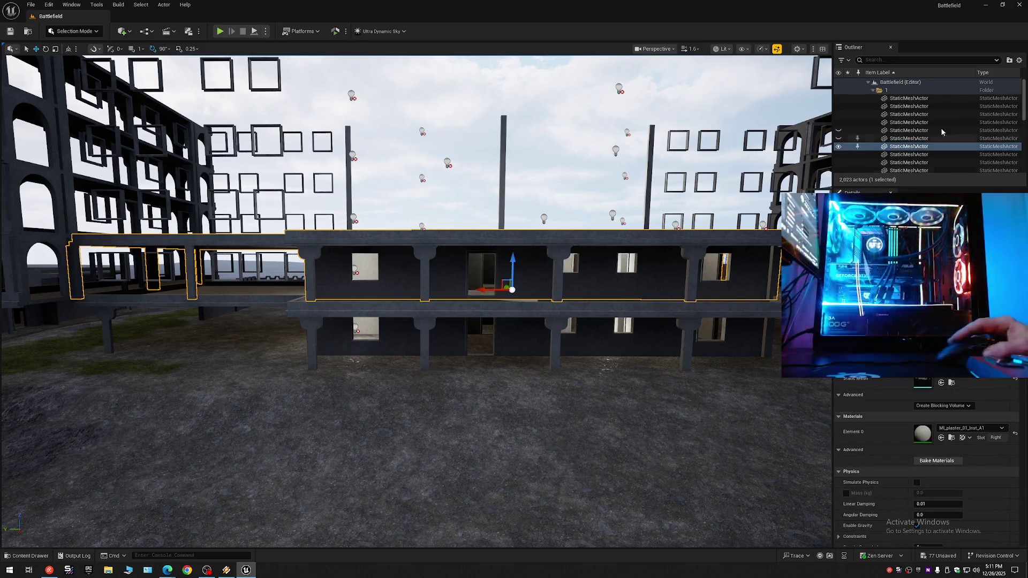
pyautogui.click(869, 83)
pyautogui.click(869, 83)
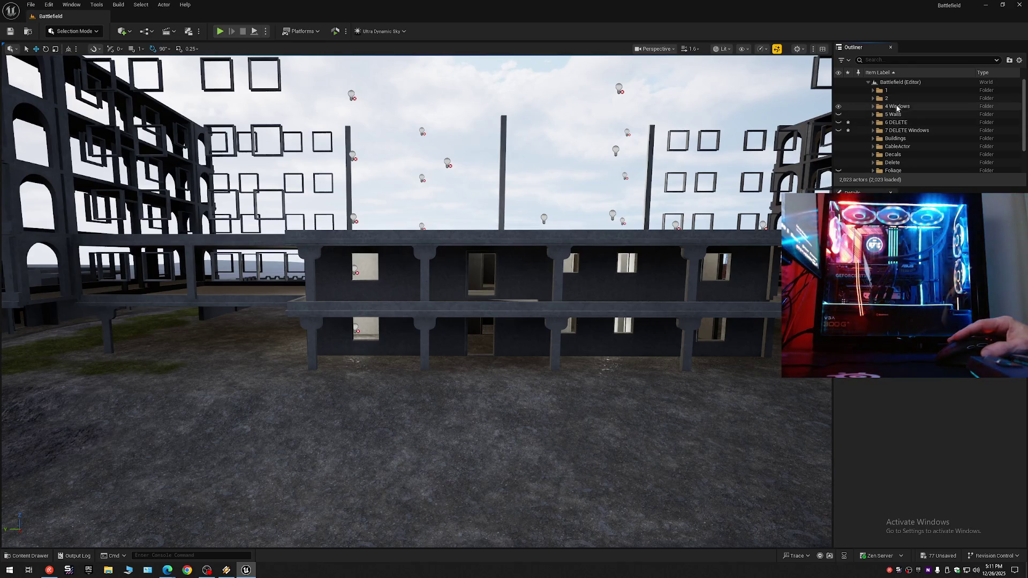
pyautogui.click(895, 83)
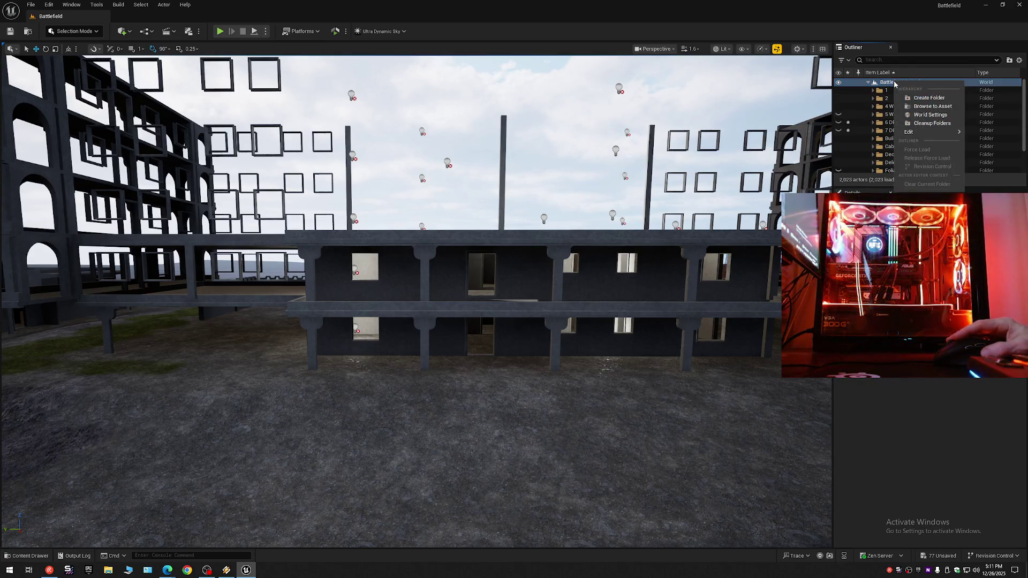
pyautogui.write('1 Floor 2')
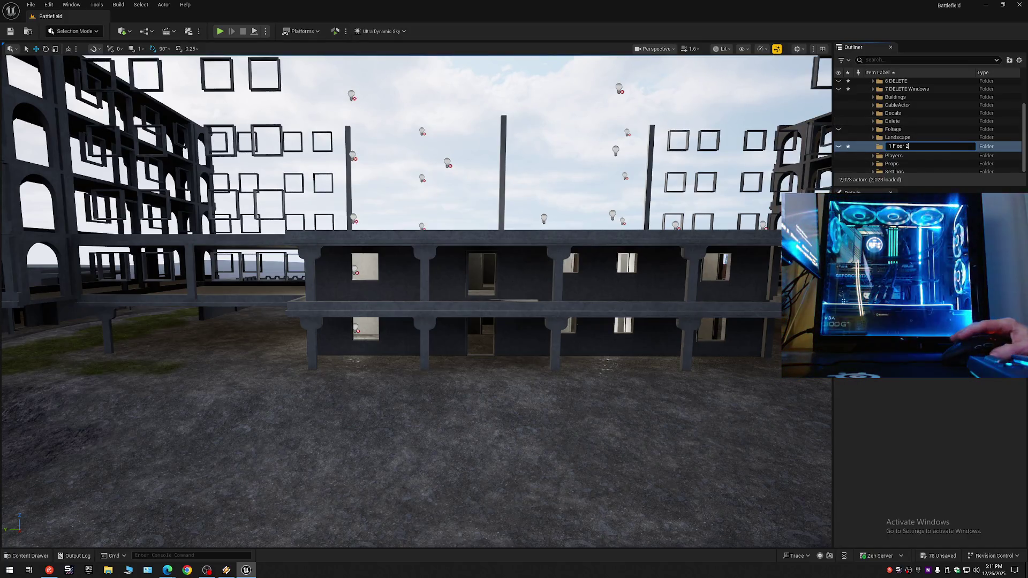
pyautogui.press('Return')
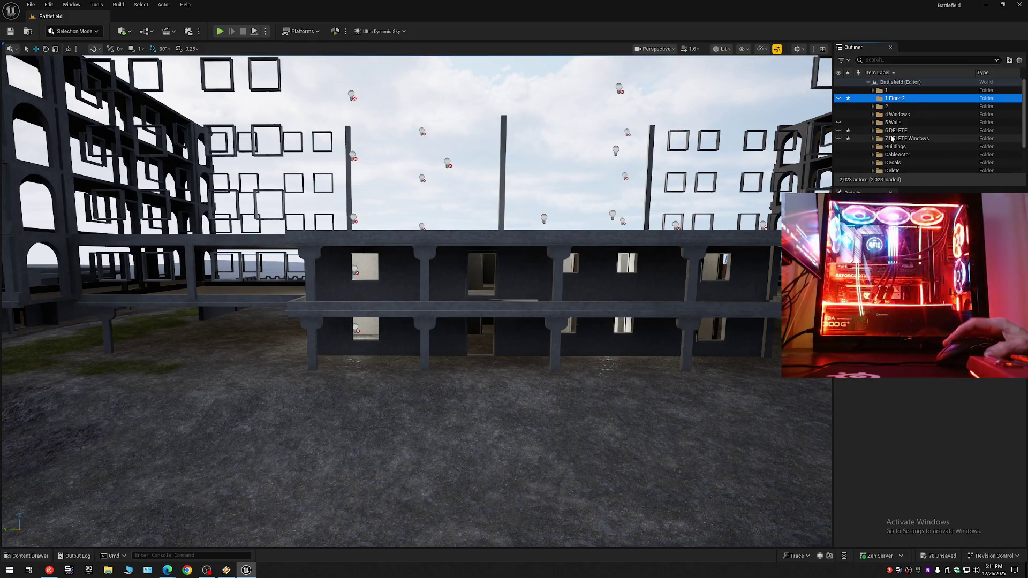
# Step: Undo a stray selection and frame the building's two-storey wall head-on
pyautogui.click(448, 274)
pyautogui.press('d')
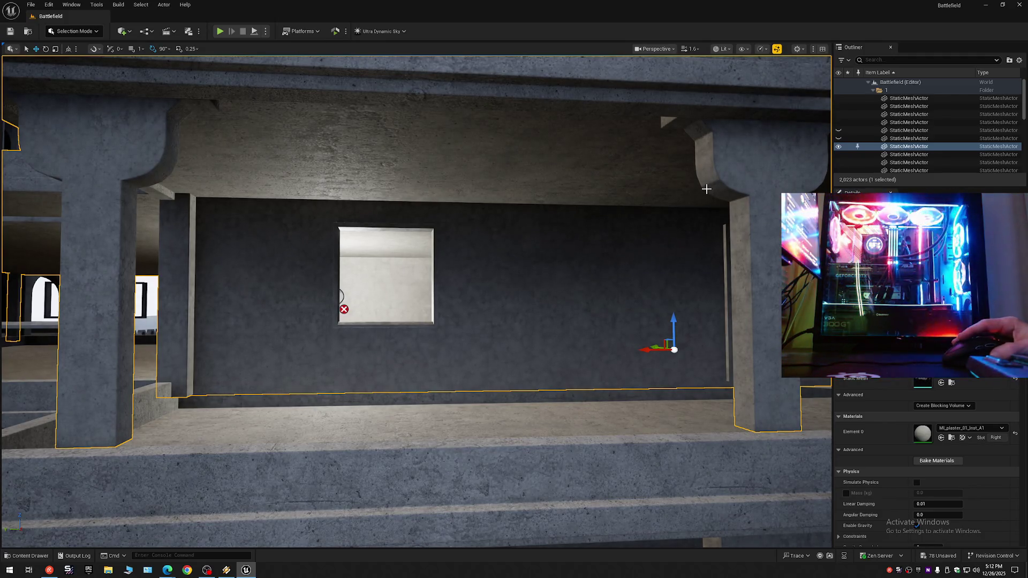
pyautogui.hotkey('ctrl', 'z')
pyautogui.press('s')
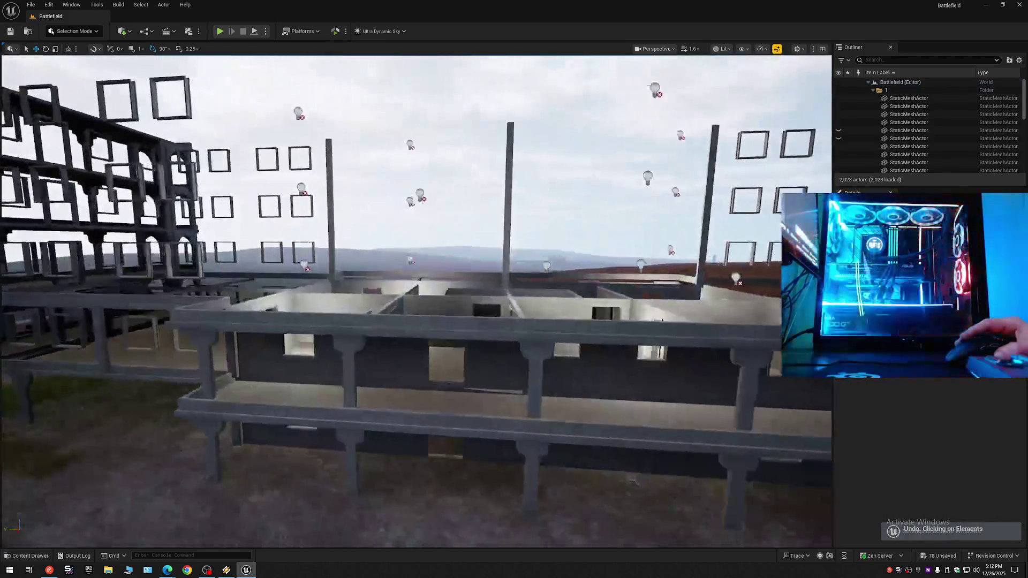
pyautogui.press('w')
pyautogui.scroll(-2, 416, 302)
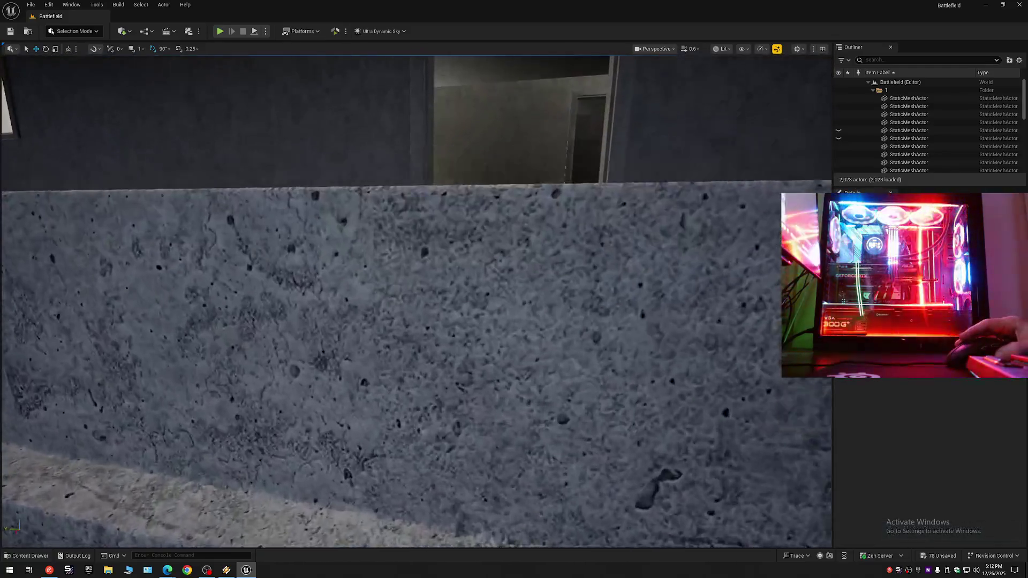
pyautogui.press('s')
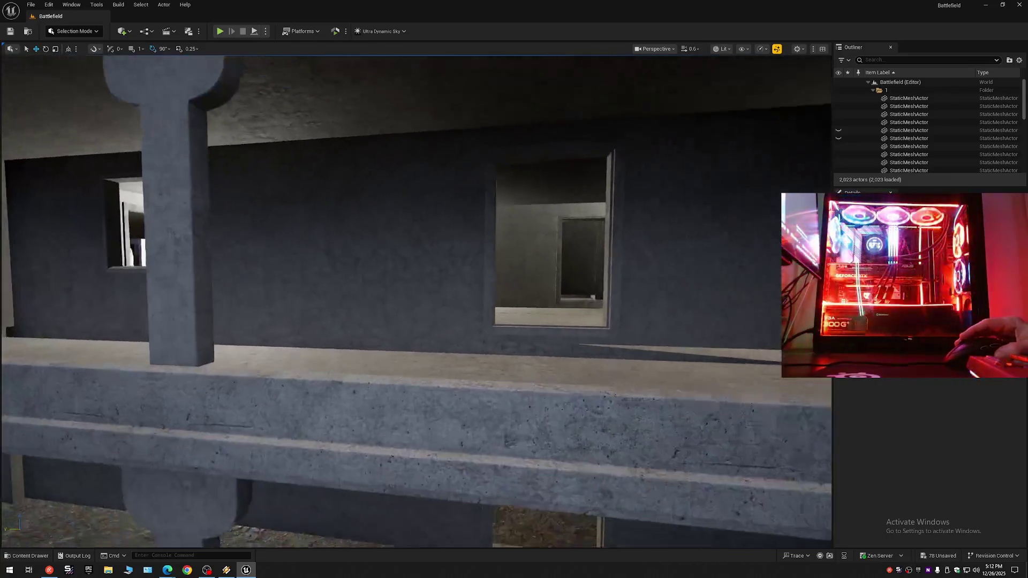
pyautogui.press('s')
pyautogui.press('s')
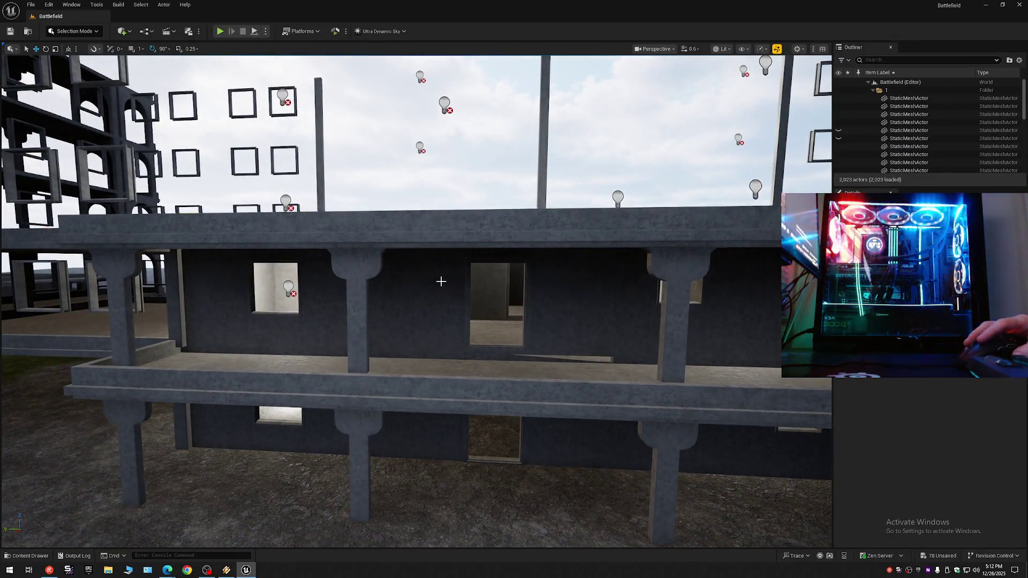
# Step: Move the upper-floor wall and pillars into the 1 Floor 2 folder and hide it
pyautogui.click(441, 280)
pyautogui.rightClick(869, 151)
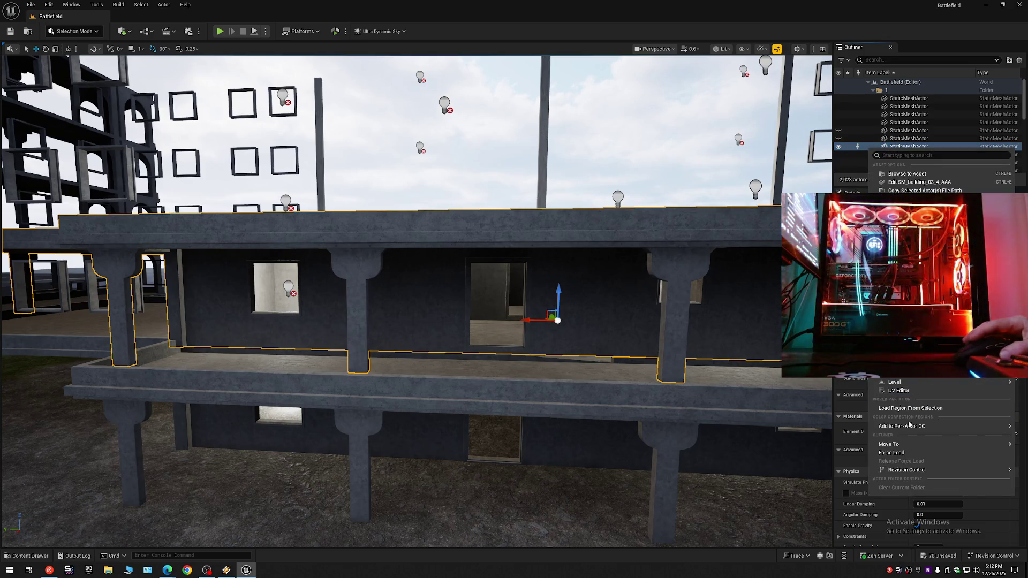
pyautogui.moveTo(891, 445)
pyautogui.click(831, 441)
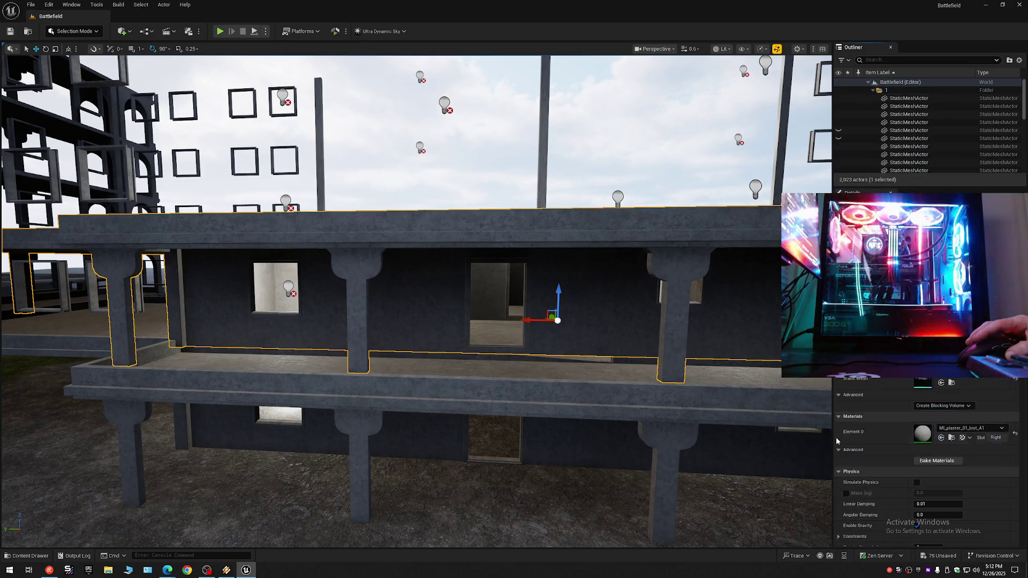
pyautogui.click(873, 90)
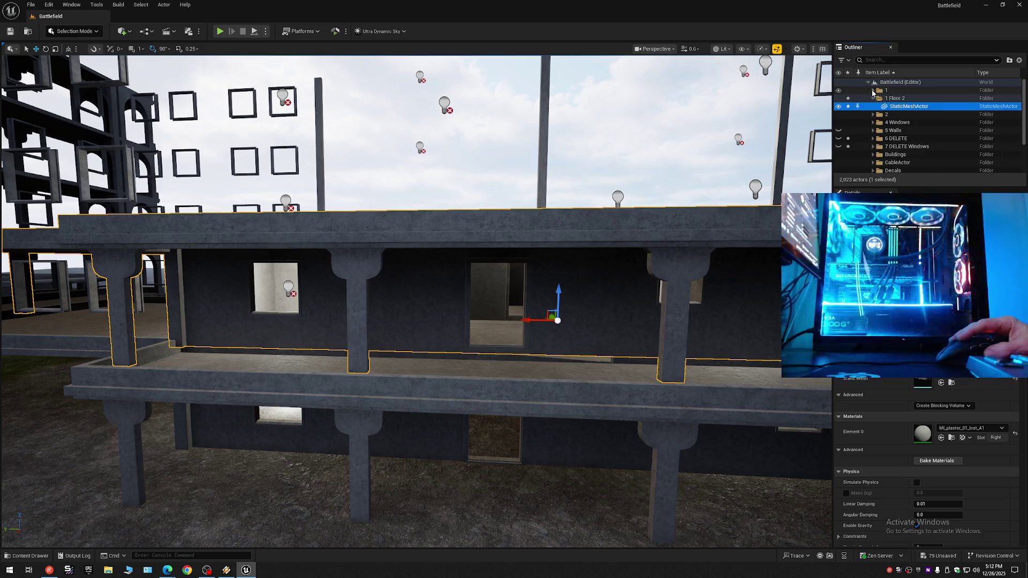
pyautogui.click(838, 98)
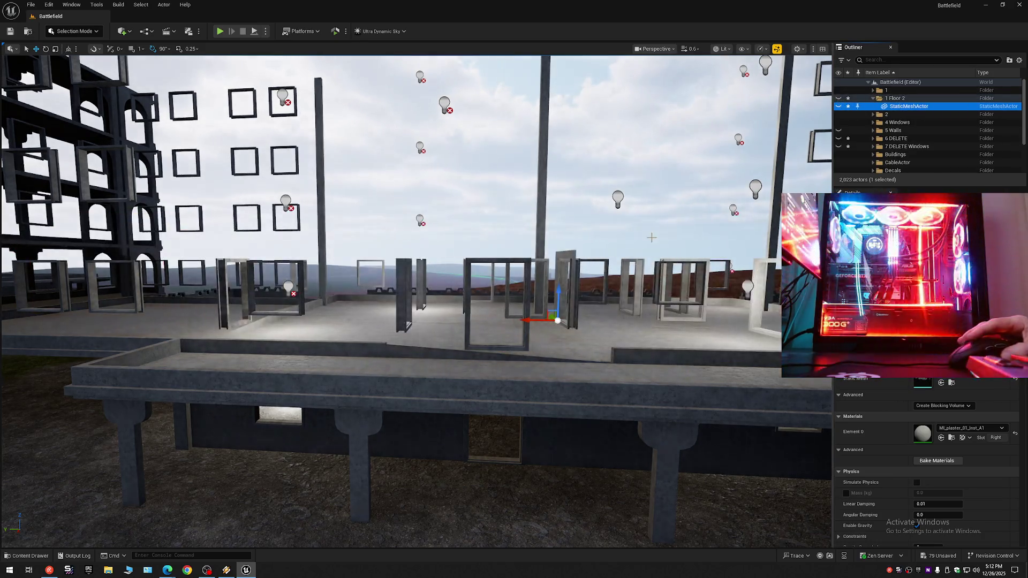
# Step: Collapse 1 Floor 2 and create a new subfolder inside it
pyautogui.press('s')
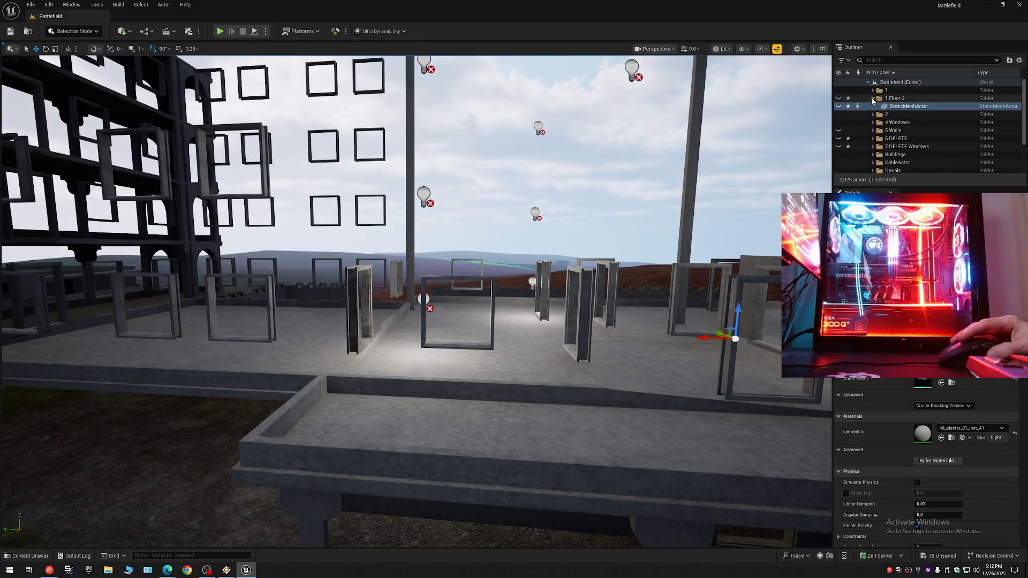
pyautogui.click(873, 99)
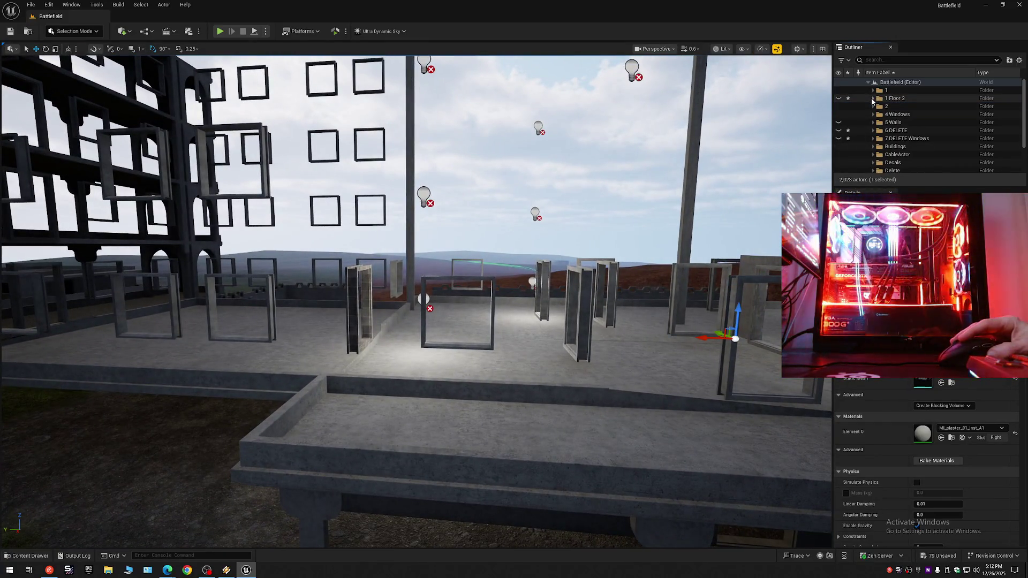
pyautogui.rightClick(886, 99)
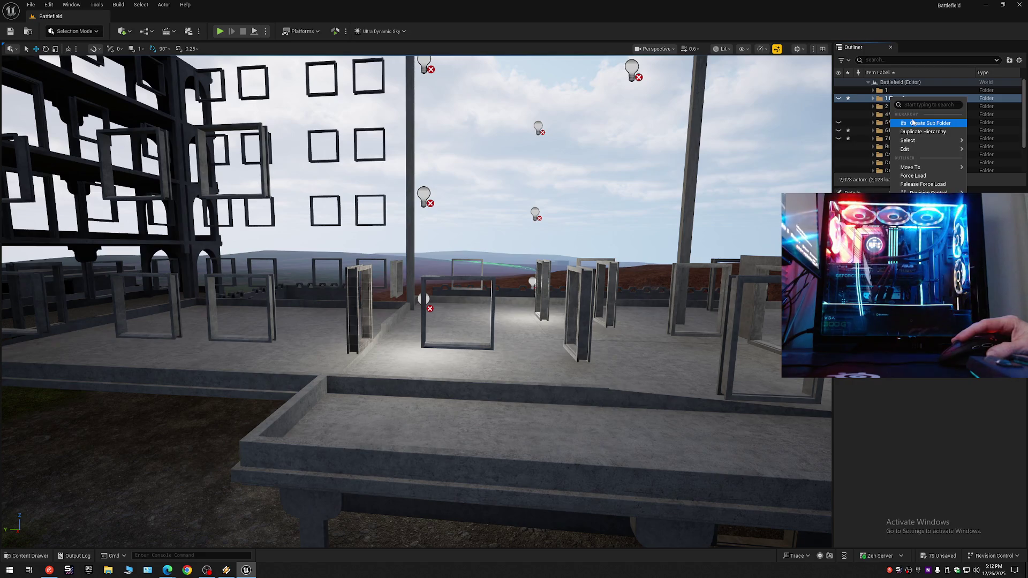
pyautogui.click(912, 123)
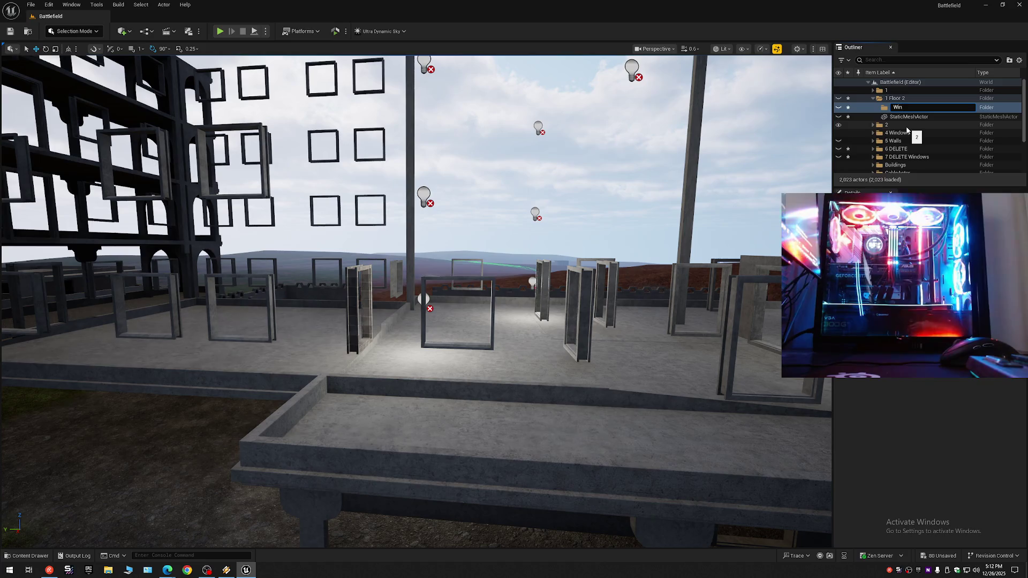
pyautogui.write('Windows')
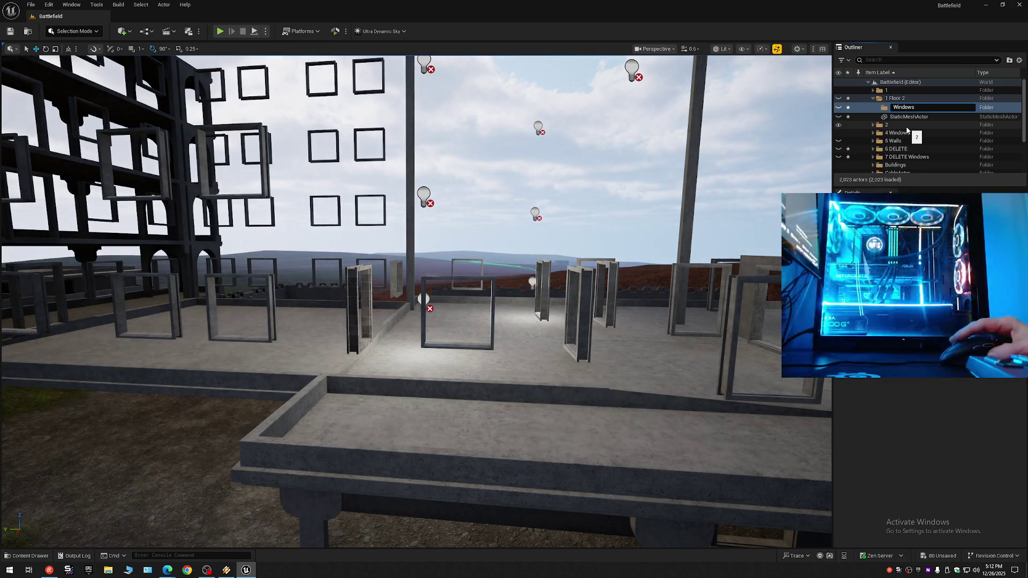
# Step: Name the subfolder 'Windows' and start selecting rooftop window frames, the back-wall frame and pillar
pyautogui.press('Return')
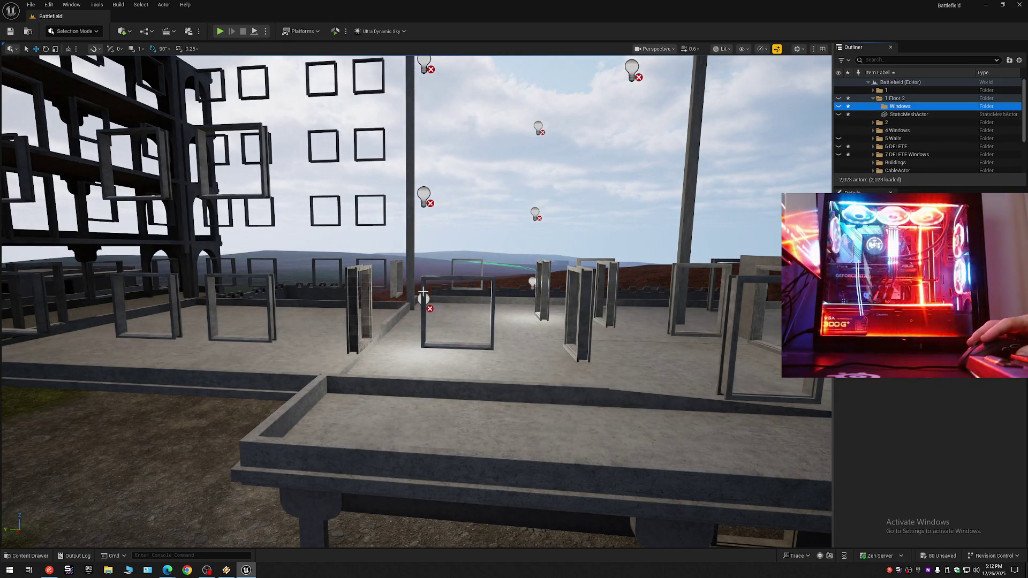
pyautogui.click(423, 292)
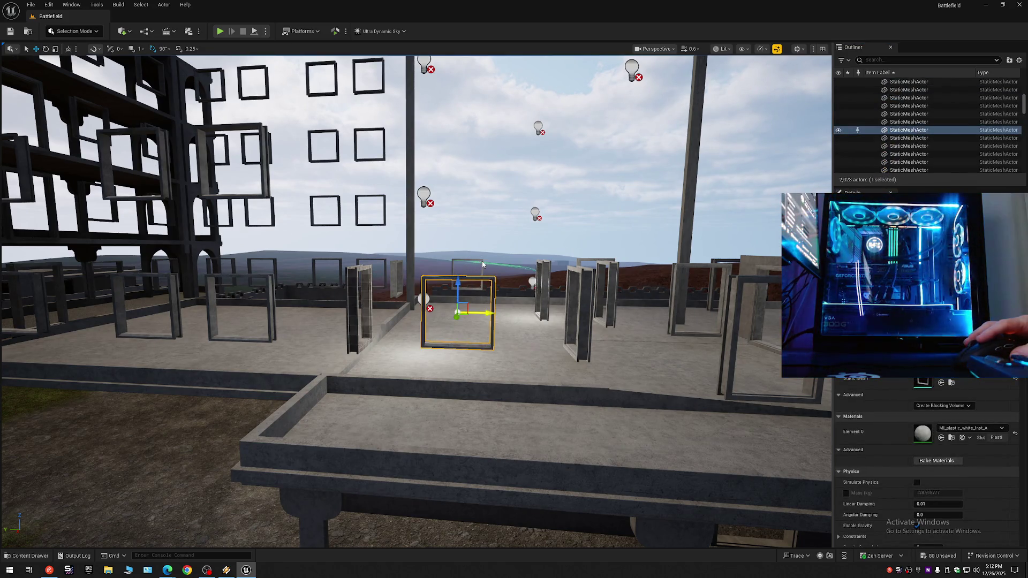
pyautogui.keyDown('ctrl'); pyautogui.click(483, 264); pyautogui.keyUp('ctrl')
pyautogui.moveTo(511, 274); pyautogui.dragTo(439, 475)
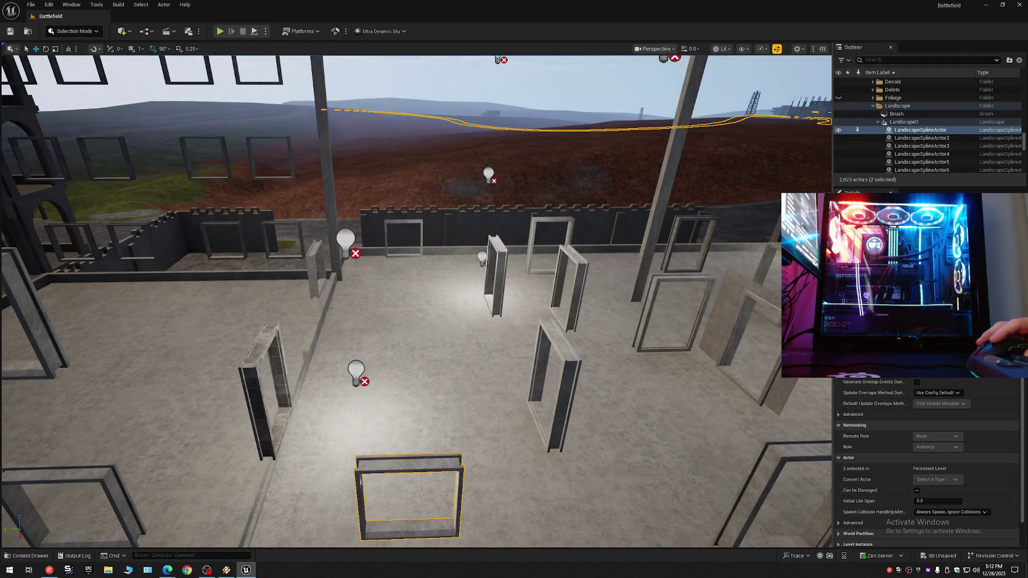
pyautogui.click(435, 461)
pyautogui.keyDown('ctrl'); pyautogui.click(558, 333); pyautogui.keyUp('ctrl')
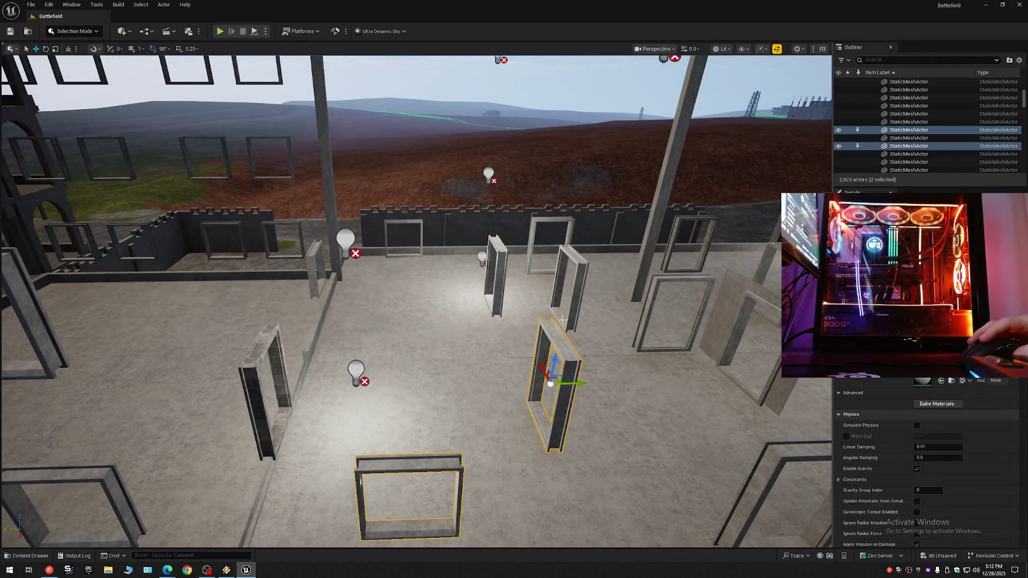
pyautogui.keyDown('ctrl'); pyautogui.click(571, 260); pyautogui.keyUp('ctrl')
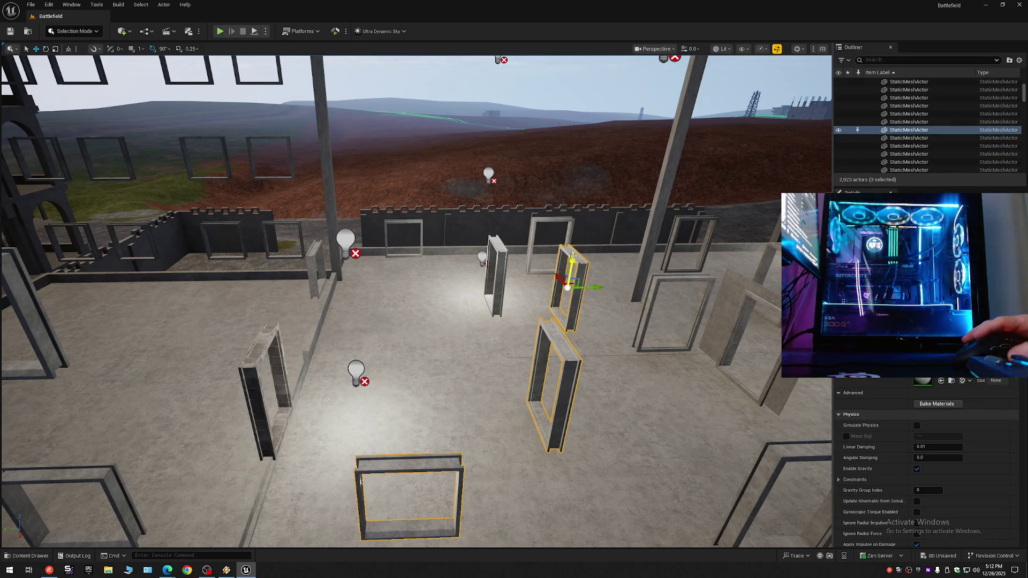
pyautogui.keyDown('ctrl'); pyautogui.click(554, 235); pyautogui.keyUp('ctrl')
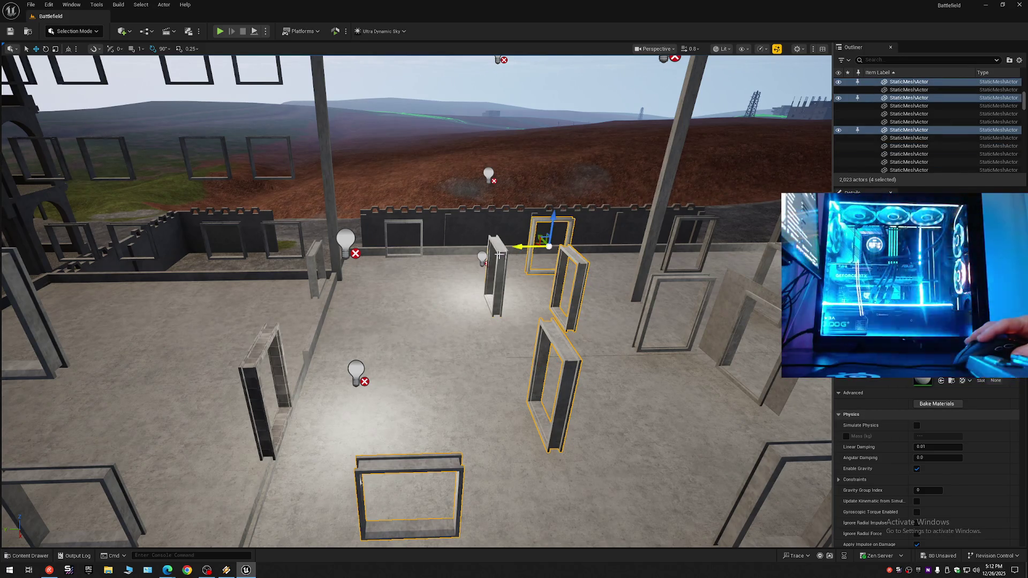
pyautogui.keyDown('ctrl'); pyautogui.click(499, 255); pyautogui.keyUp('ctrl')
pyautogui.keyDown('ctrl'); pyautogui.click(421, 222); pyautogui.keyUp('ctrl')
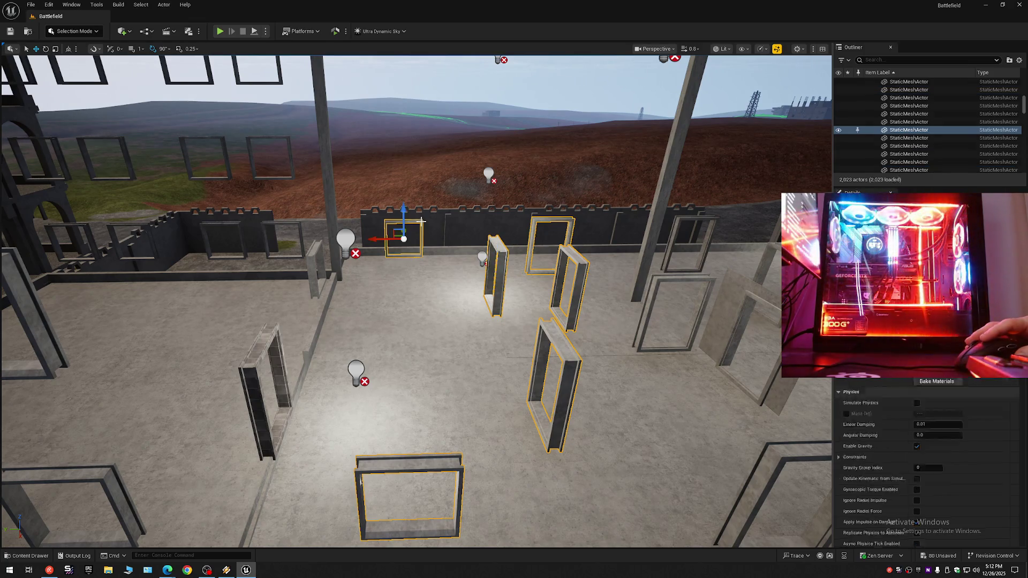
pyautogui.keyDown('ctrl'); pyautogui.click(675, 220); pyautogui.keyUp('ctrl')
pyautogui.keyDown('ctrl'); pyautogui.click(651, 290); pyautogui.keyUp('ctrl')
pyautogui.keyDown('ctrl'); pyautogui.click(752, 297); pyautogui.keyUp('ctrl')
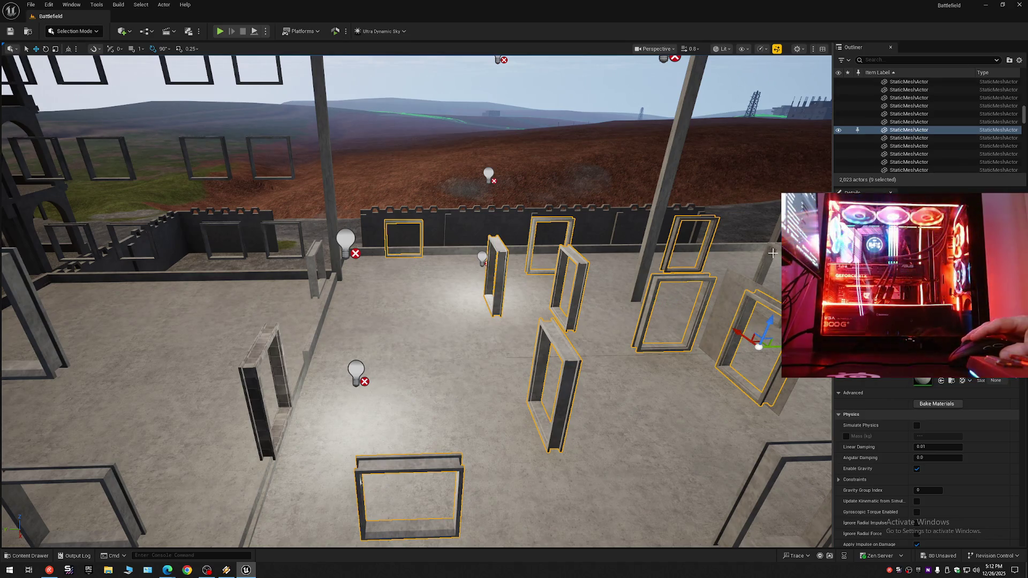
# Step: Add the remaining distant rooftop frames and the dark wall piece, reaching 20 selected actors
pyautogui.moveTo(735, 277); pyautogui.dragTo(732, 278)
pyautogui.keyDown('ctrl'); pyautogui.click(454, 336); pyautogui.keyUp('ctrl')
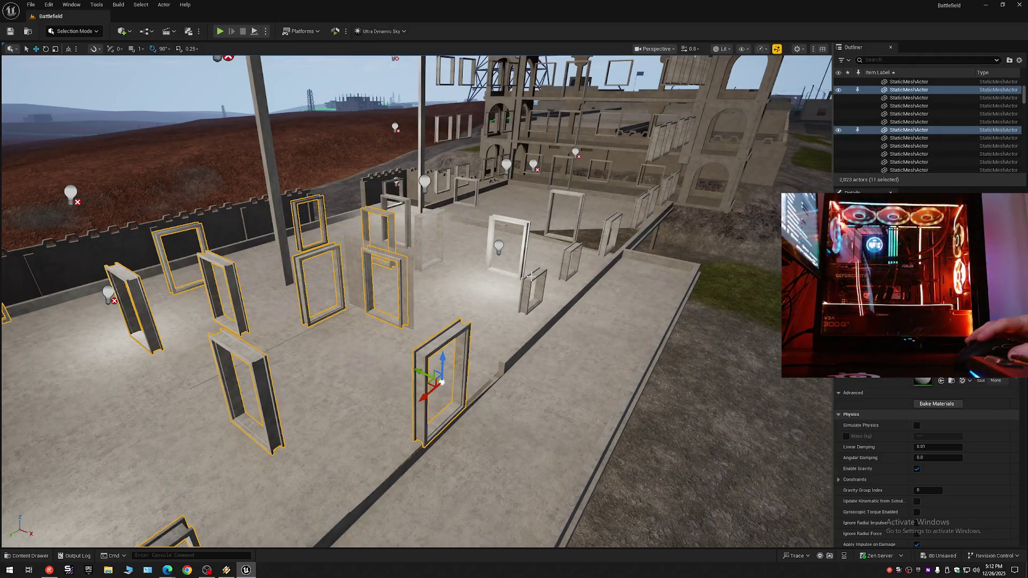
pyautogui.keyDown('ctrl'); pyautogui.click(533, 289); pyautogui.keyUp('ctrl')
pyautogui.keyDown('ctrl'); pyautogui.click(570, 257); pyautogui.keyUp('ctrl')
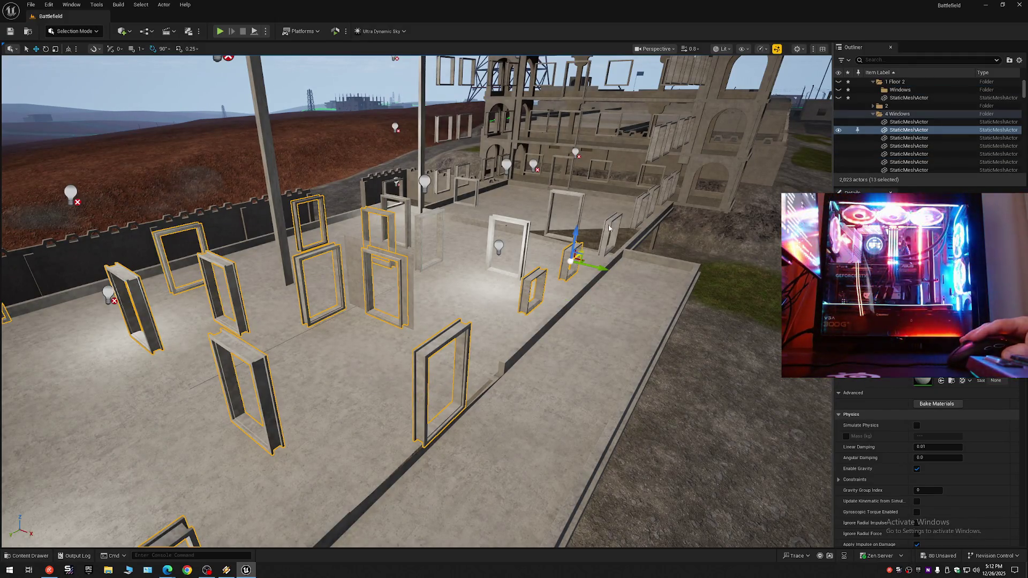
pyautogui.keyDown('ctrl'); pyautogui.click(609, 230); pyautogui.keyUp('ctrl')
pyautogui.keyDown('ctrl'); pyautogui.click(580, 196); pyautogui.keyUp('ctrl')
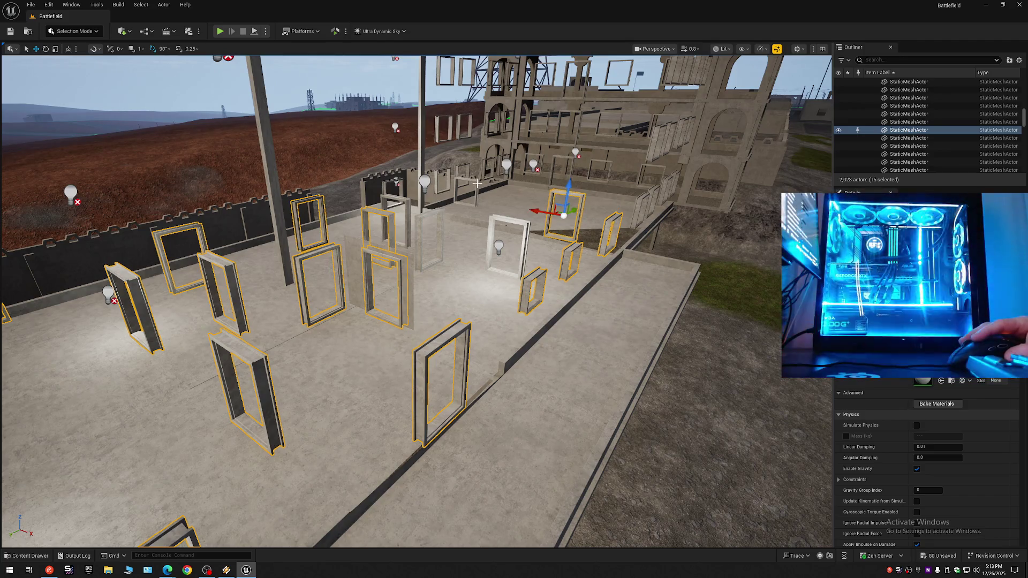
pyautogui.keyDown('ctrl'); pyautogui.click(465, 192); pyautogui.keyUp('ctrl')
pyautogui.keyDown('ctrl'); pyautogui.click(417, 221); pyautogui.keyUp('ctrl')
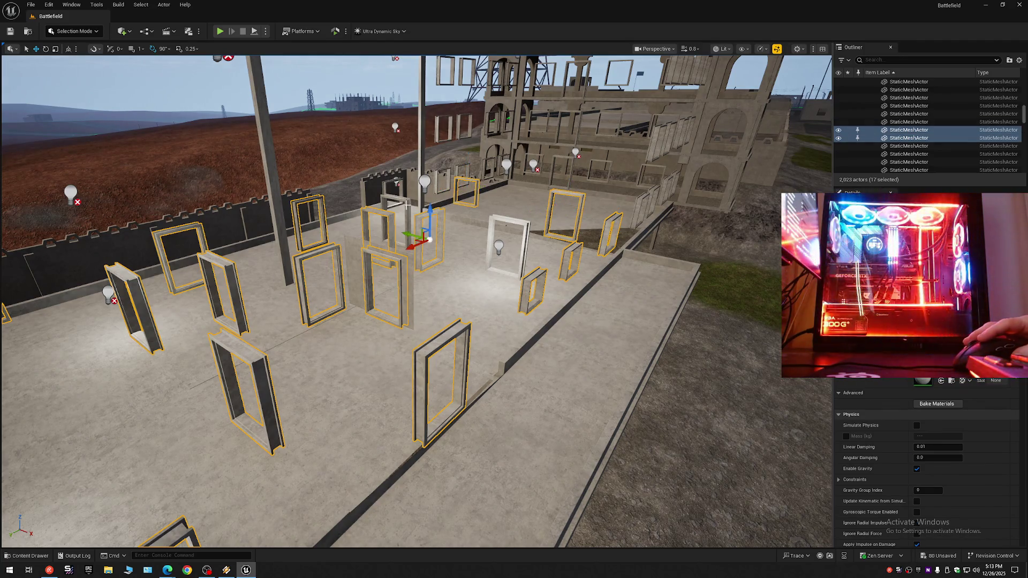
pyautogui.keyDown('ctrl'); pyautogui.click(387, 185); pyautogui.keyUp('ctrl')
pyautogui.keyDown('ctrl'); pyautogui.click(386, 187); pyautogui.keyUp('ctrl')
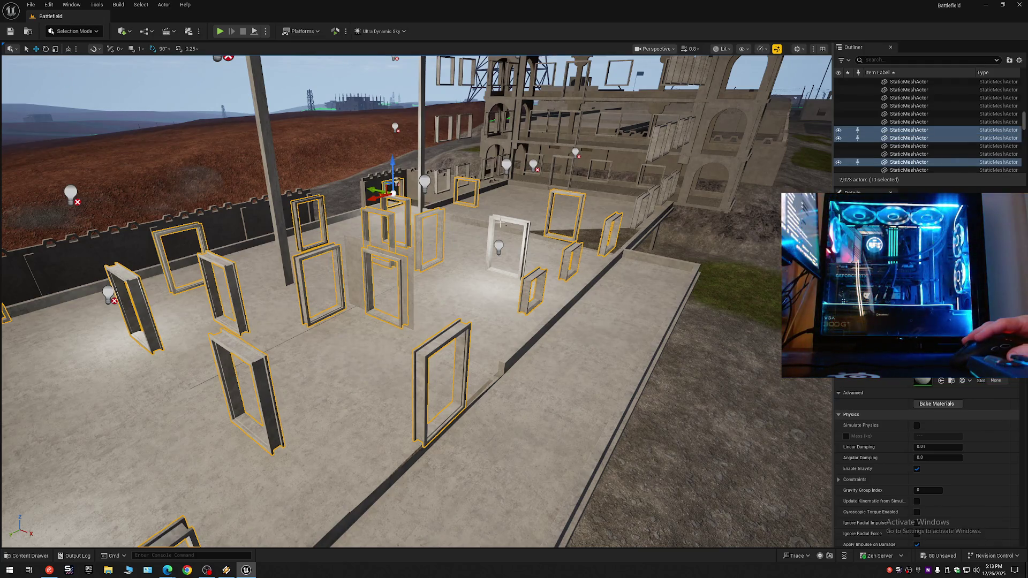
pyautogui.keyDown('ctrl'); pyautogui.click(495, 221); pyautogui.keyUp('ctrl')
pyautogui.rightClick(867, 134)
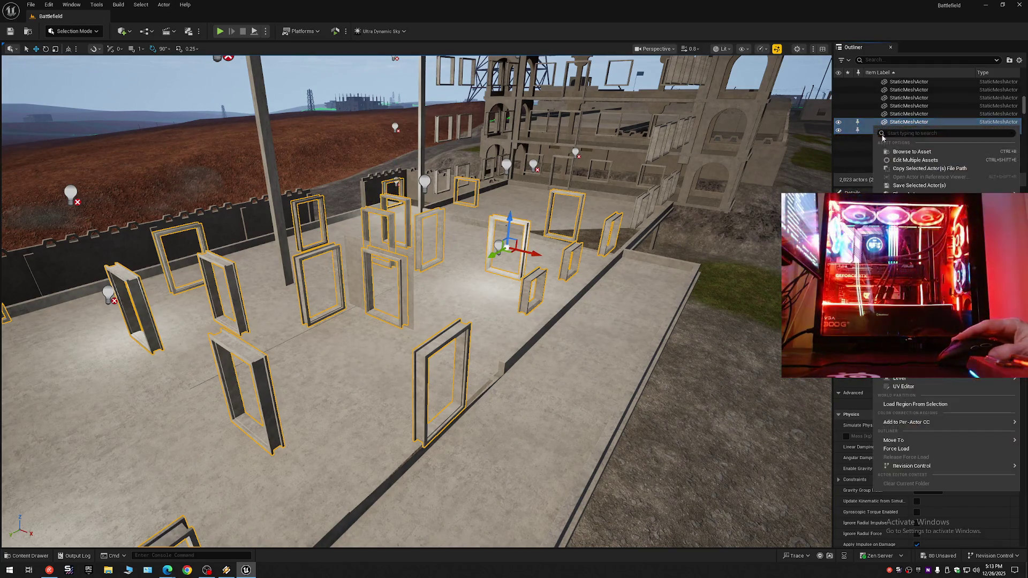
# Step: Move the selected frames into 1 Floor 2 > Windows and hide the 1 Floor 2 folder
pyautogui.moveTo(911, 445)
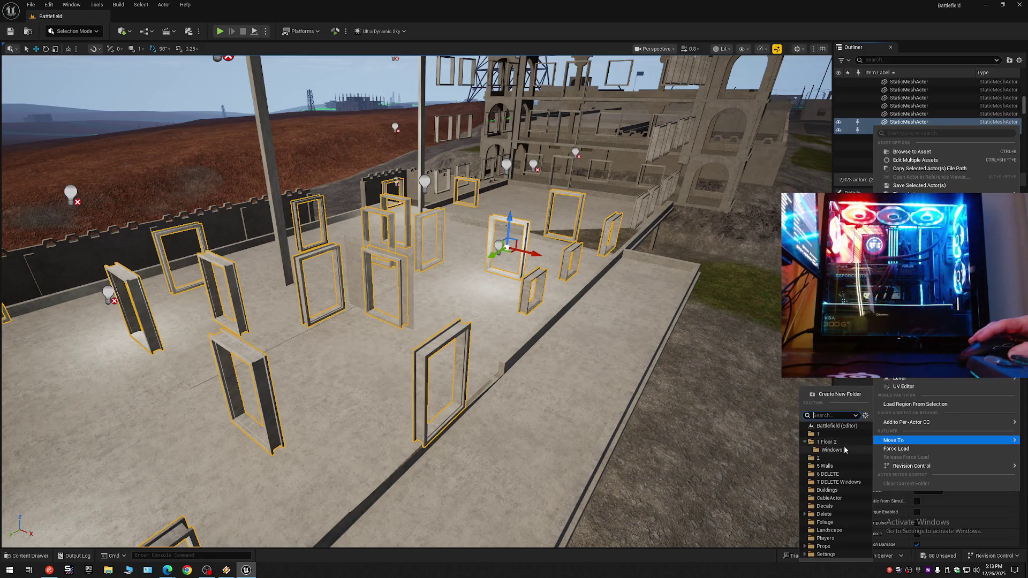
pyautogui.click(838, 451)
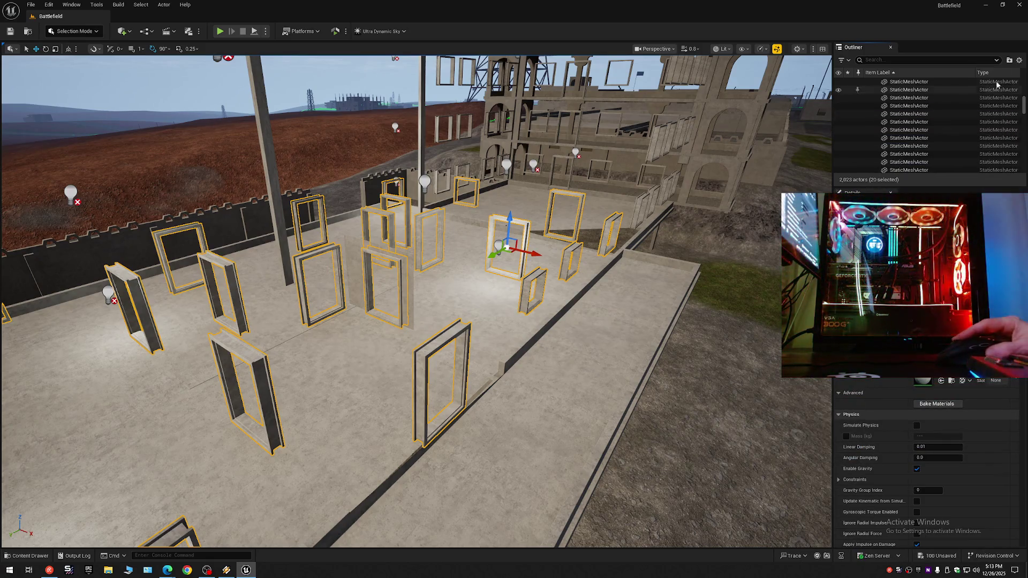
pyautogui.click(1019, 60)
pyautogui.click(941, 100)
pyautogui.click(868, 82)
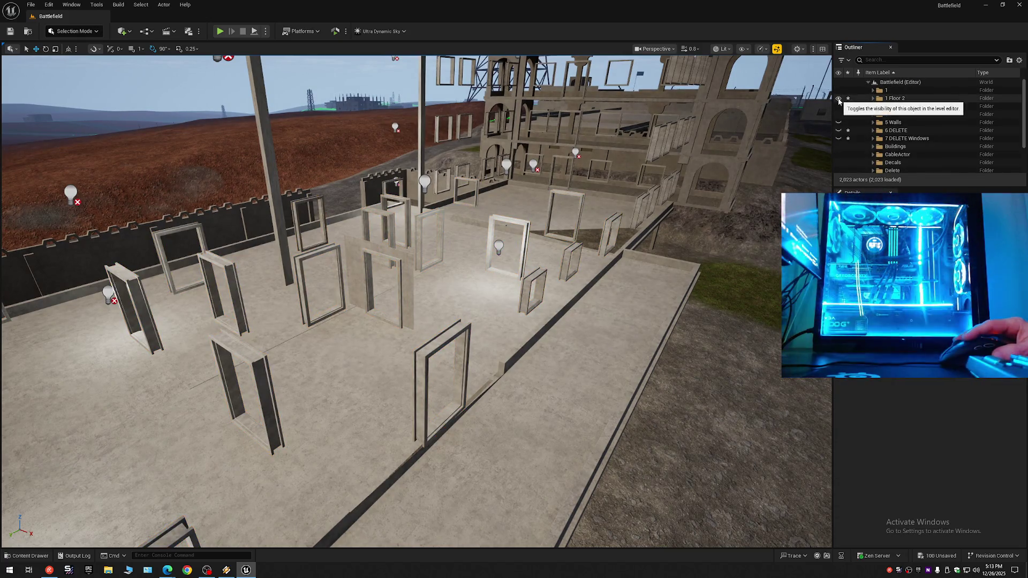
pyautogui.click(839, 99)
# Step: Move the rooftop door arch into 1 Floor 2, hide it, and collapse the Outliner
pyautogui.click(411, 264)
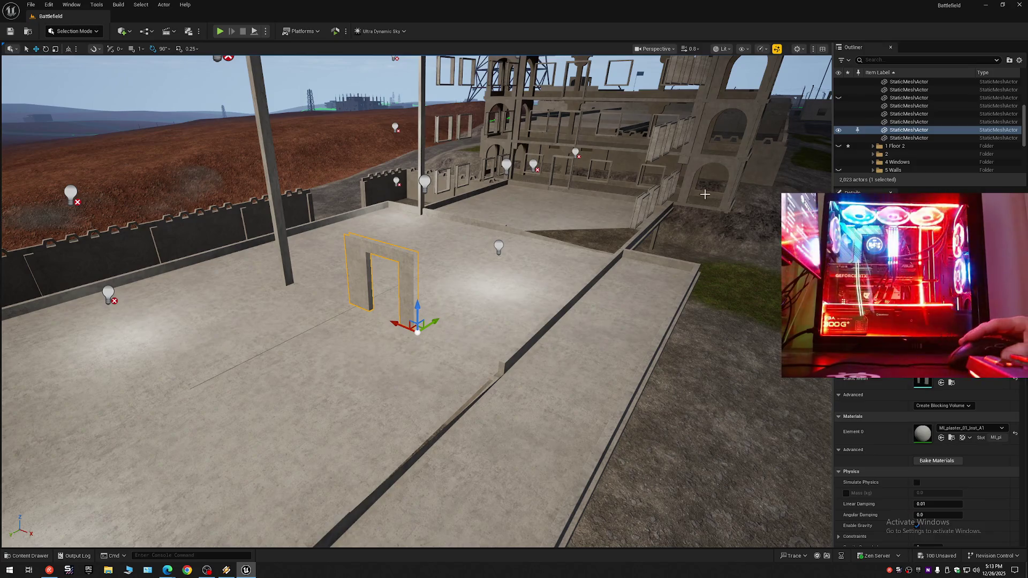
pyautogui.rightClick(859, 132)
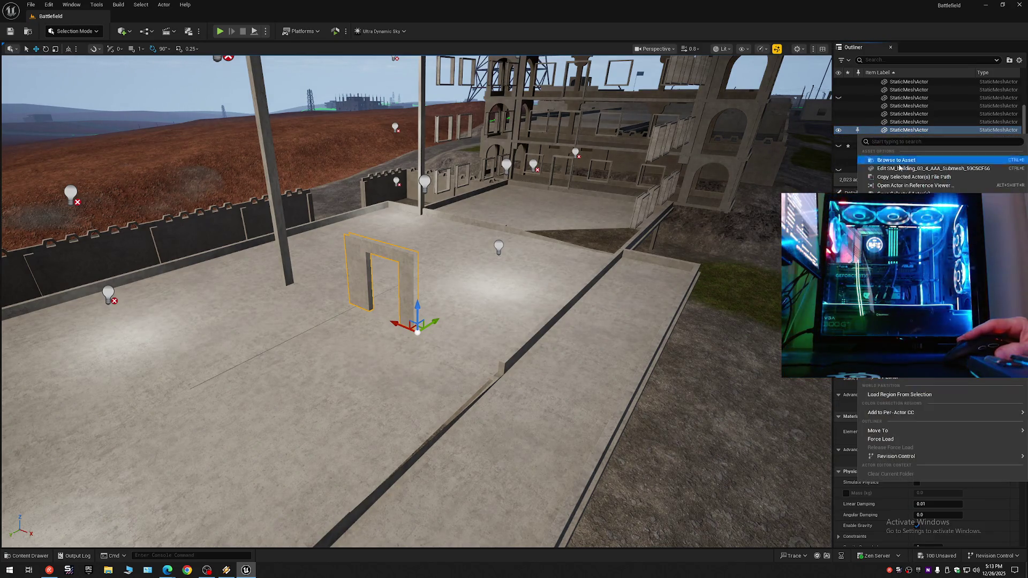
pyautogui.moveTo(897, 431)
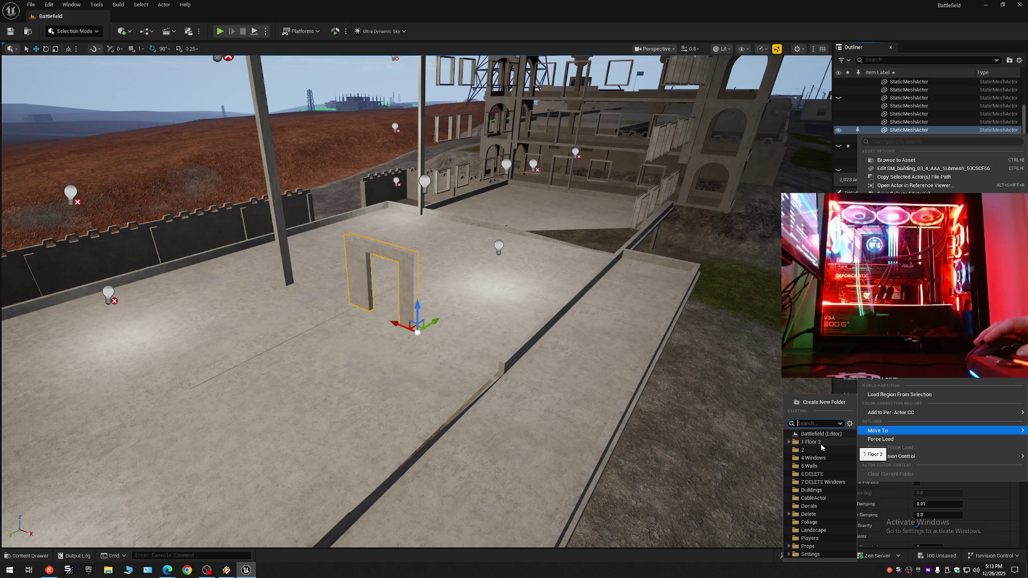
pyautogui.click(822, 446)
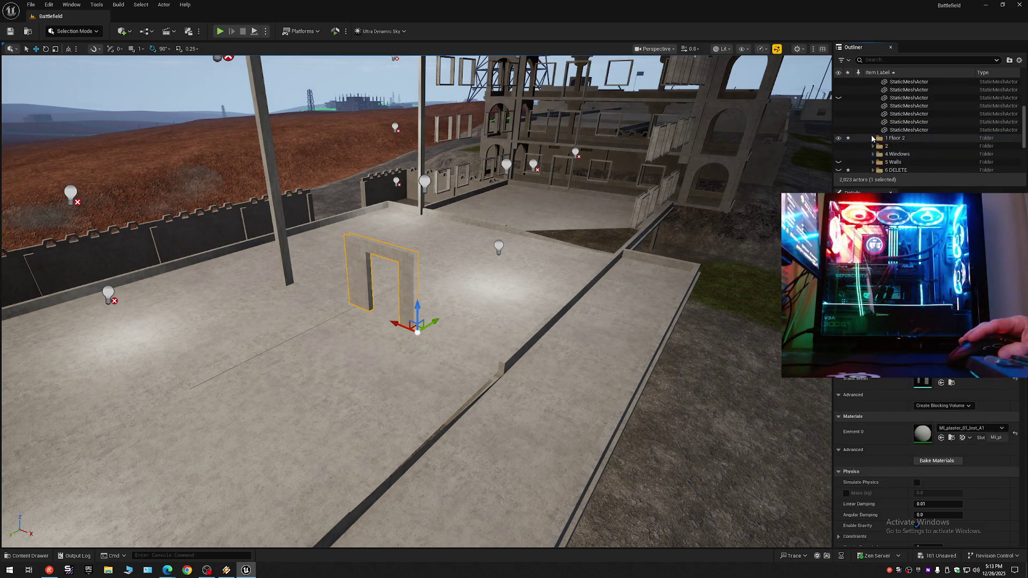
pyautogui.click(838, 138)
pyautogui.click(1018, 60)
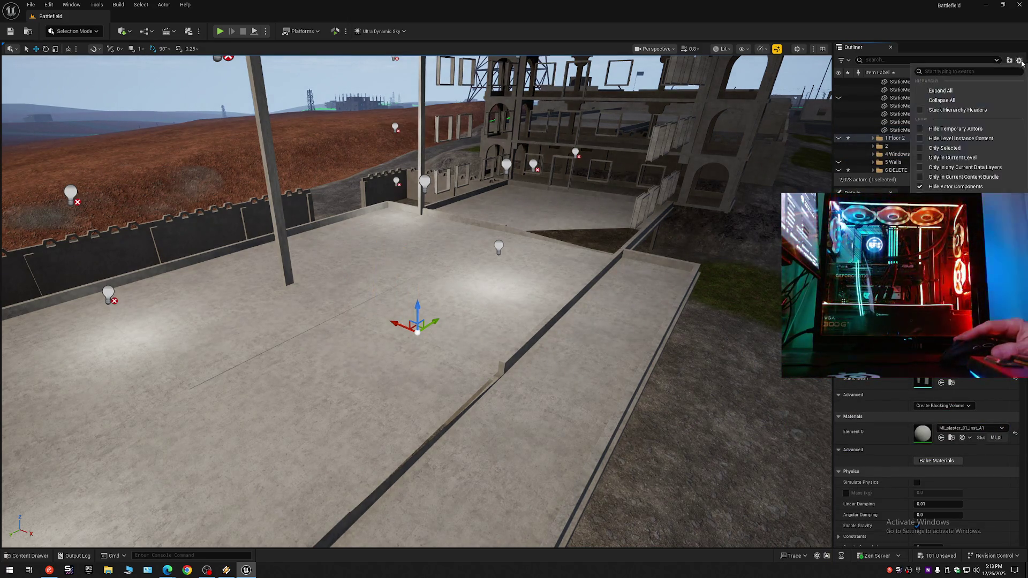
pyautogui.click(938, 99)
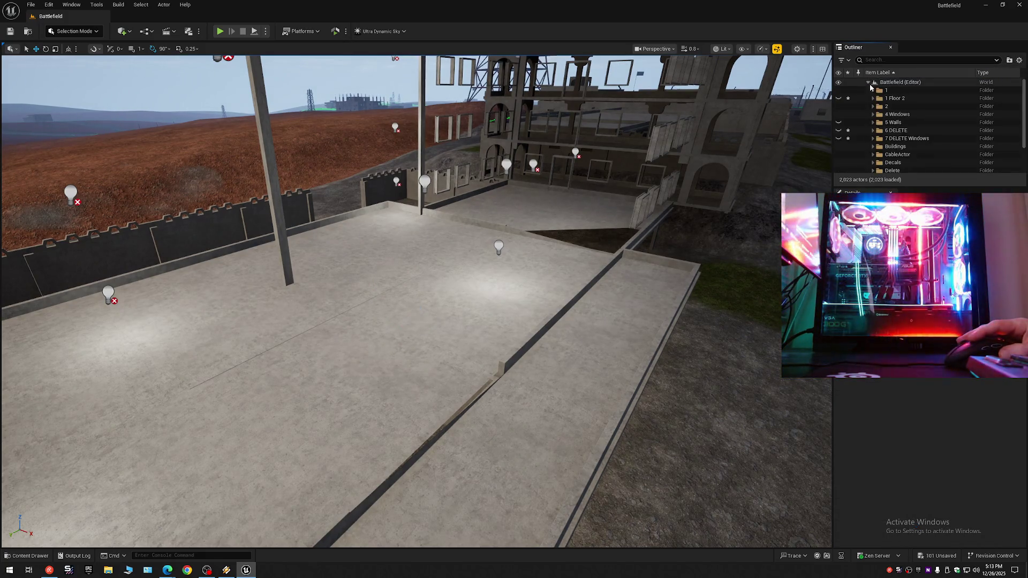
# Step: Move two more rooftop window frames into 1 Floor 2, then re-expand Battlefield's folders
pyautogui.moveTo(658, 243); pyautogui.dragTo(594, 241)
pyautogui.moveTo(425, 318); pyautogui.dragTo(425, 318)
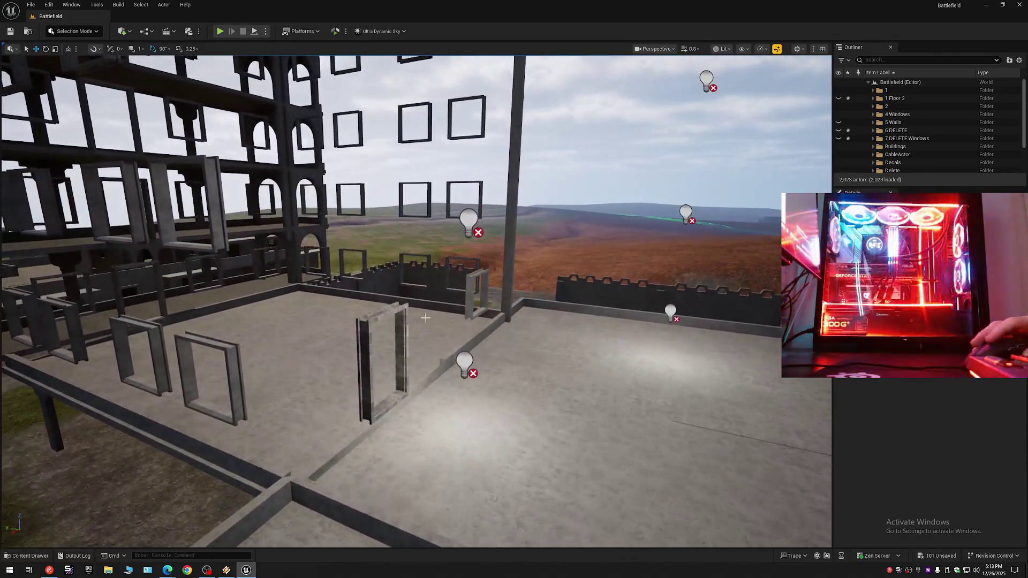
pyautogui.click(364, 322)
pyautogui.keyDown('ctrl'); pyautogui.click(467, 278); pyautogui.keyUp('ctrl')
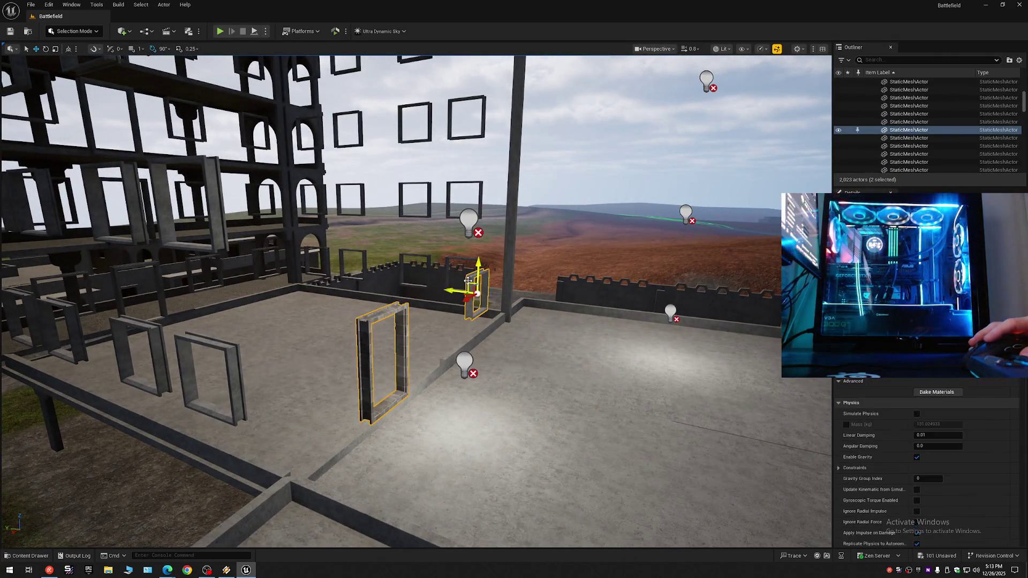
pyautogui.rightClick(875, 133)
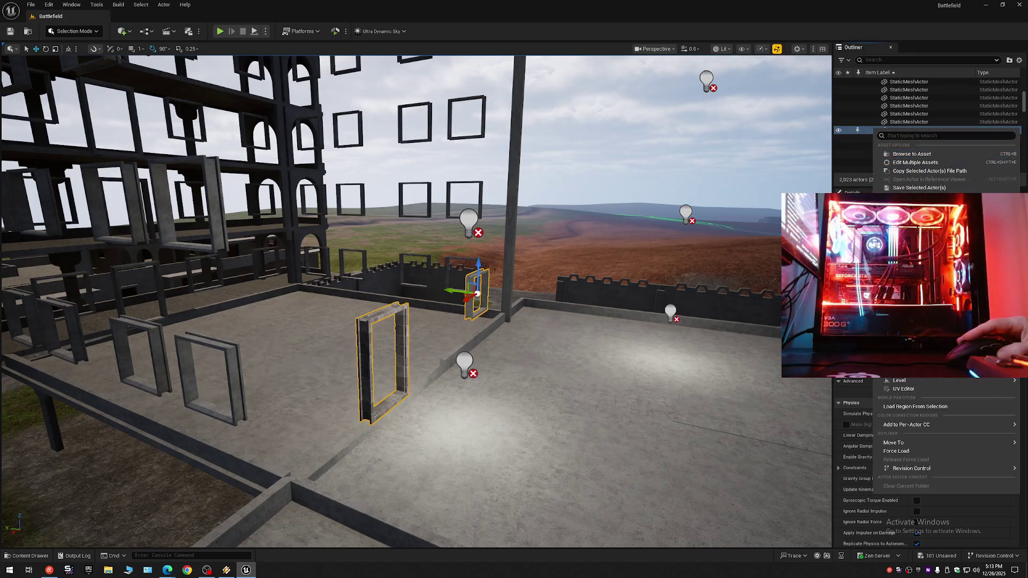
pyautogui.moveTo(902, 446)
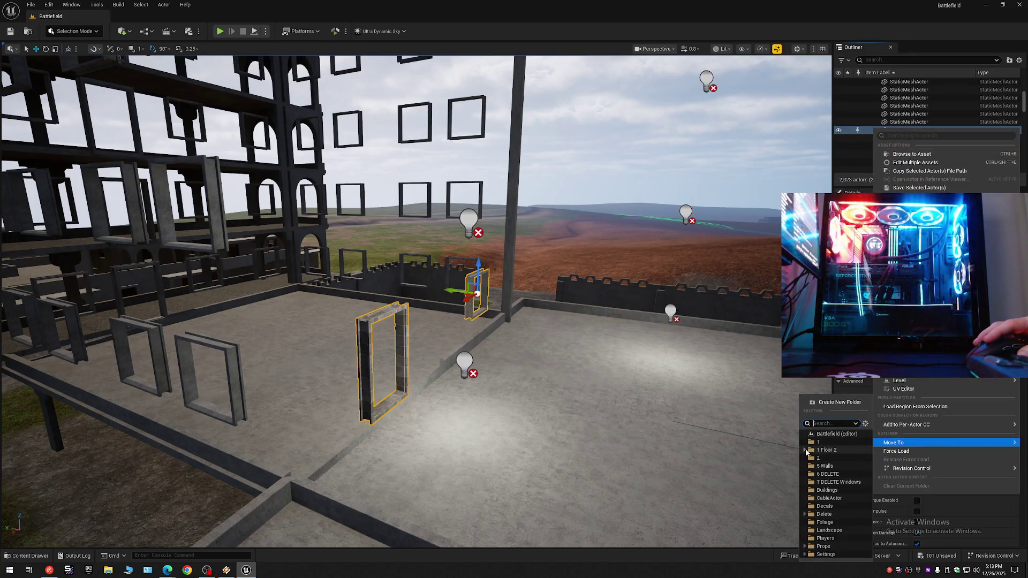
pyautogui.click(810, 451)
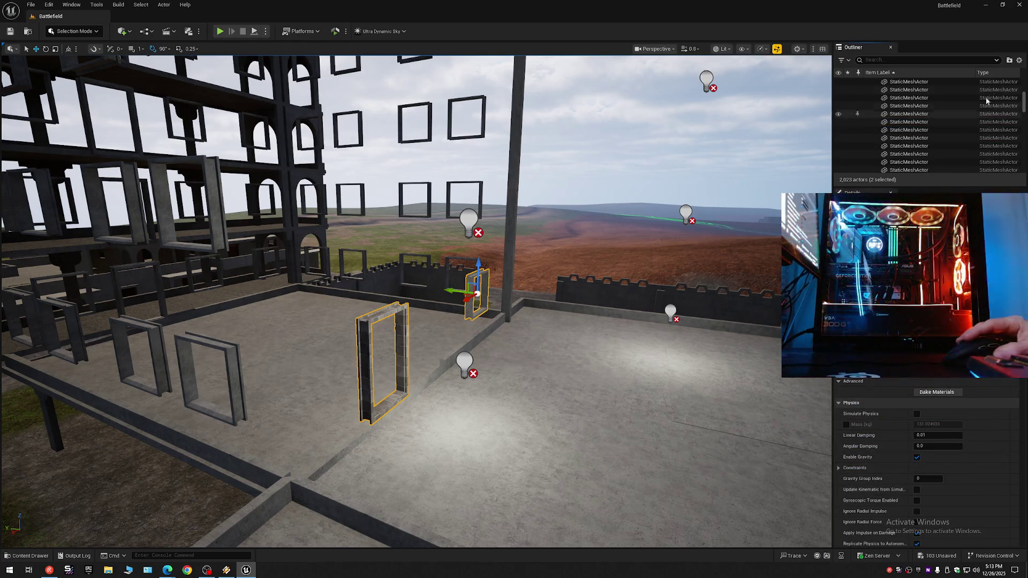
pyautogui.rightClick(909, 86)
pyautogui.click(934, 99)
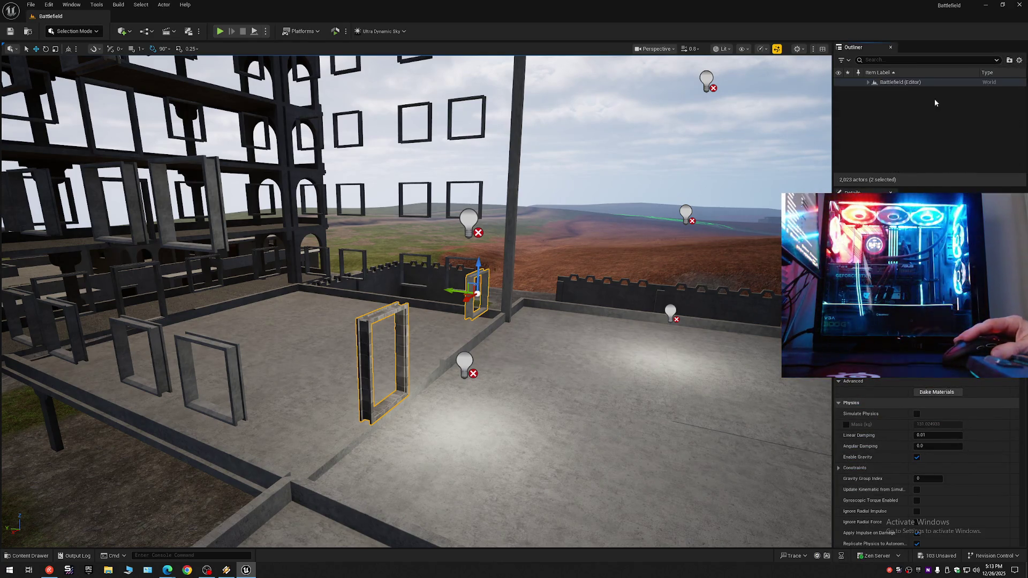
pyautogui.click(868, 83)
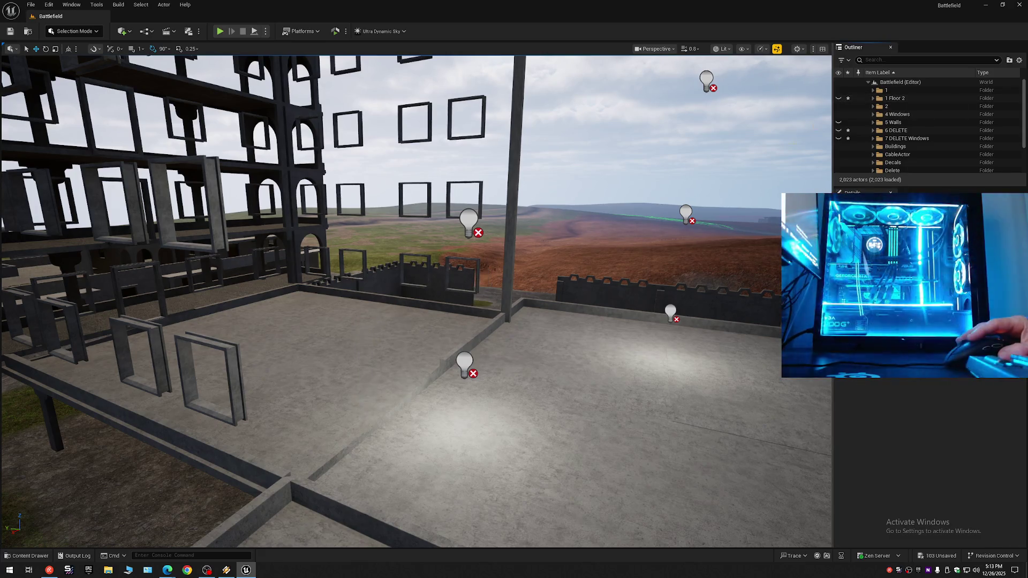
pyautogui.press('w')
pyautogui.scroll(-1, 416, 300)
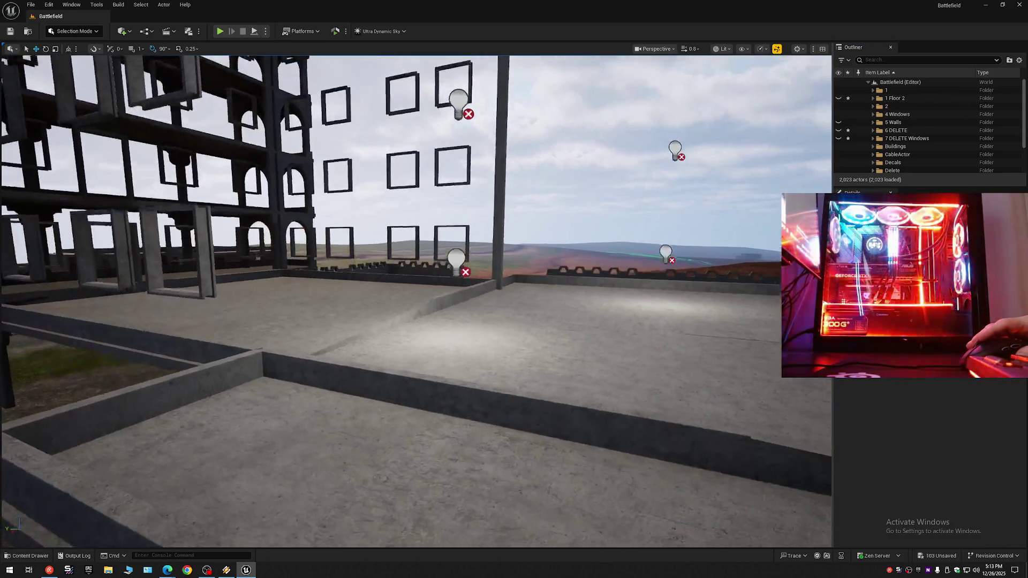
pyautogui.press('s')
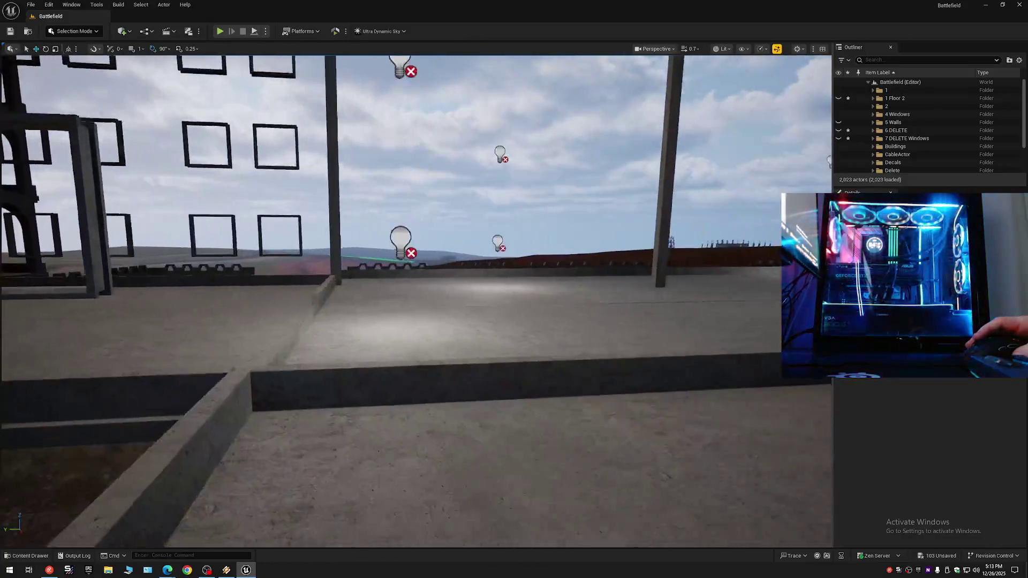
pyautogui.press('w')
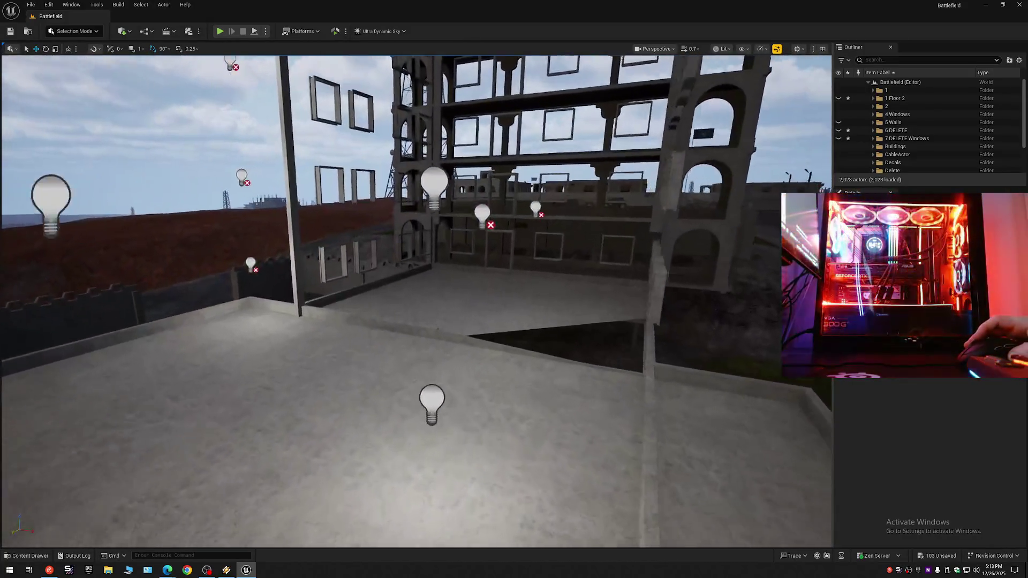
pyautogui.scroll(-2, 415, 300)
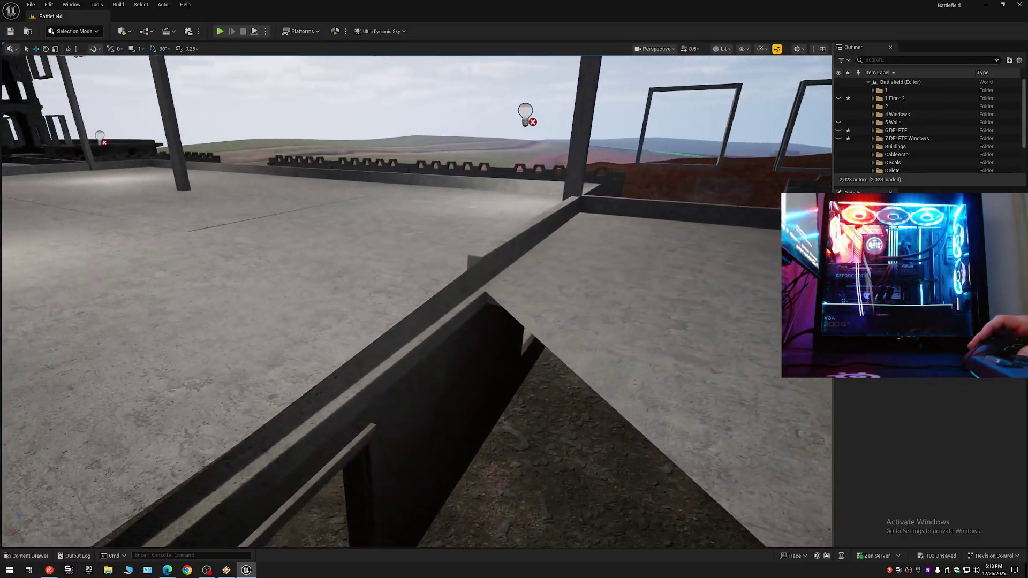
pyautogui.scroll(-1, 416, 300)
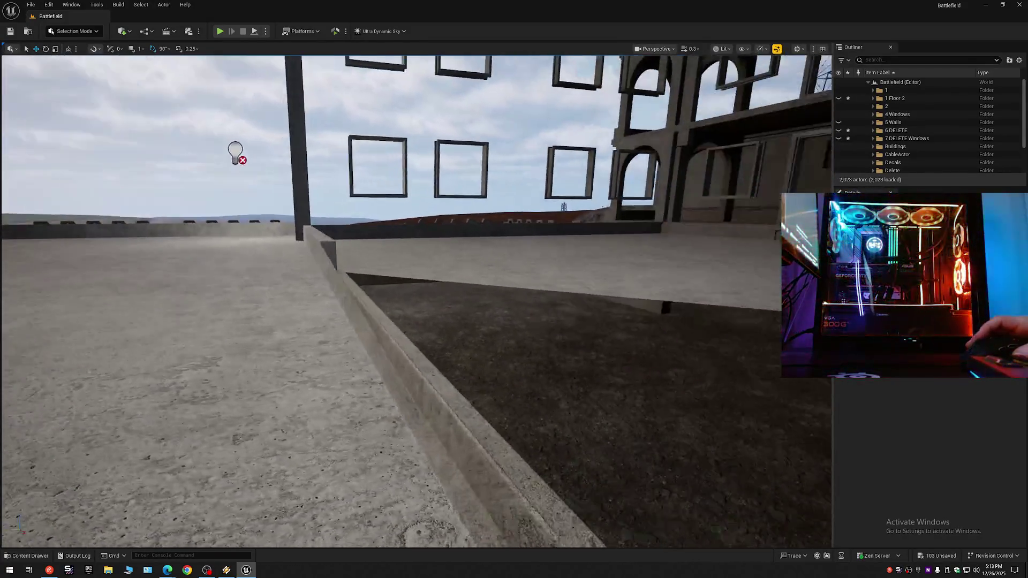
pyautogui.scroll(2, 416, 299)
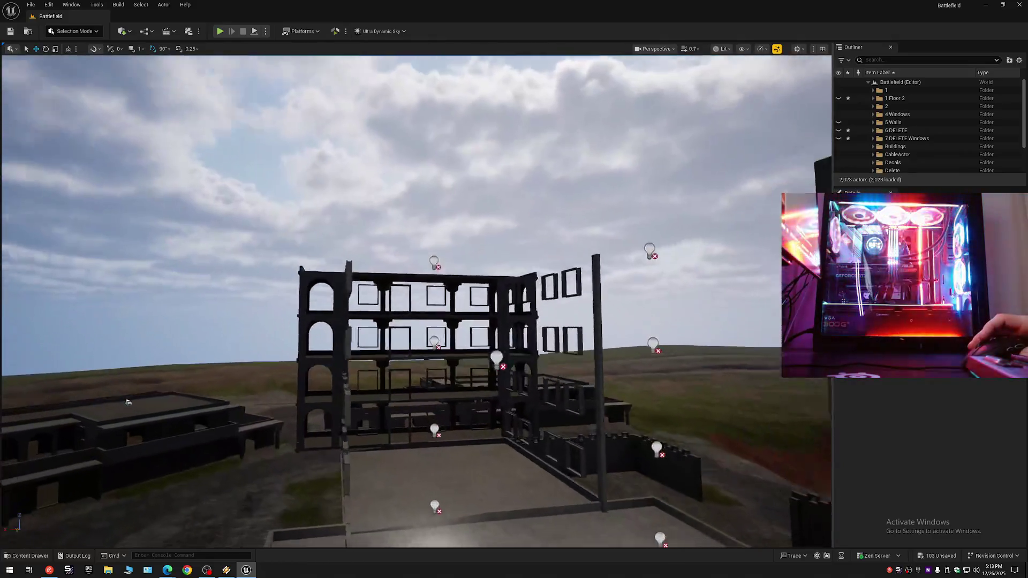
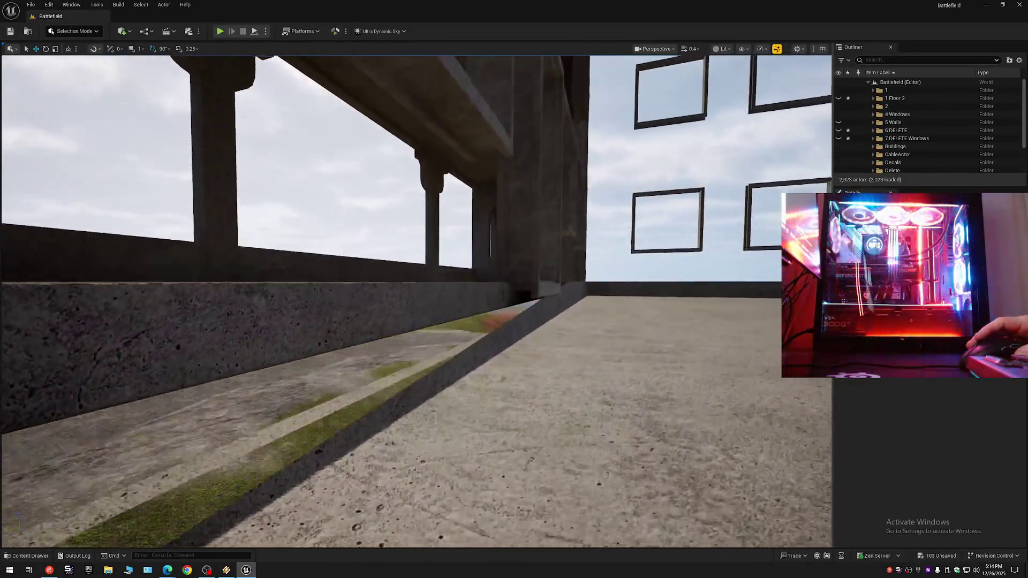
# Step: Fly past the concrete wall and beam into the ruined building and select its ground-floor mesh
pyautogui.scroll(-1, 416, 300)
pyautogui.press('w')
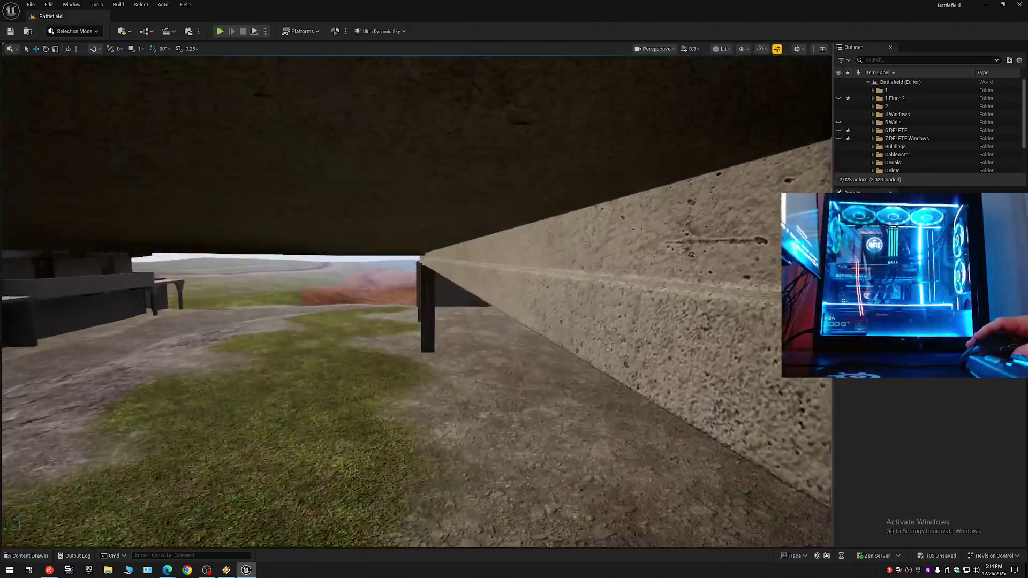
pyautogui.moveTo(416, 300); pyautogui.dragTo(343, 300)
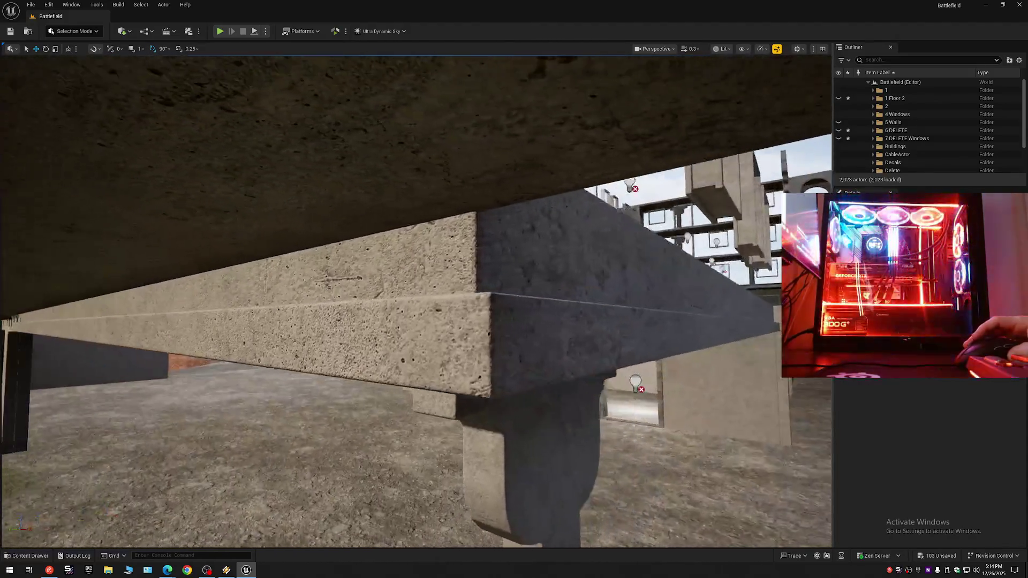
pyautogui.press('w')
pyautogui.scroll(2, 416, 299)
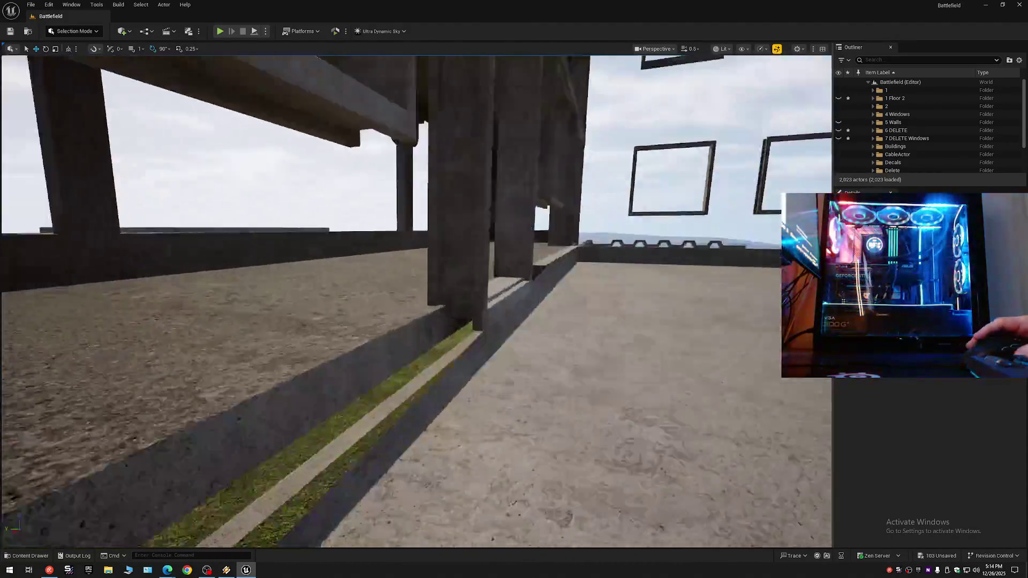
pyautogui.press('w')
pyautogui.scroll(1, 416, 299)
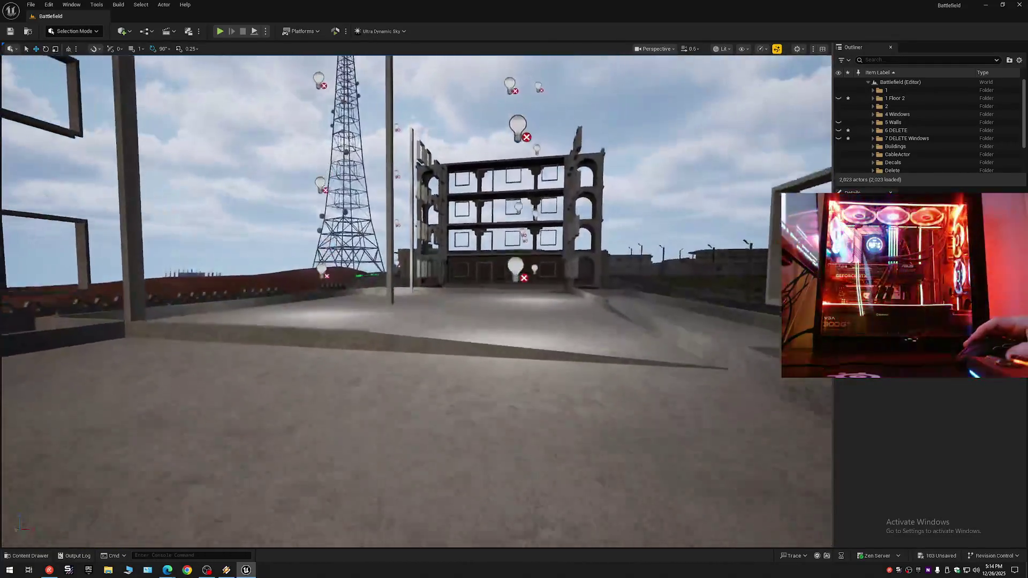
pyautogui.press('w')
pyautogui.scroll(2, 416, 300)
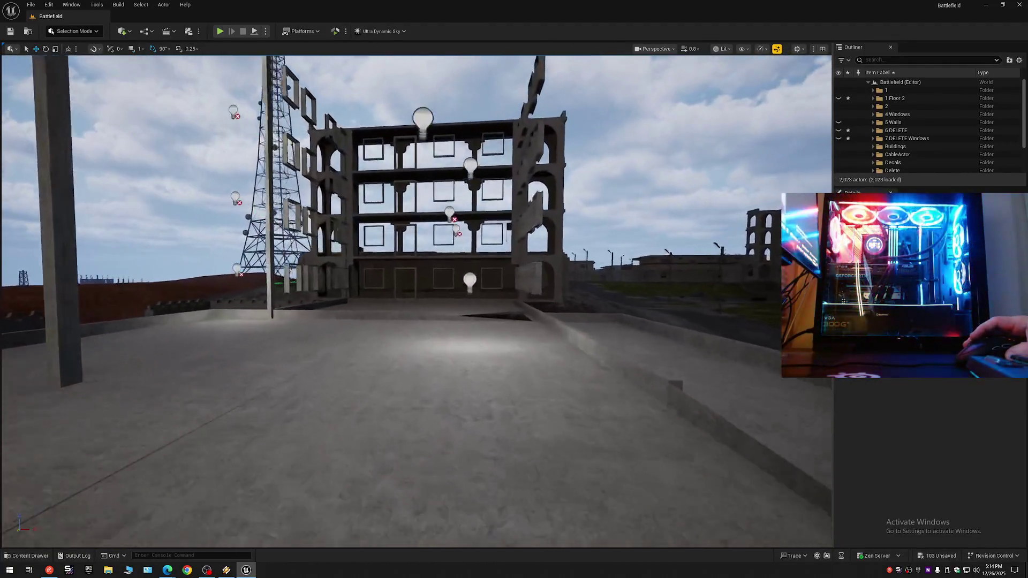
pyautogui.press('w')
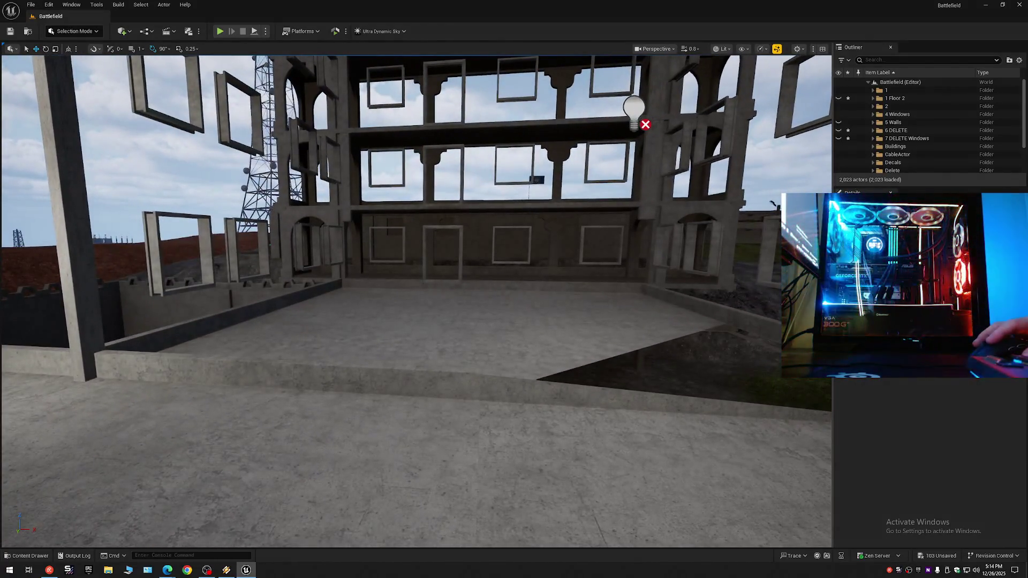
pyautogui.click(476, 346)
pyautogui.click(85, 33)
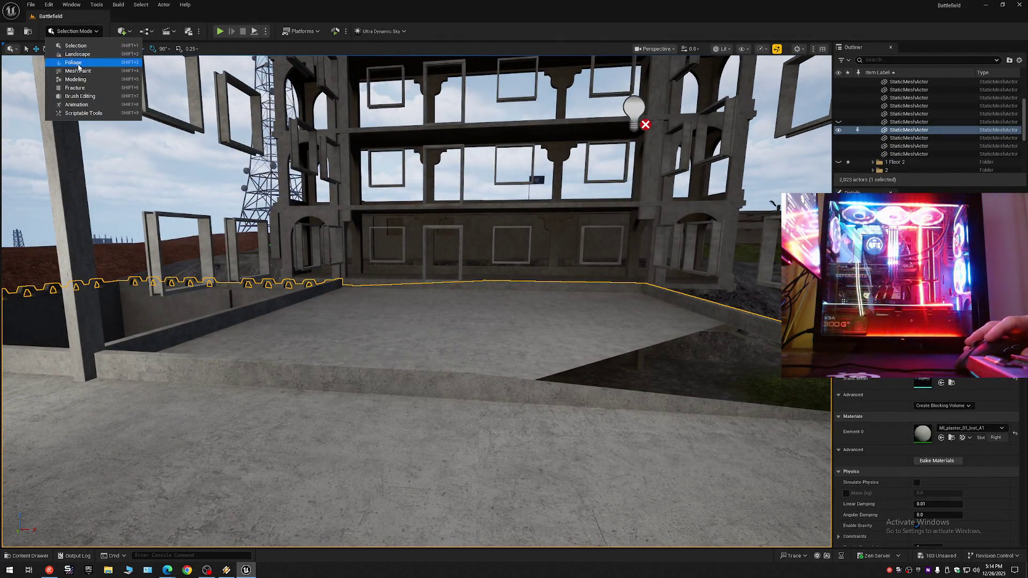
# Step: Switch to Modeling Mode and start the Tri Select tool on the floor mesh
pyautogui.click(110, 121)
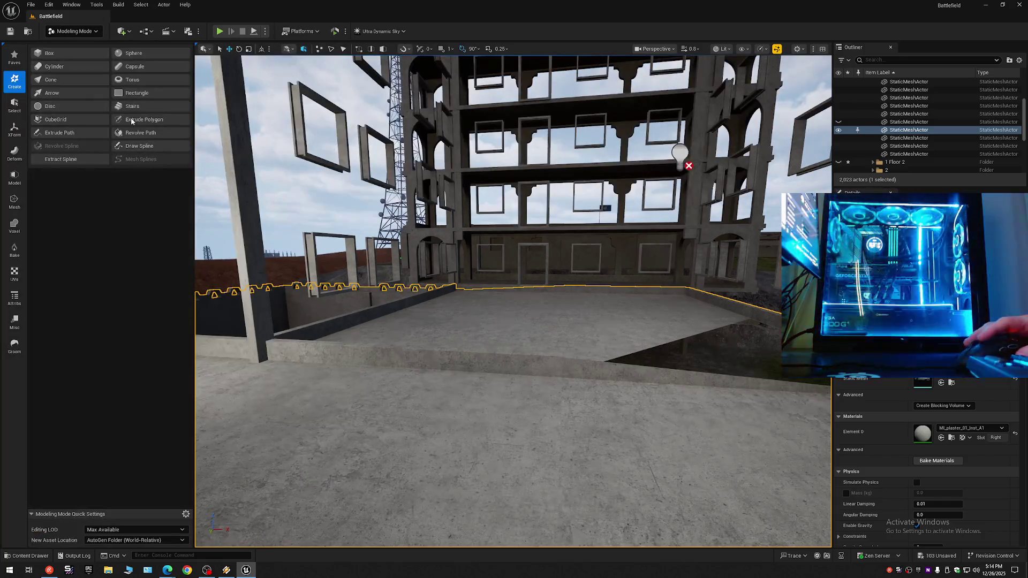
pyautogui.click(14, 56)
pyautogui.click(74, 31)
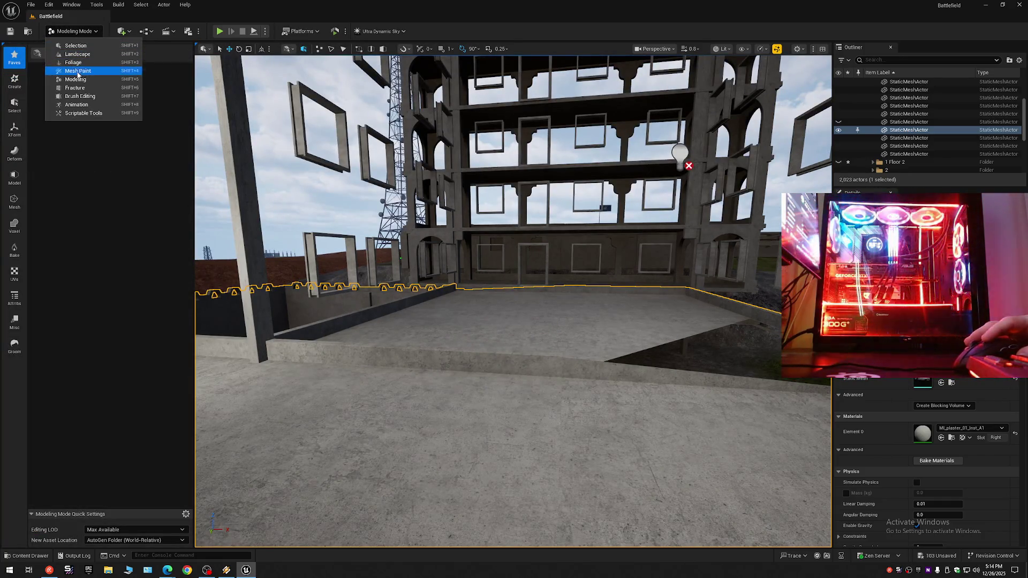
pyautogui.click(77, 81)
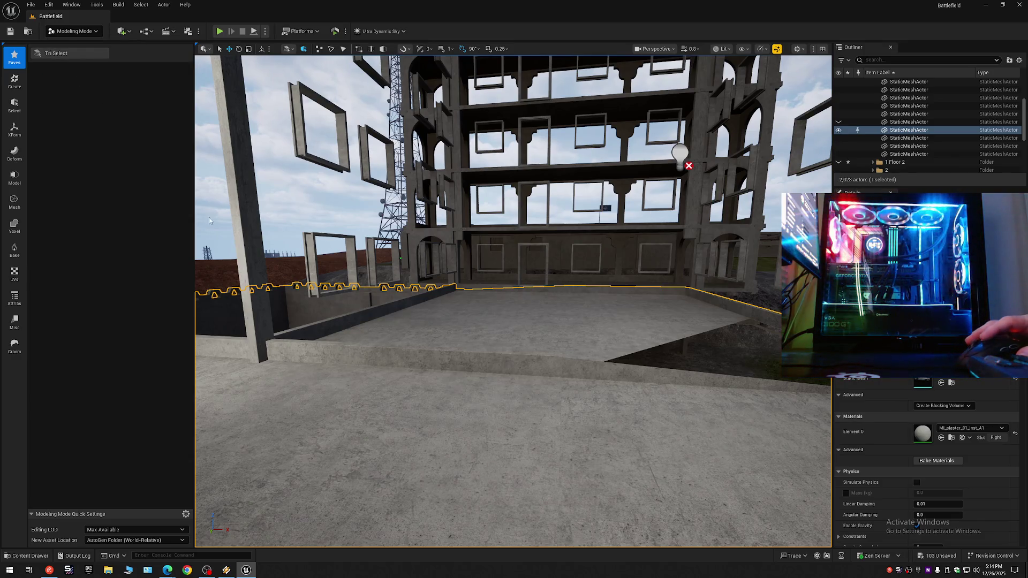
pyautogui.click(55, 53)
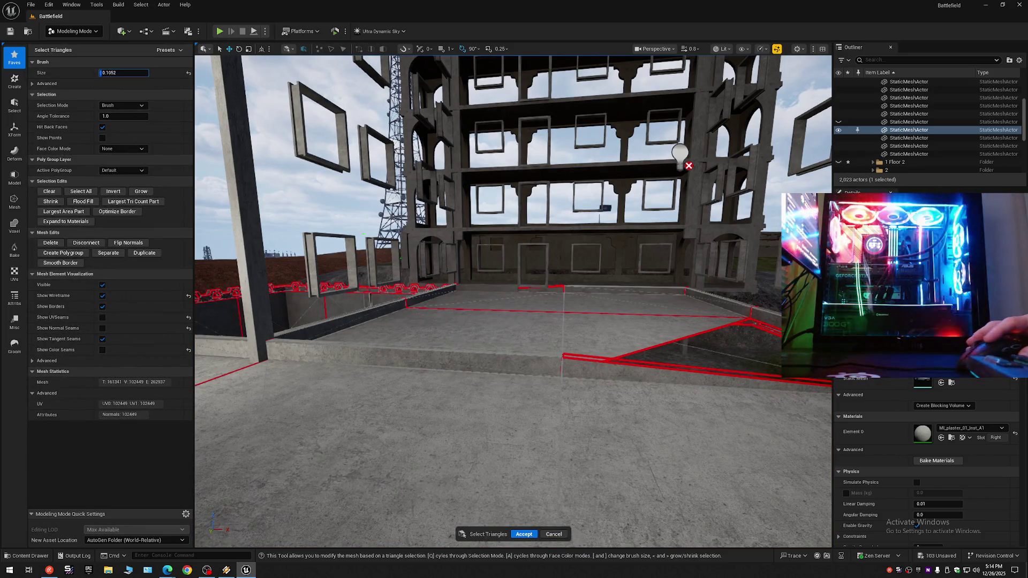
pyautogui.write('8')
# Step: Set Selection Mode to All Connected and Face Color Mode to By UVIsland, then pick a connected floor region
pyautogui.click(136, 103)
pyautogui.click(121, 145)
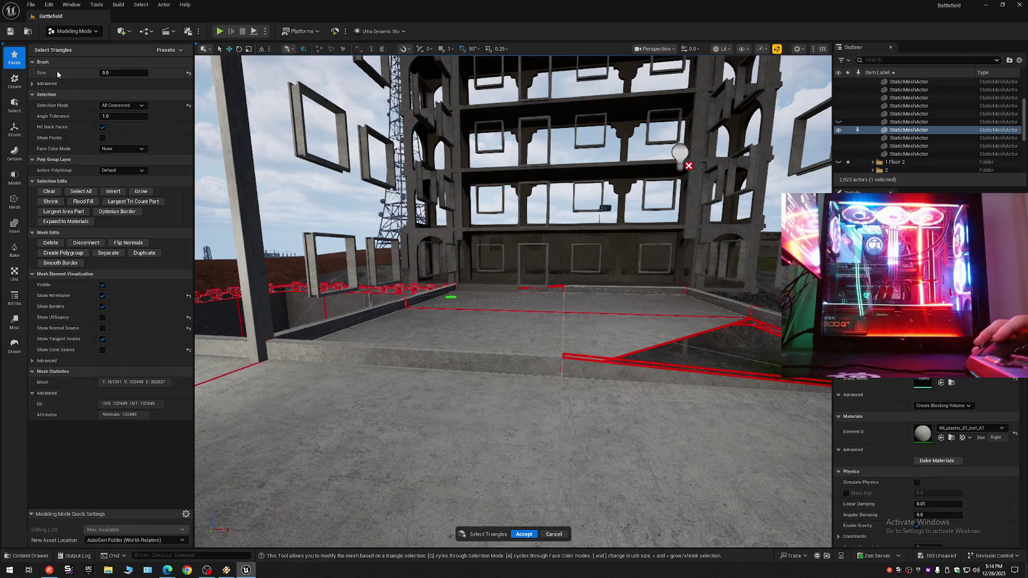
pyautogui.click(122, 148)
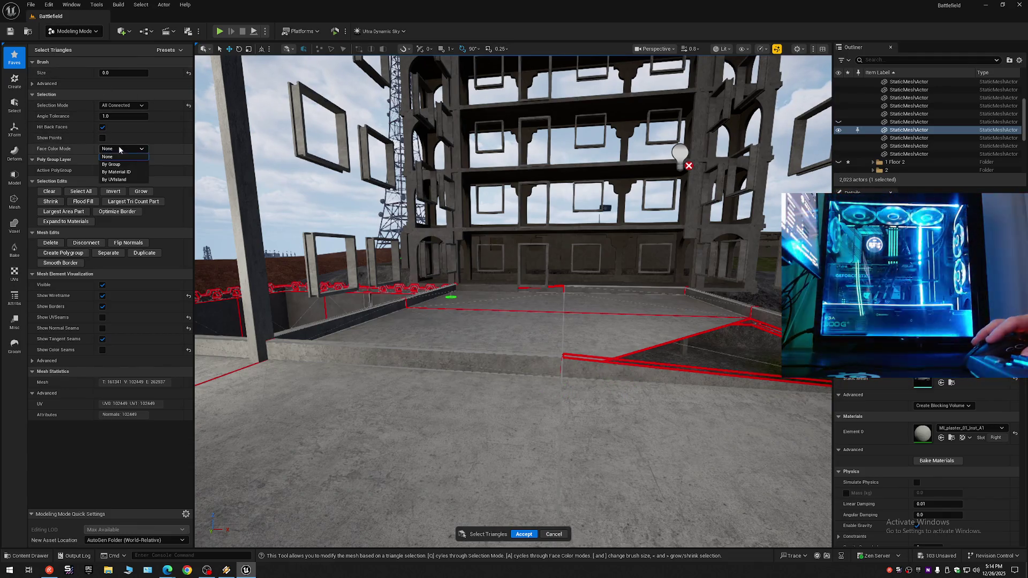
pyautogui.click(121, 181)
pyautogui.click(590, 371)
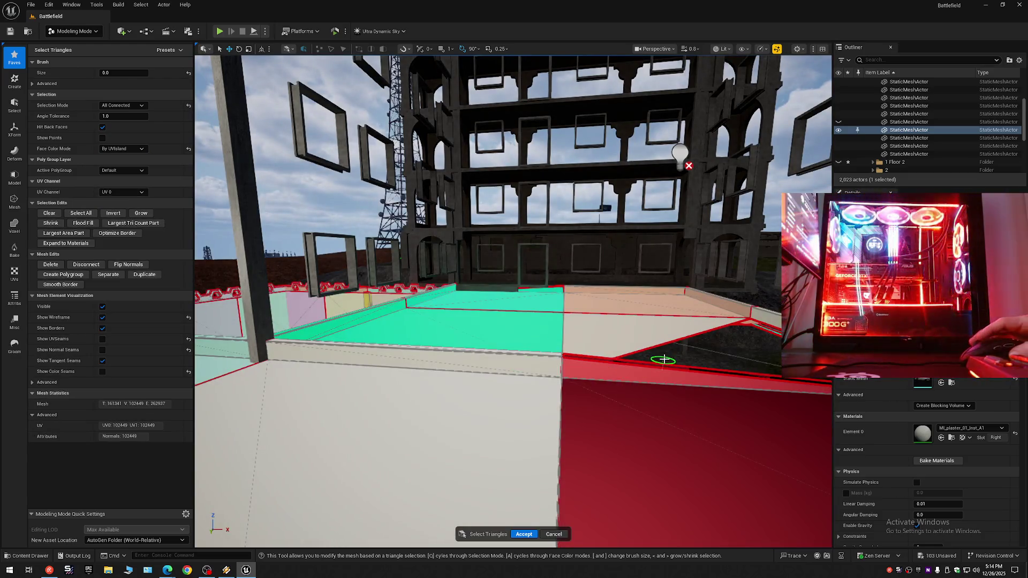
# Step: Undo the trial face selections and switch Selection Mode to All Within Angle
pyautogui.hotkey('ctrl', 'z')
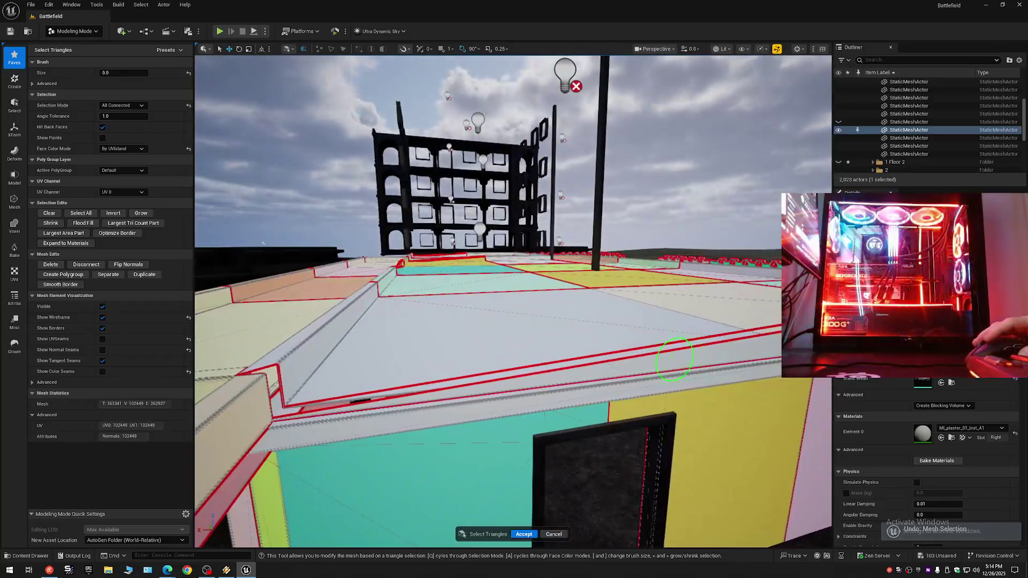
pyautogui.click(636, 362)
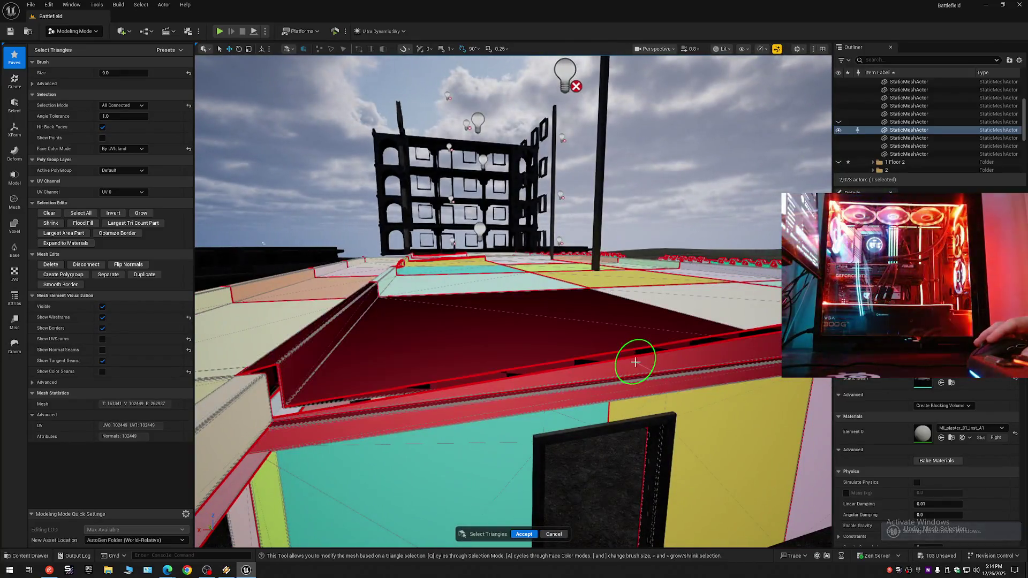
pyautogui.hotkey('ctrl', 'z')
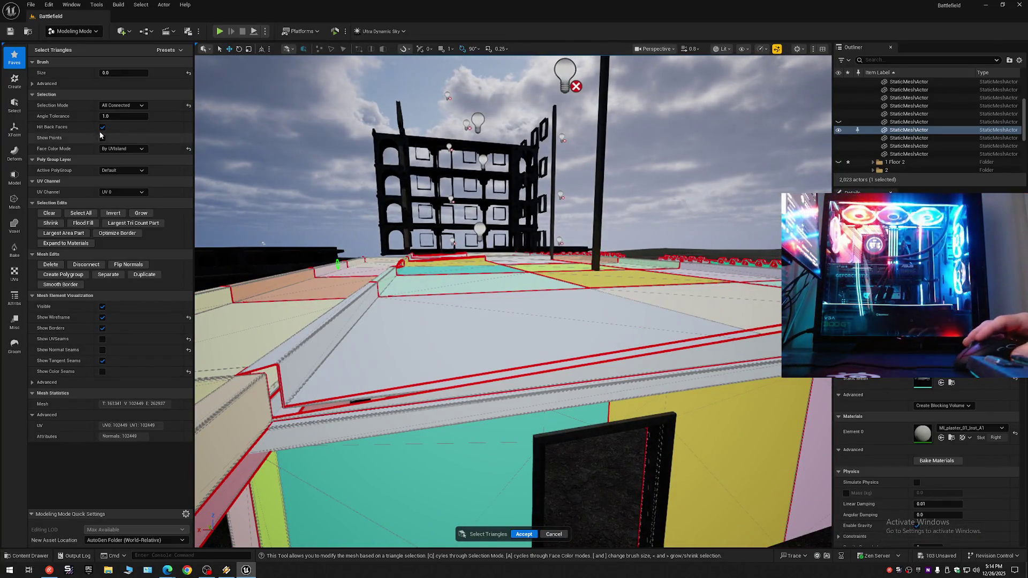
pyautogui.click(122, 105)
pyautogui.click(128, 182)
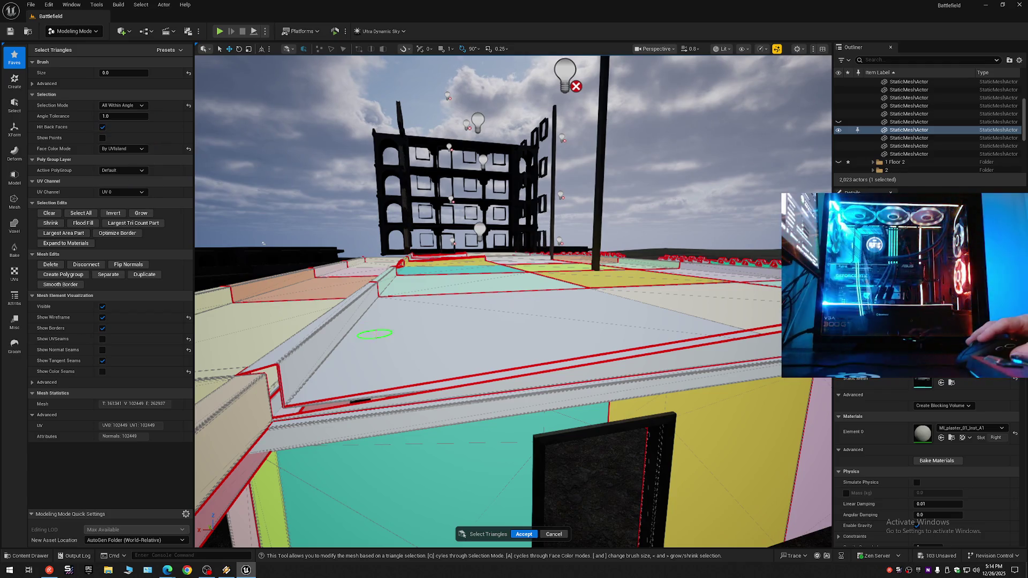
# Step: Inspect the floor edge and wall top, restore the earlier deleted faces, and delete the dark strip faces
pyautogui.press('w')
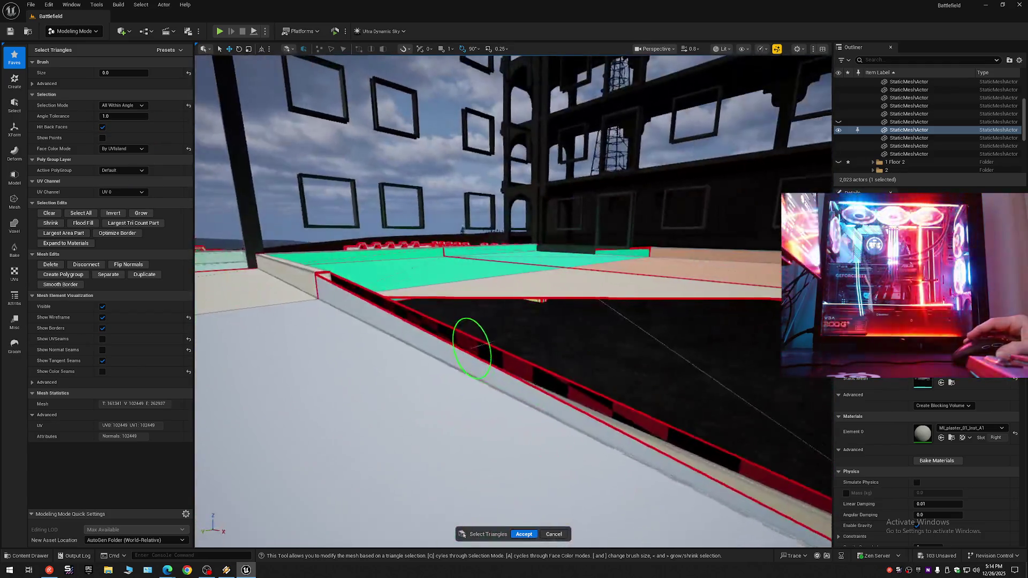
pyautogui.press('w')
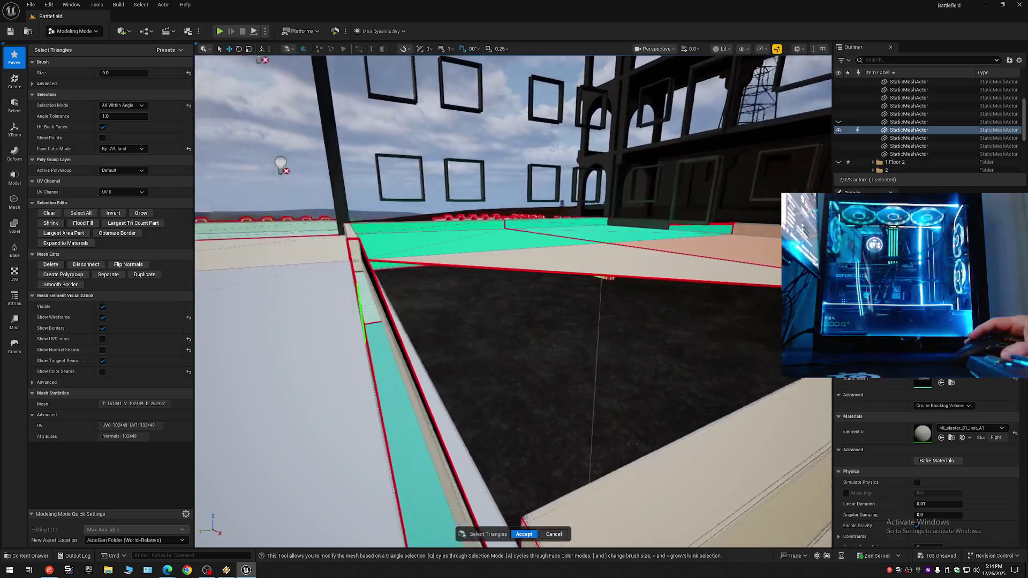
pyautogui.press('w')
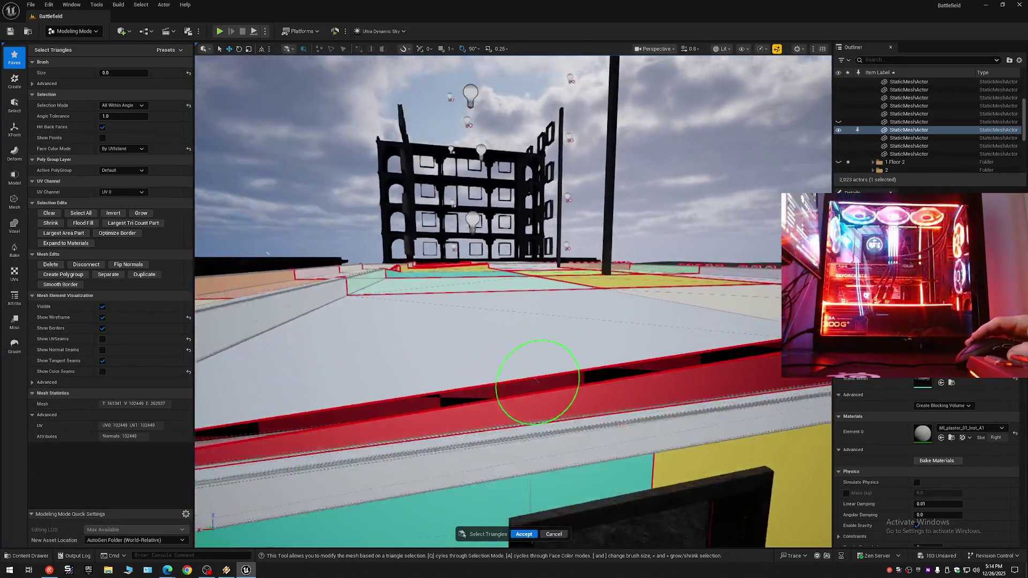
pyautogui.press('s')
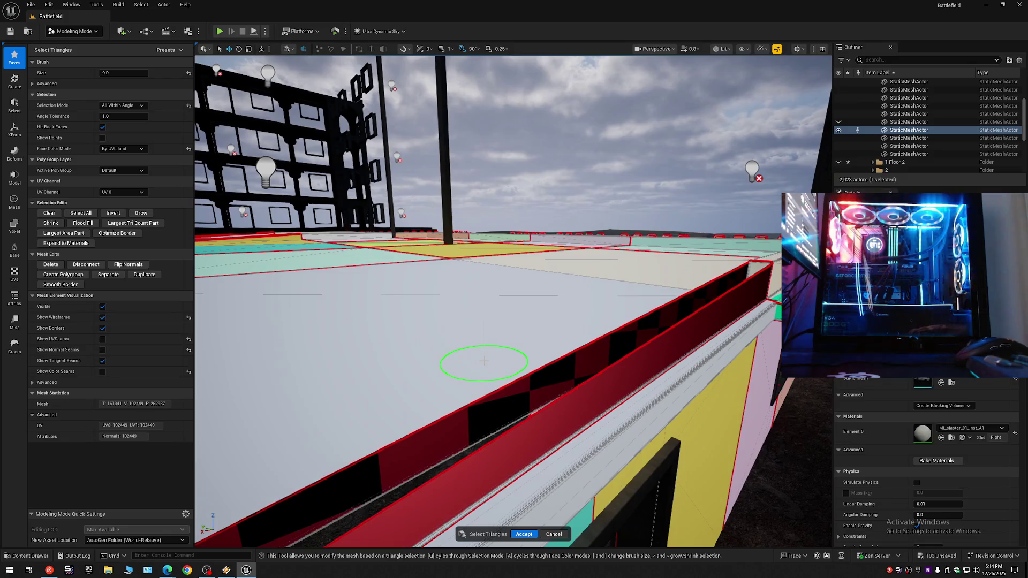
pyautogui.press('w')
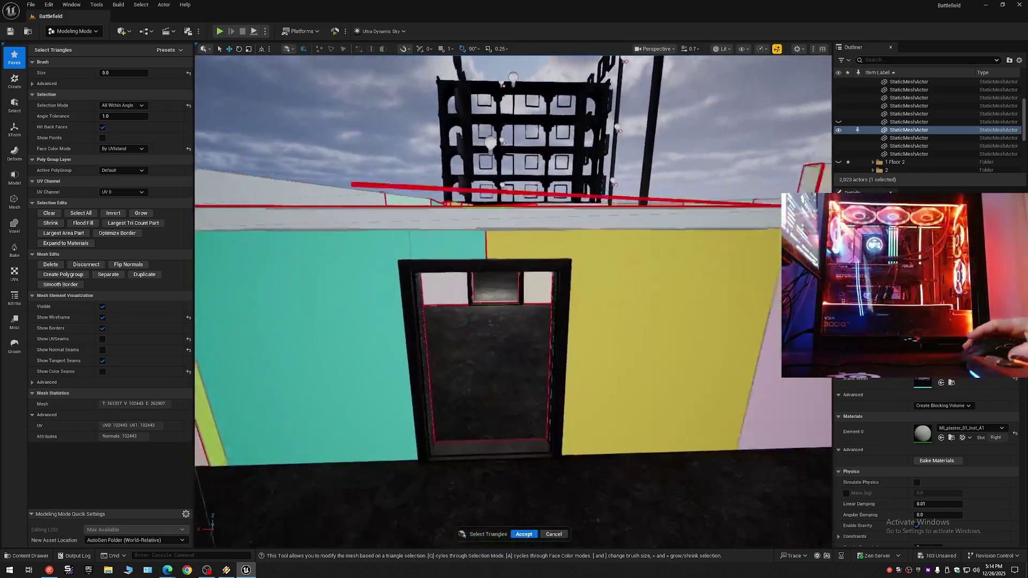
pyautogui.press('w')
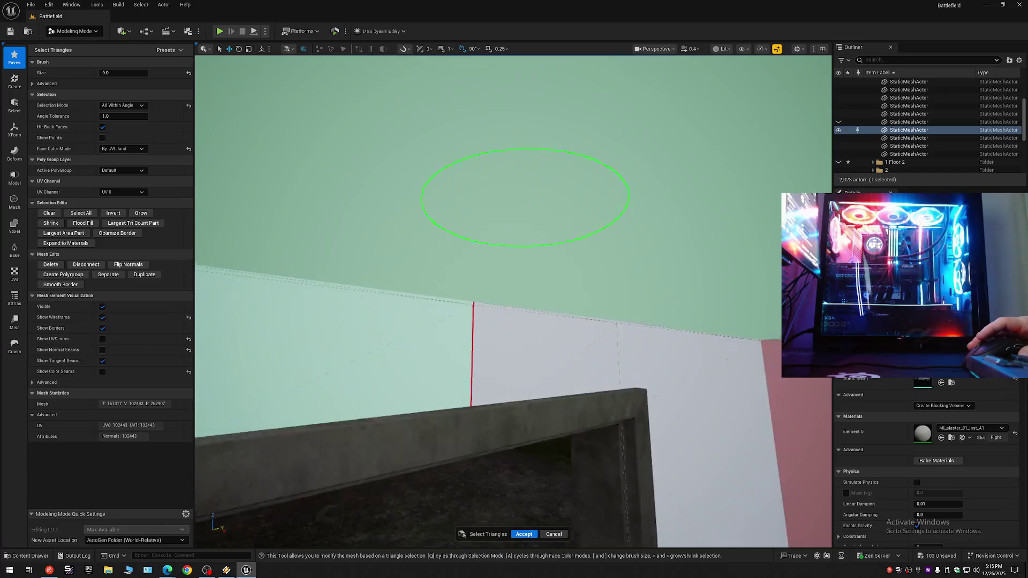
pyautogui.press('s')
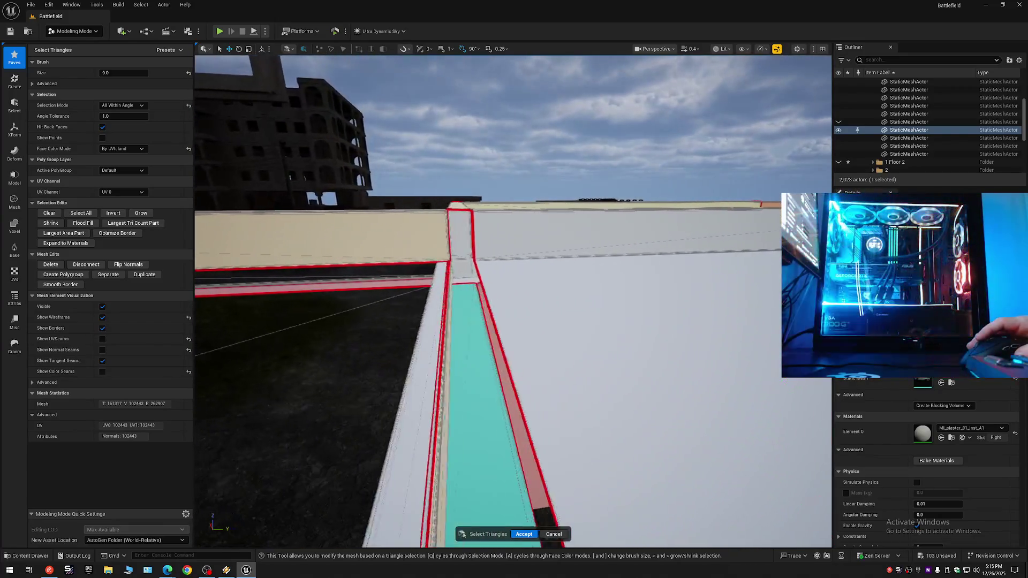
pyautogui.press('w')
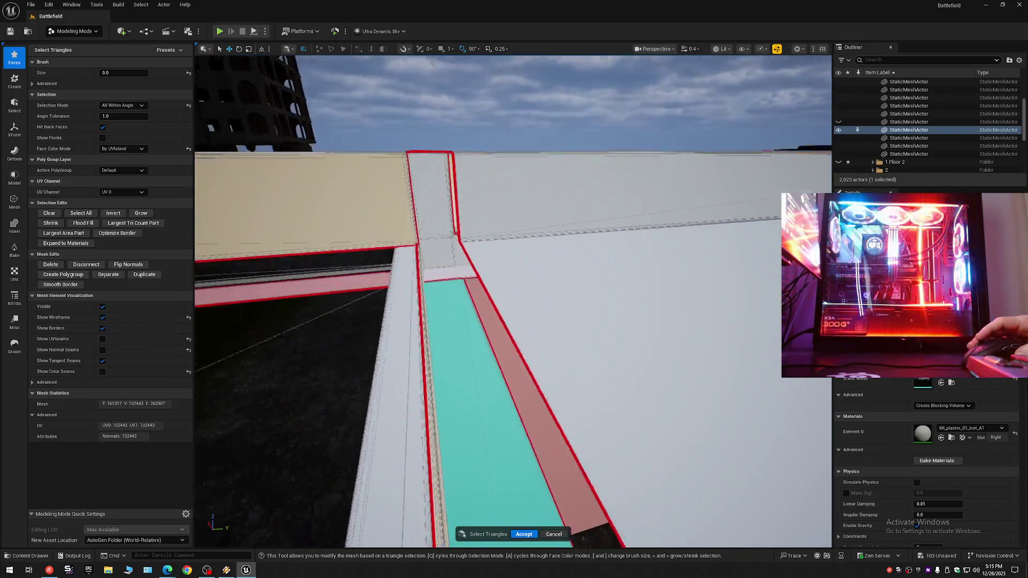
pyautogui.press('s')
pyautogui.hotkey('ctrl', 'z')
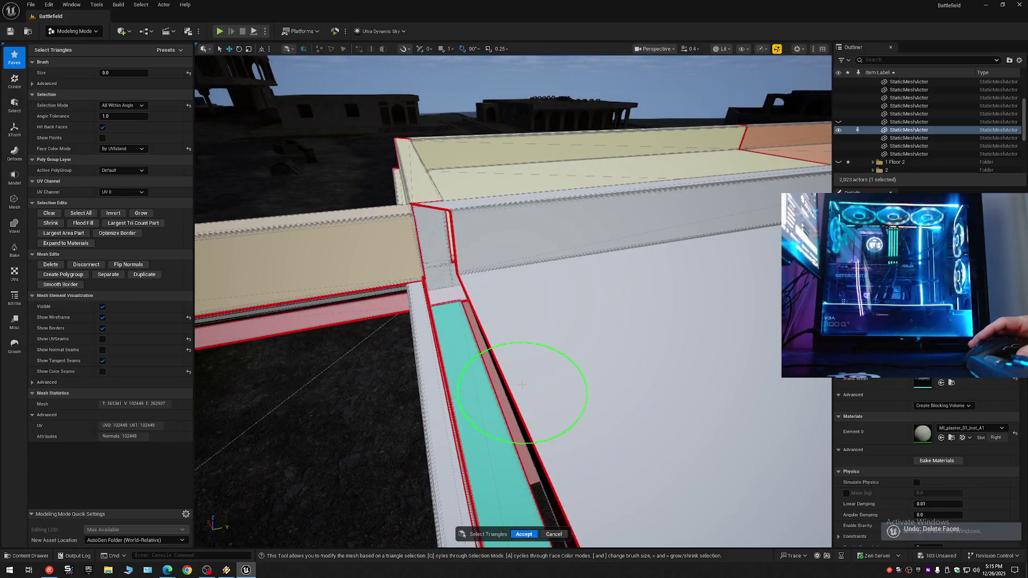
pyautogui.press('w')
pyautogui.press('w')
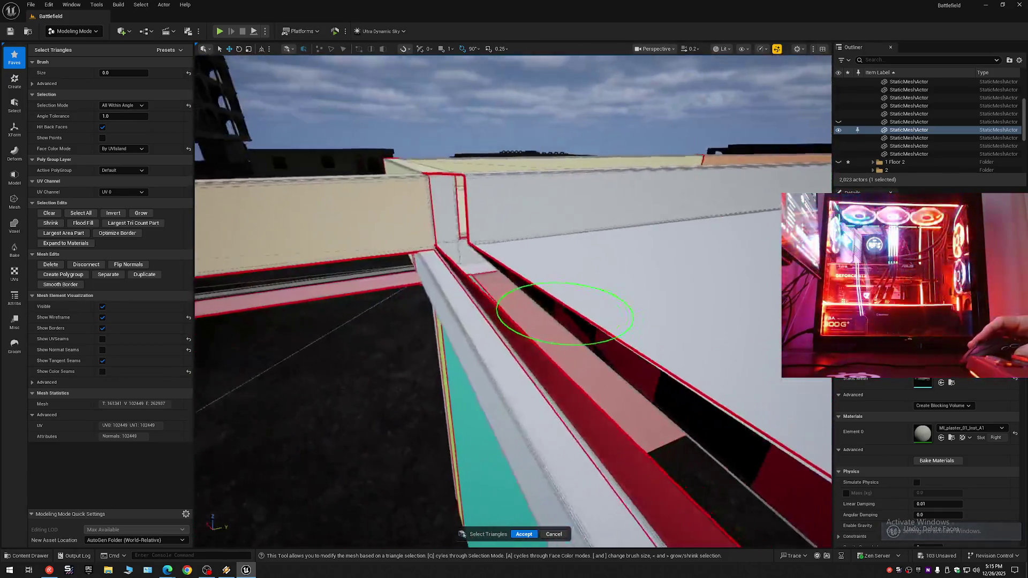
pyautogui.press('Delete')
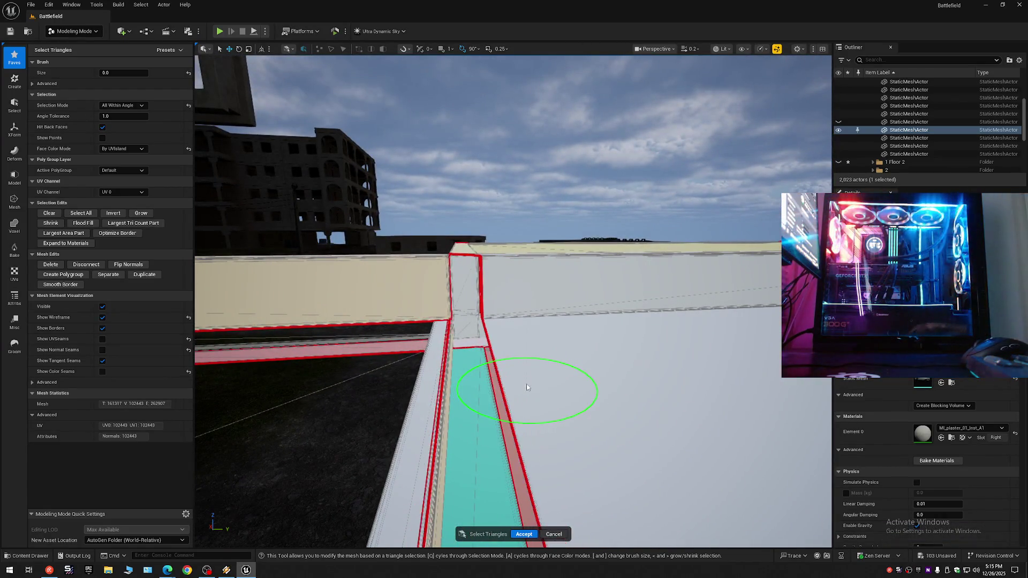
# Step: Fly to the yellow ledge by the tower and delete its front-face triangles
pyautogui.press('w')
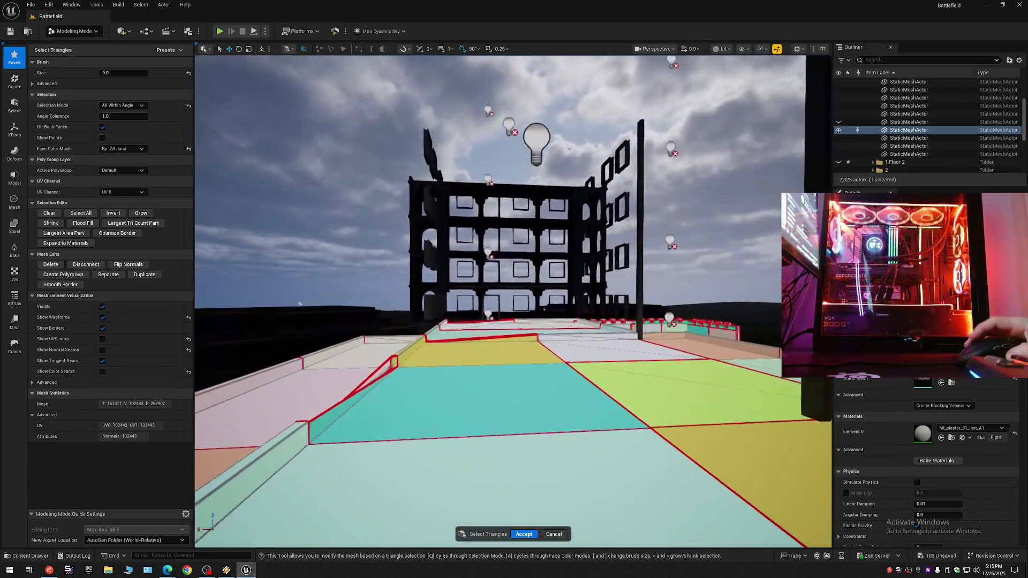
pyautogui.press('w')
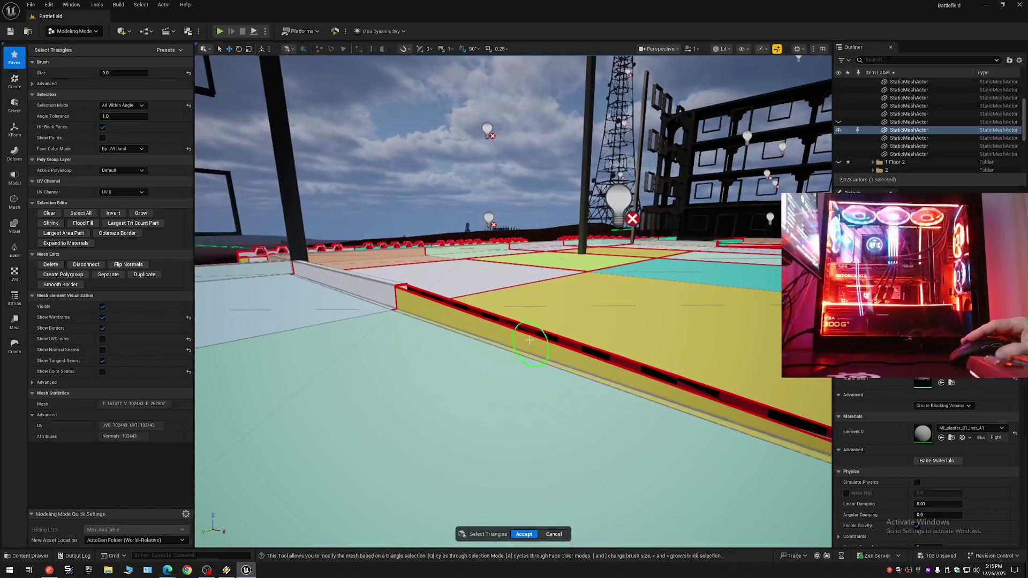
pyautogui.click(528, 345)
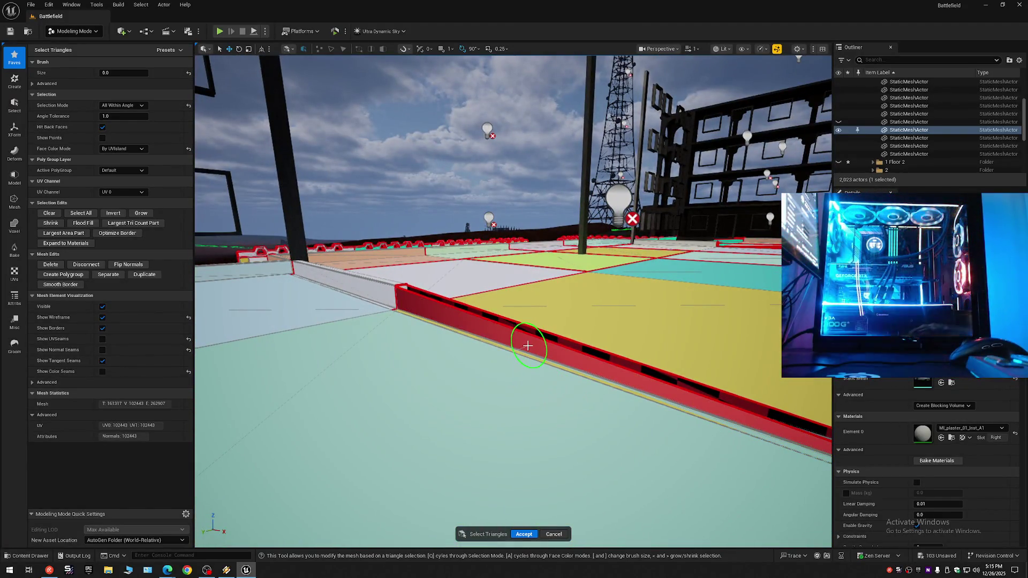
pyautogui.press('Delete')
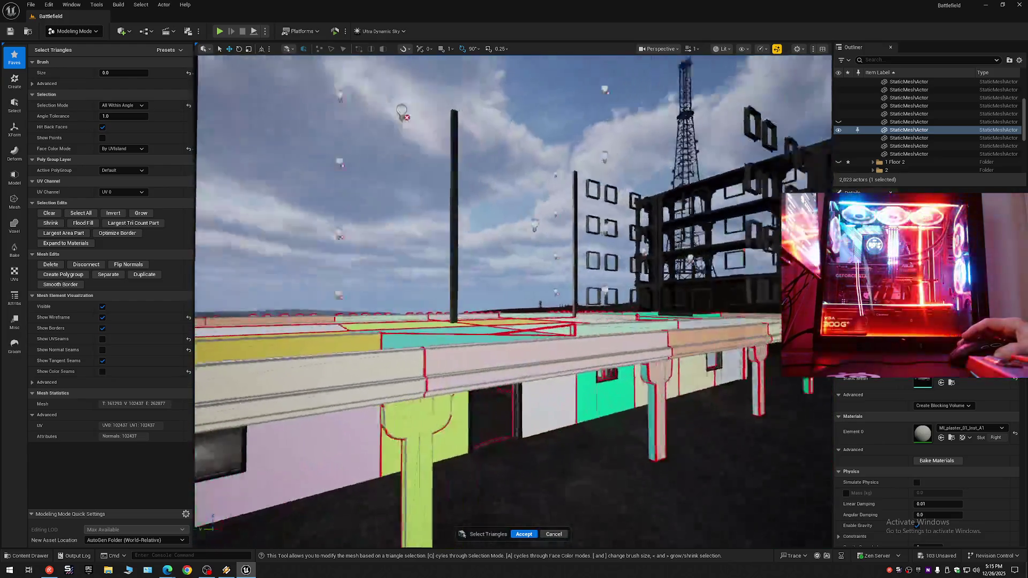
# Step: Fly over the rooftop floor panels, ledge and pole to inspect the coloured triangles
pyautogui.press('w')
pyautogui.press('w')
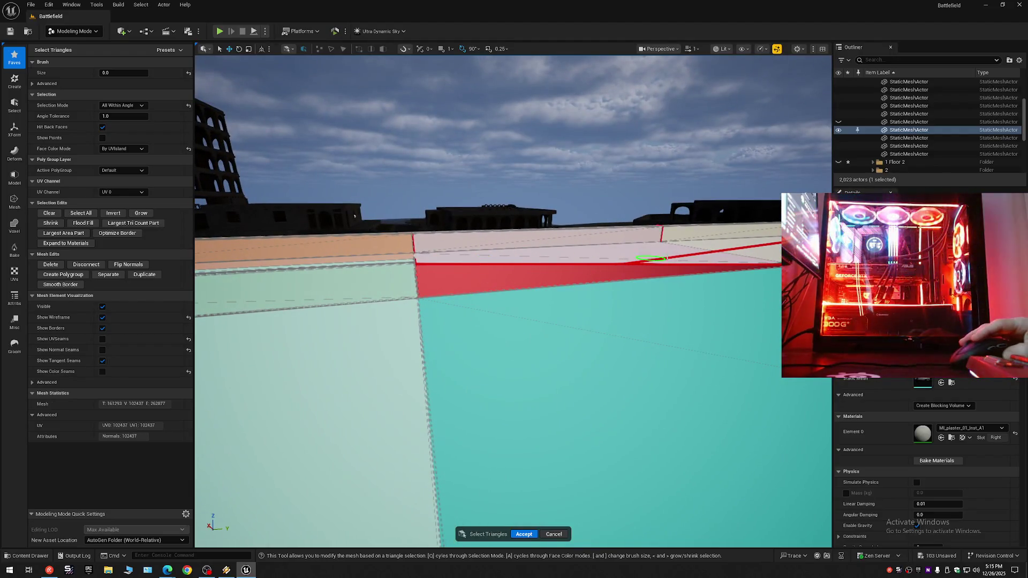
pyautogui.press('w')
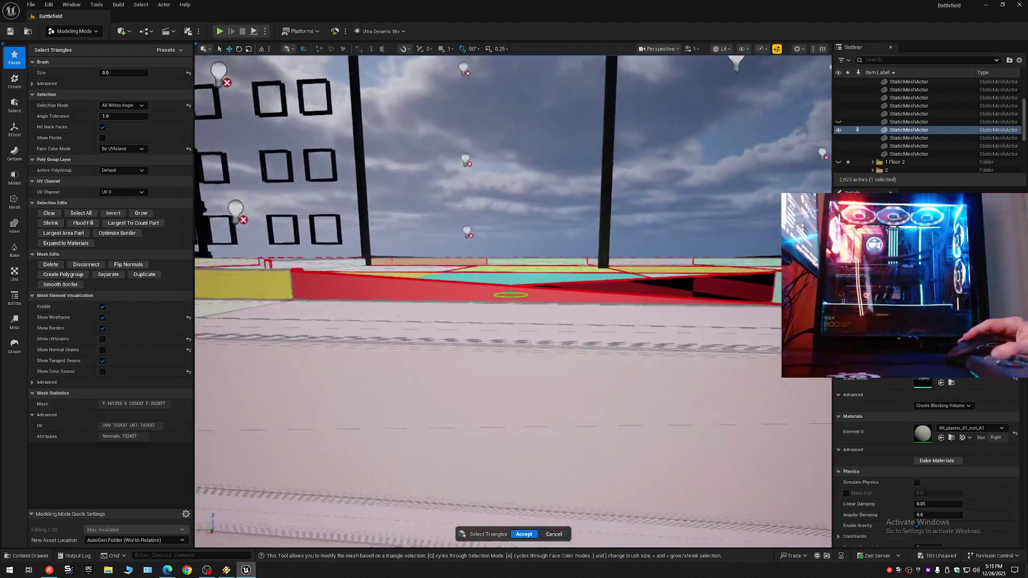
pyautogui.press('w')
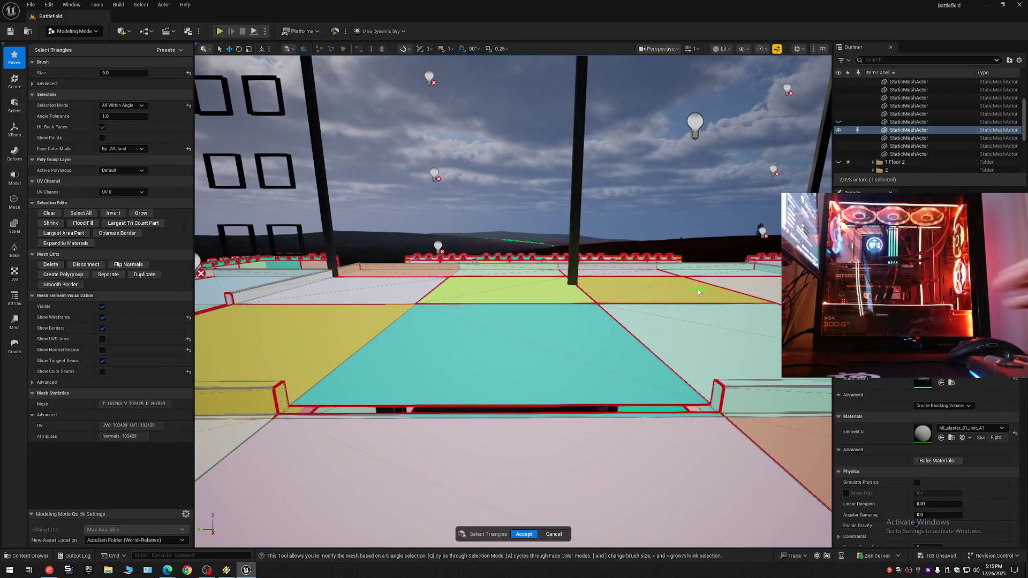
pyautogui.press('w')
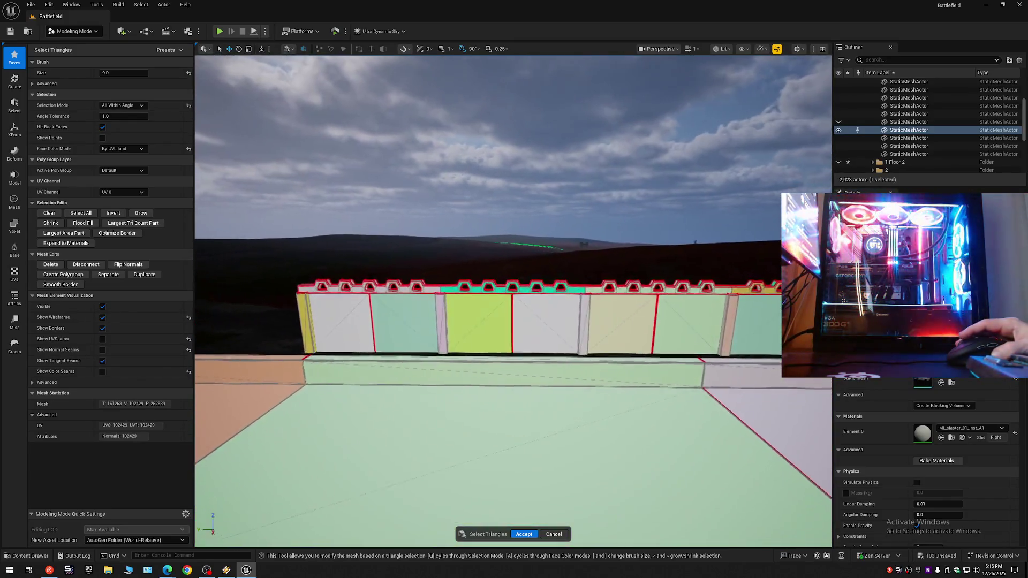
pyautogui.press('w')
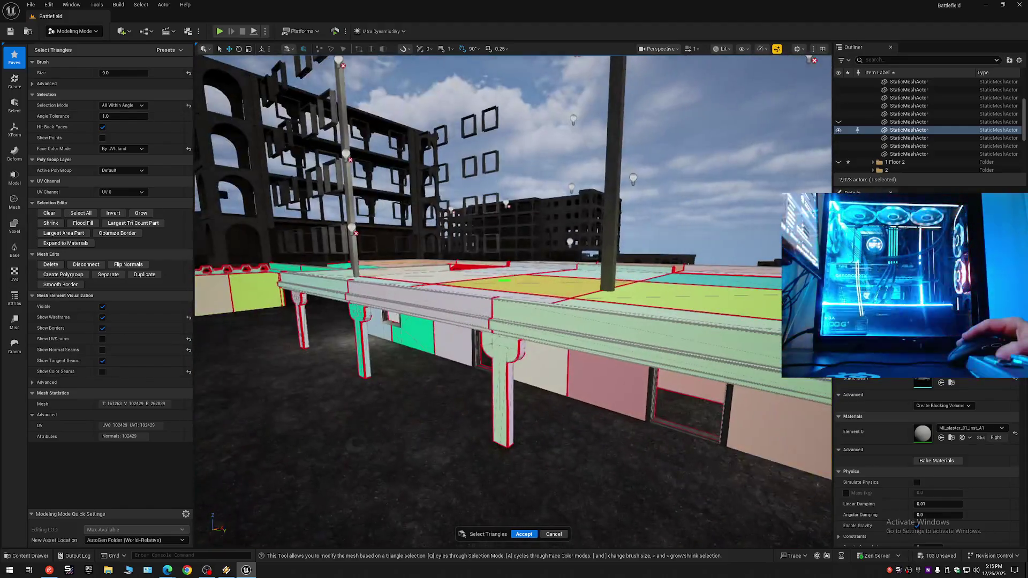
pyautogui.press('w')
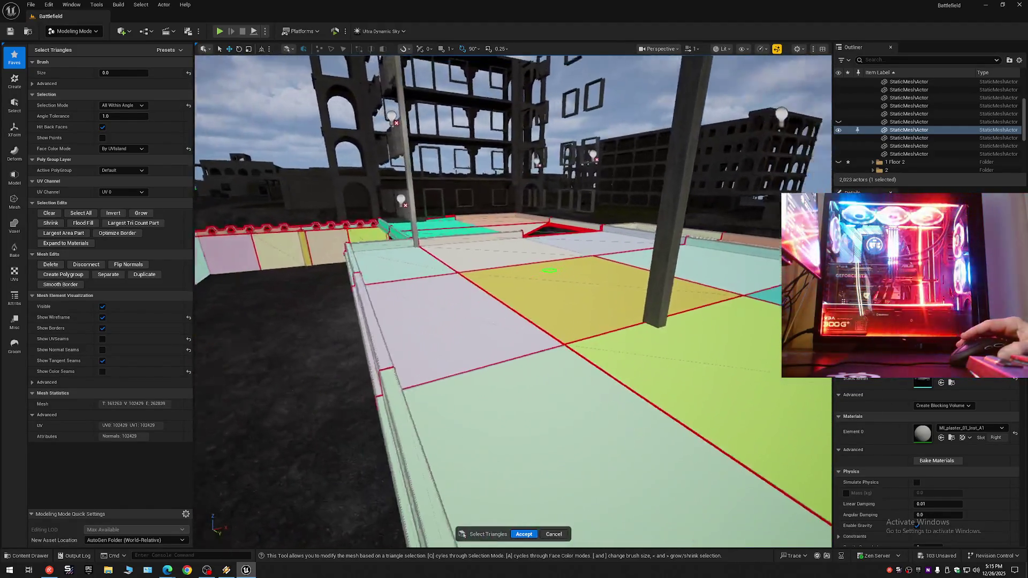
pyautogui.scroll(-2, 513, 300)
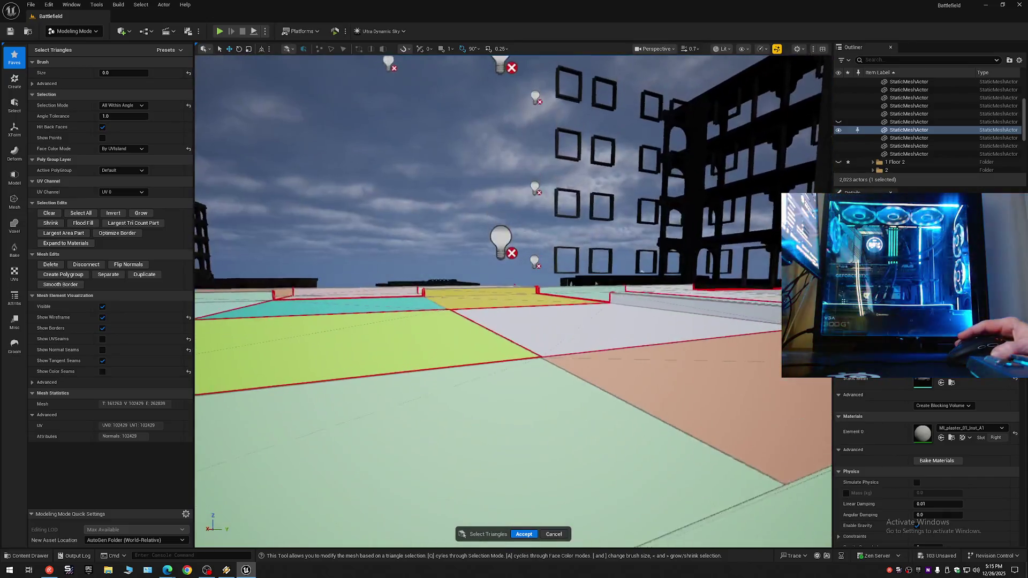
pyautogui.press('w')
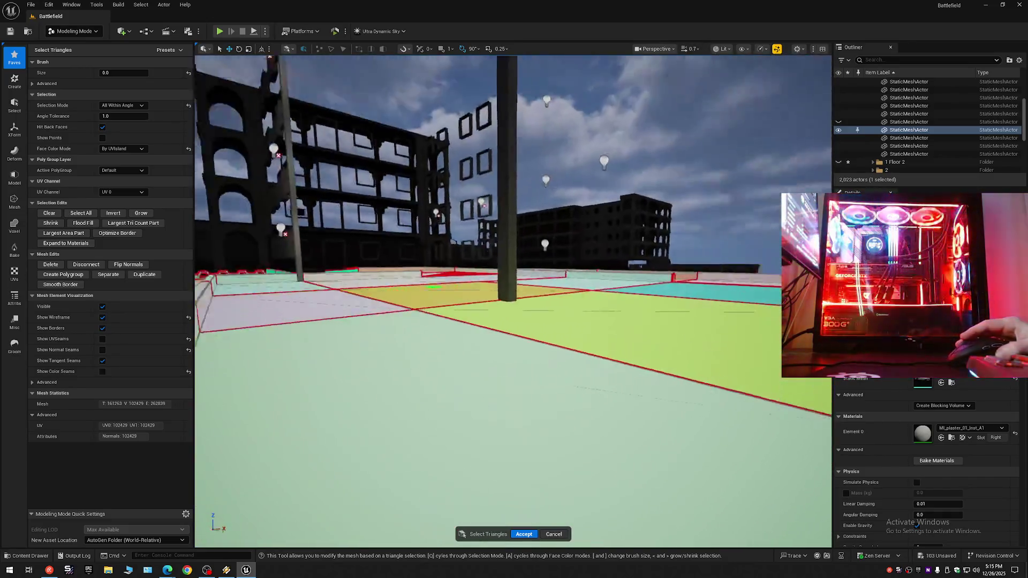
pyautogui.press('w')
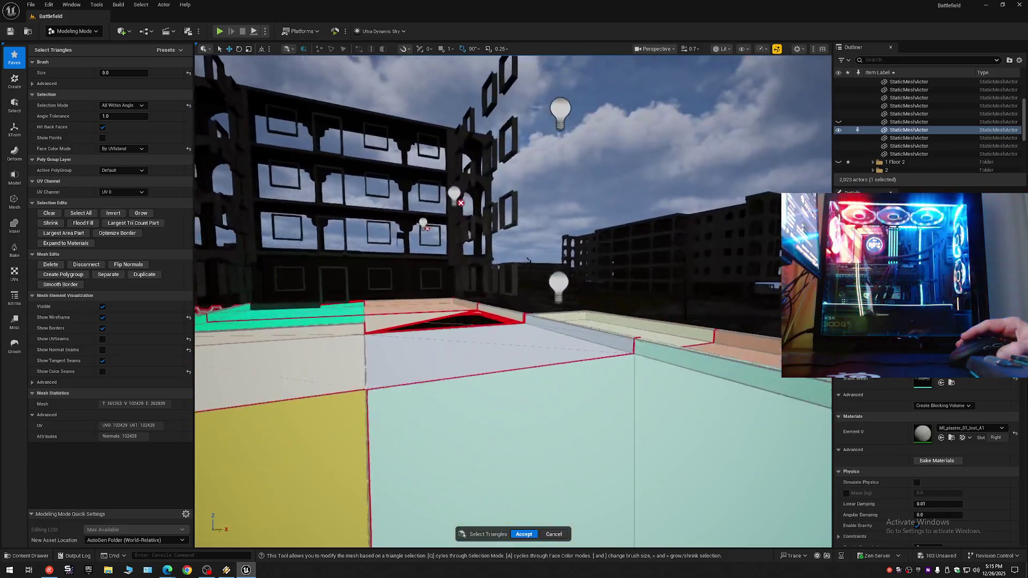
# Step: Check the floor's underside, then close the Select Triangles tool
pyautogui.press('q')
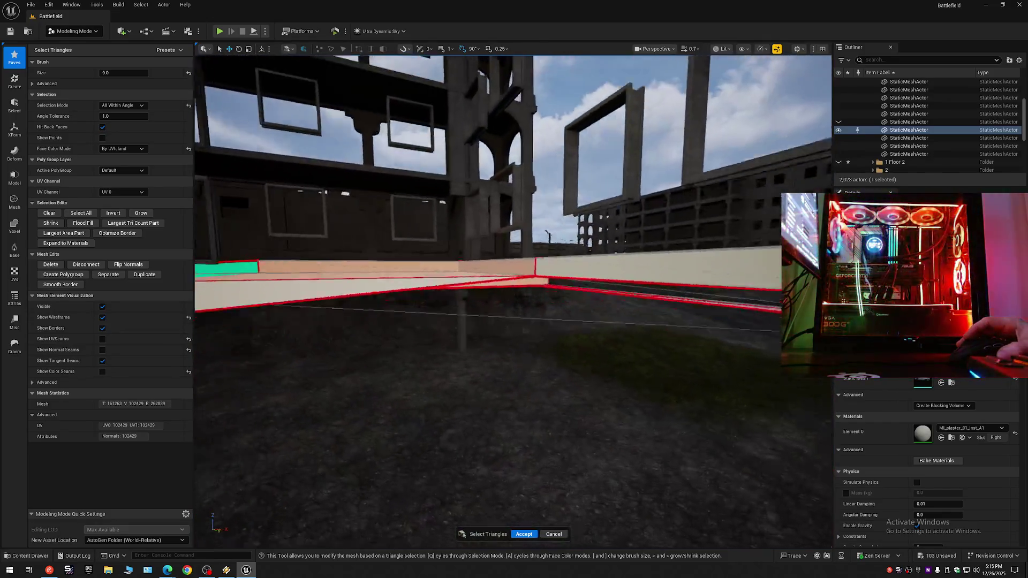
pyautogui.press('e')
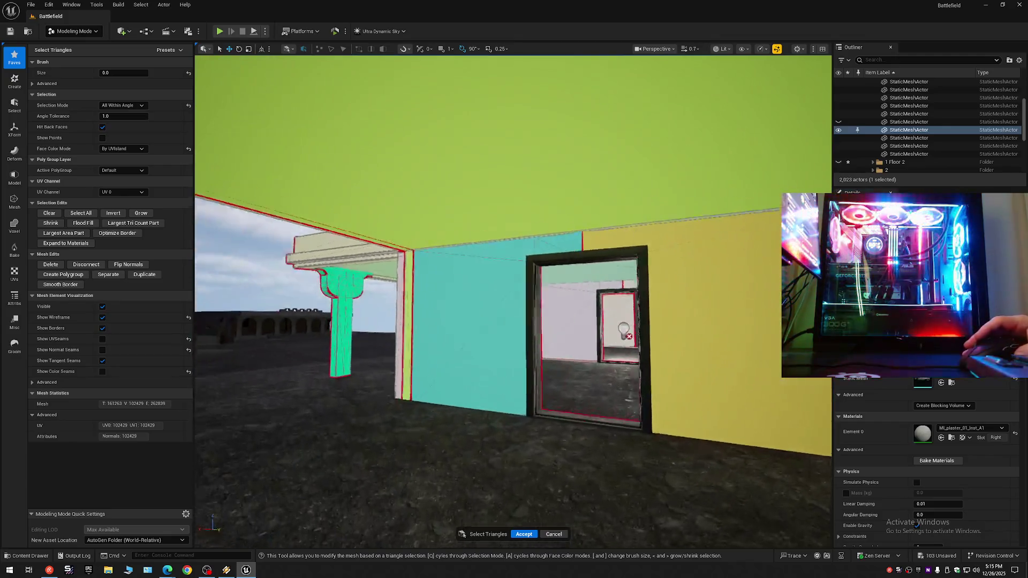
pyautogui.press('e')
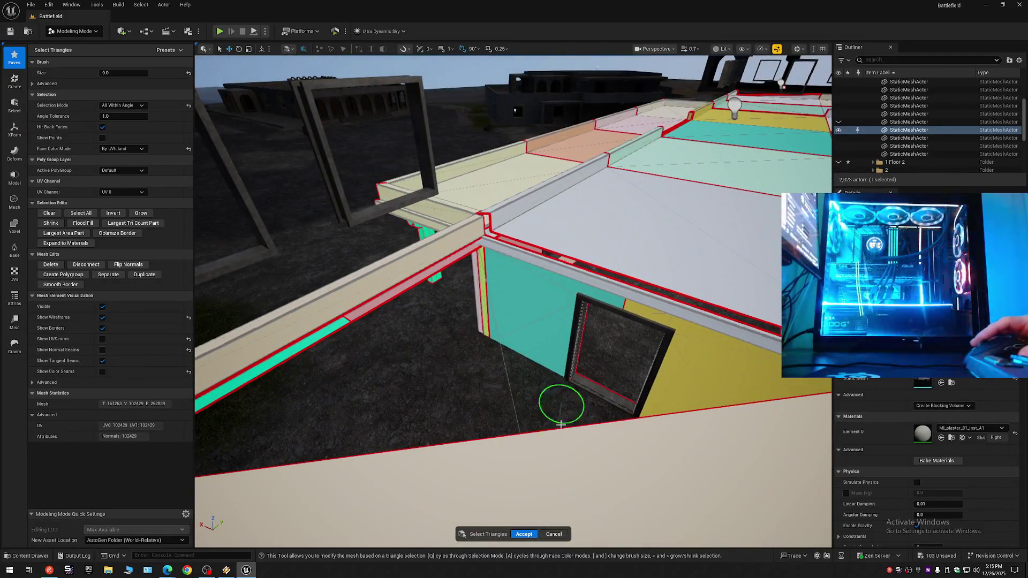
pyautogui.click(553, 533)
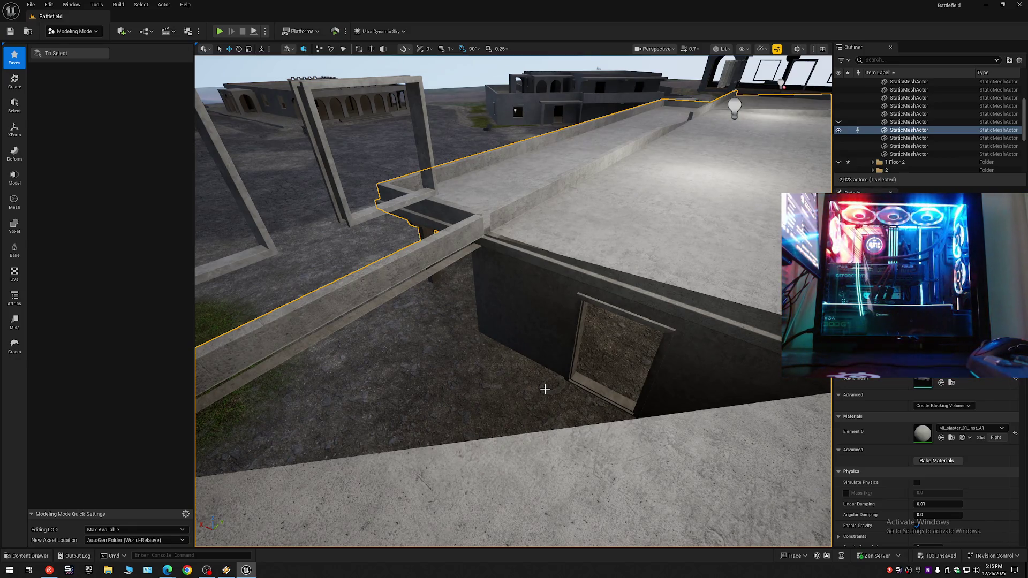
pyautogui.click(56, 54)
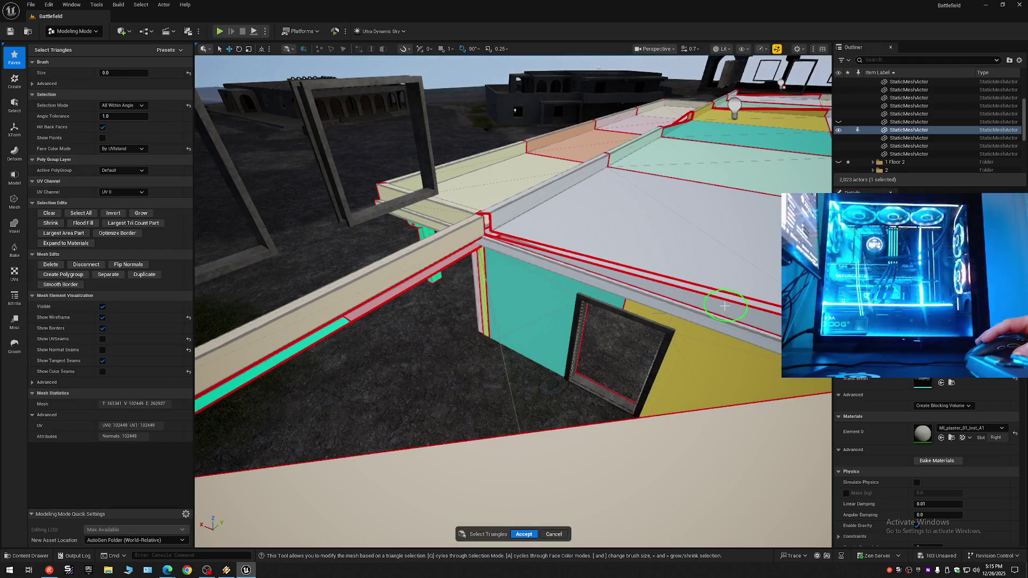
pyautogui.press('w')
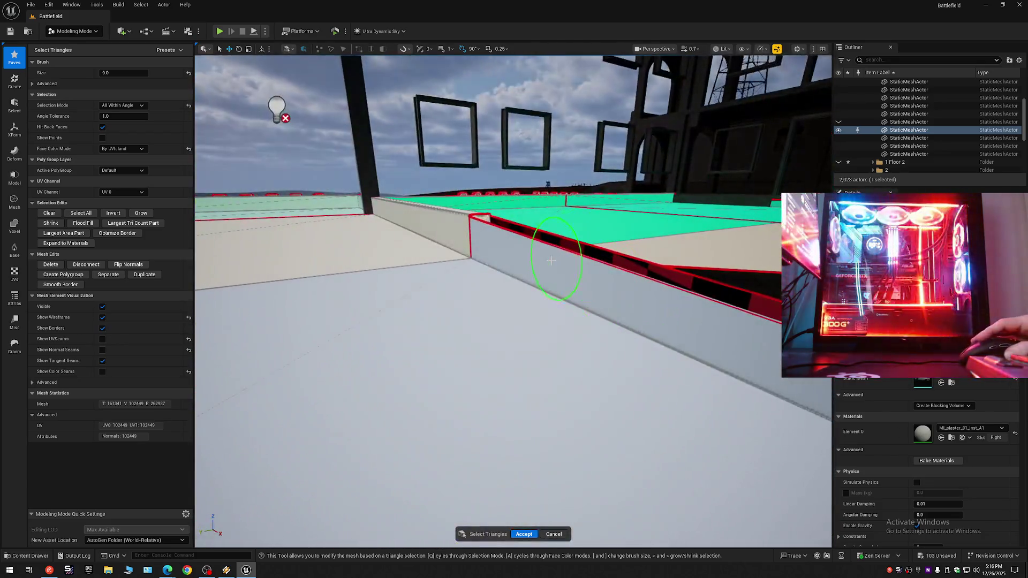
pyautogui.press('w')
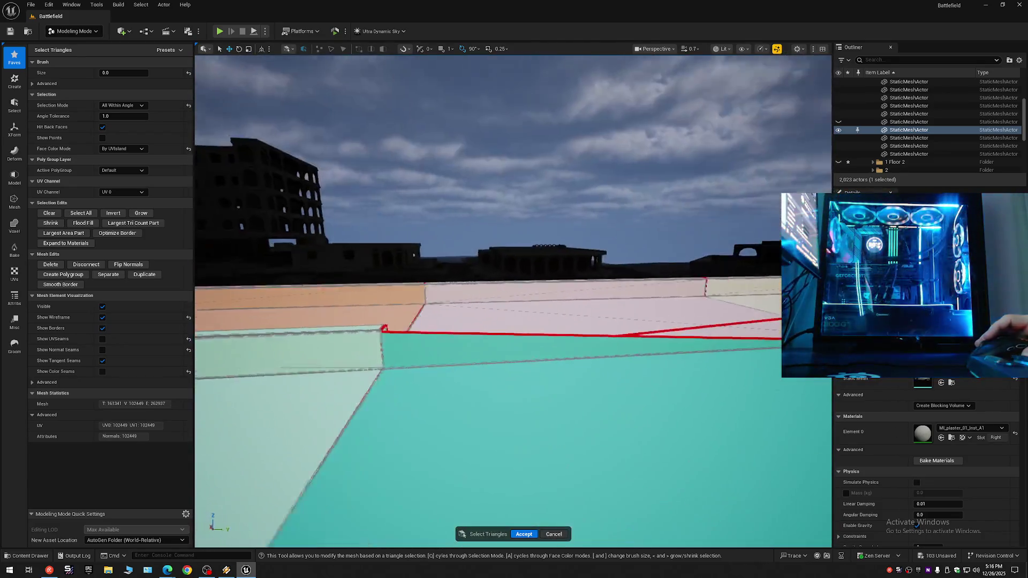
pyautogui.click(558, 331)
pyautogui.press('w')
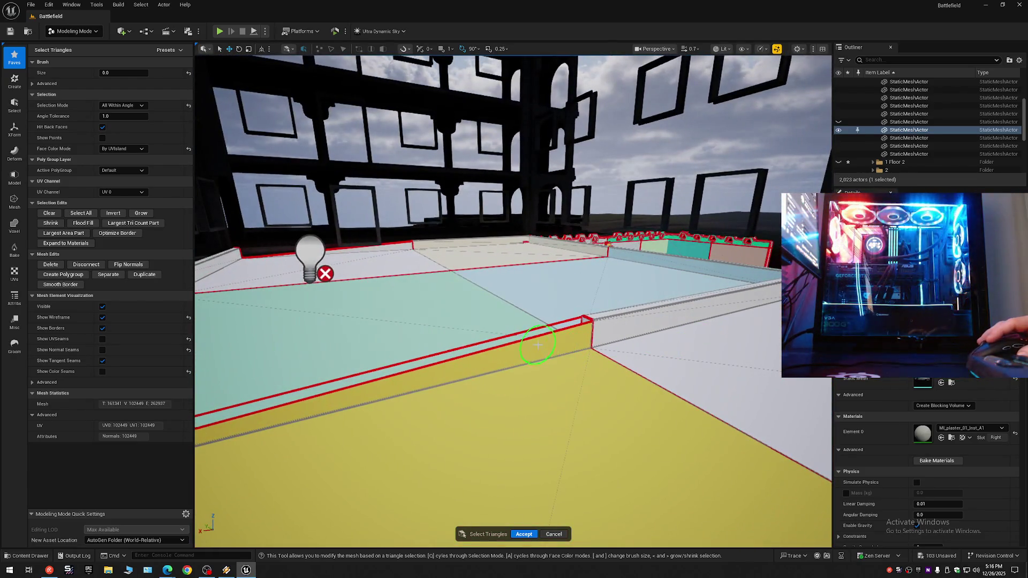
pyautogui.press('w')
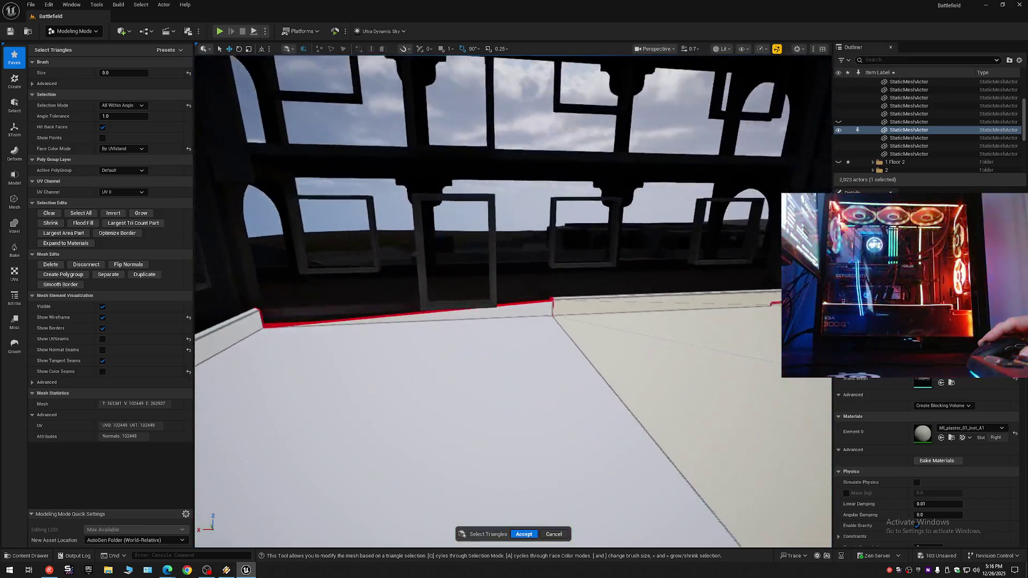
pyautogui.press('s')
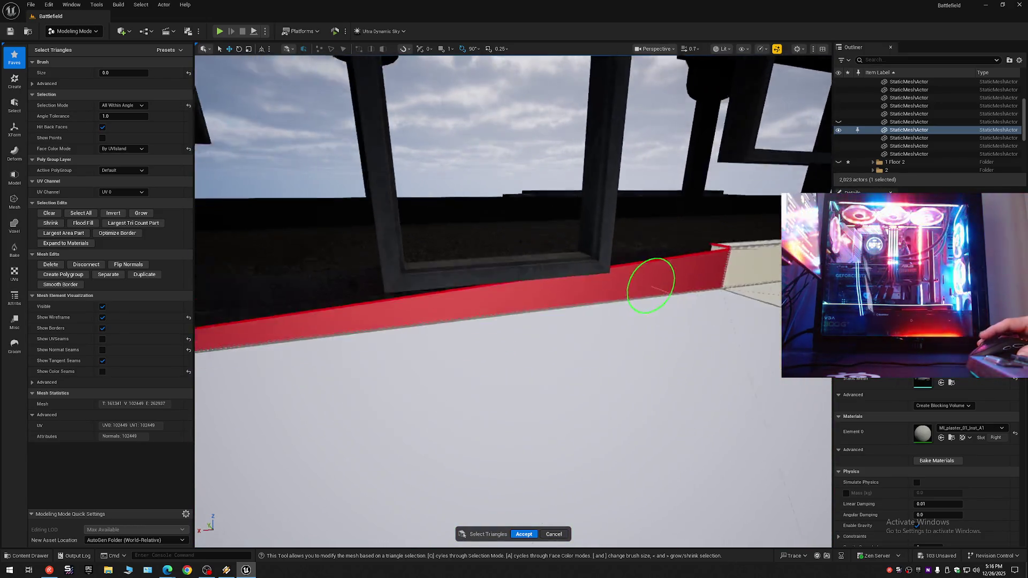
pyautogui.press('w')
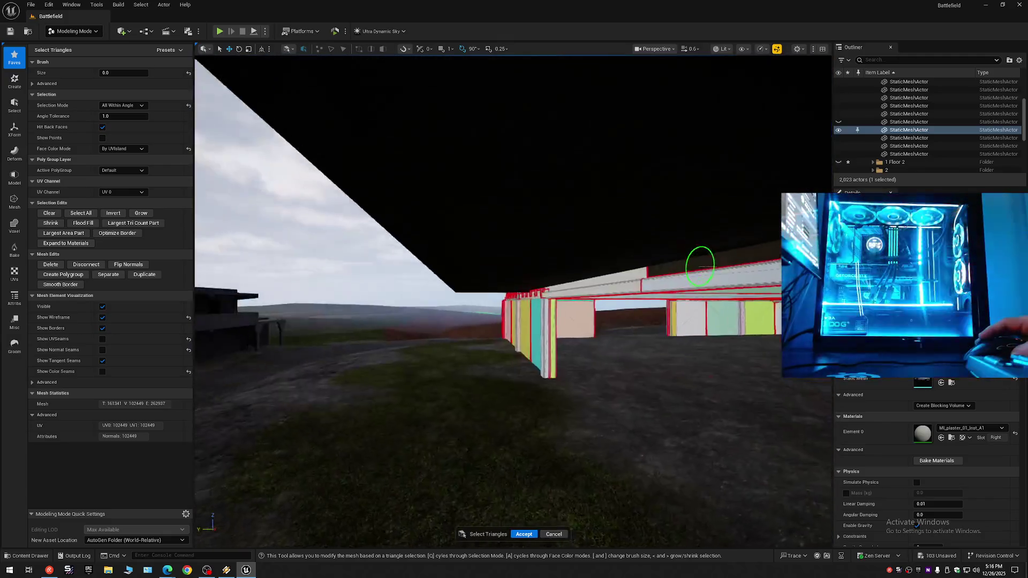
pyautogui.press('w')
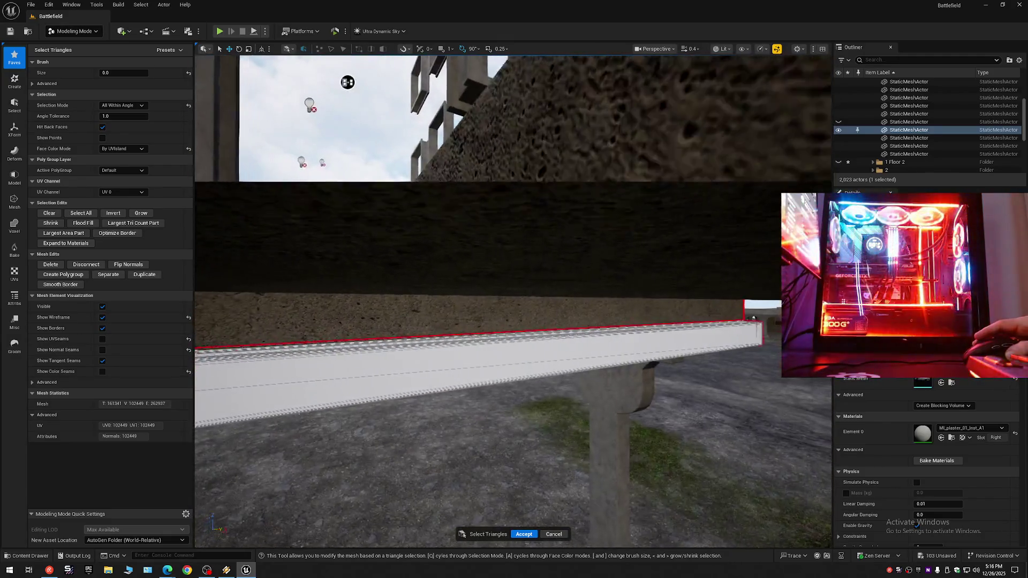
pyautogui.press('w')
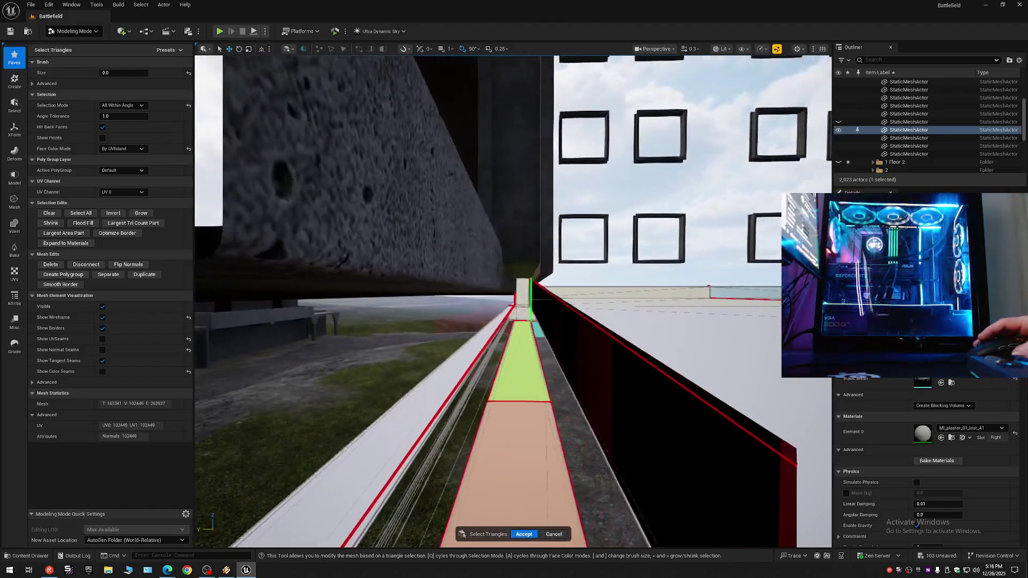
pyautogui.press('w')
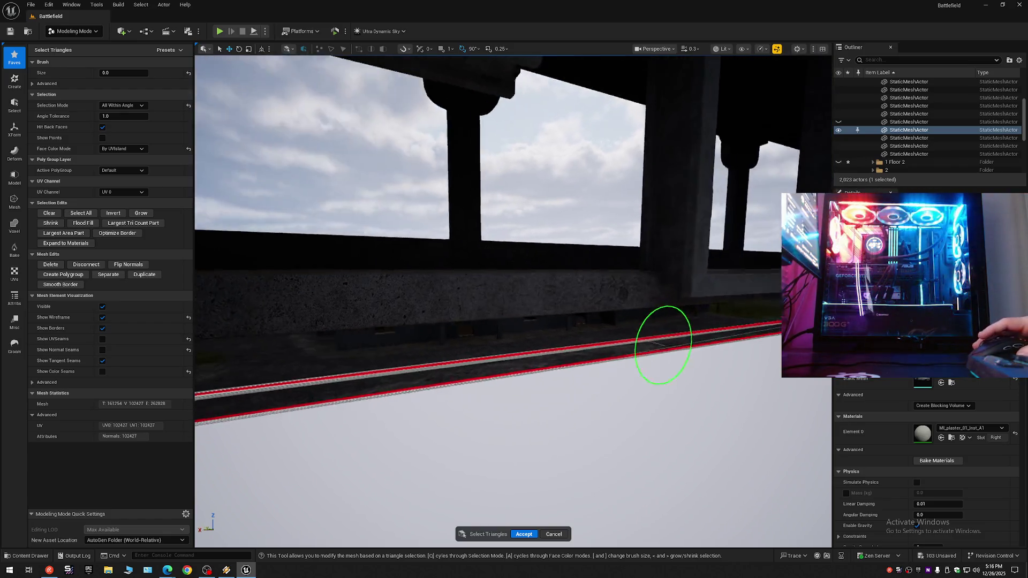
pyautogui.press('w')
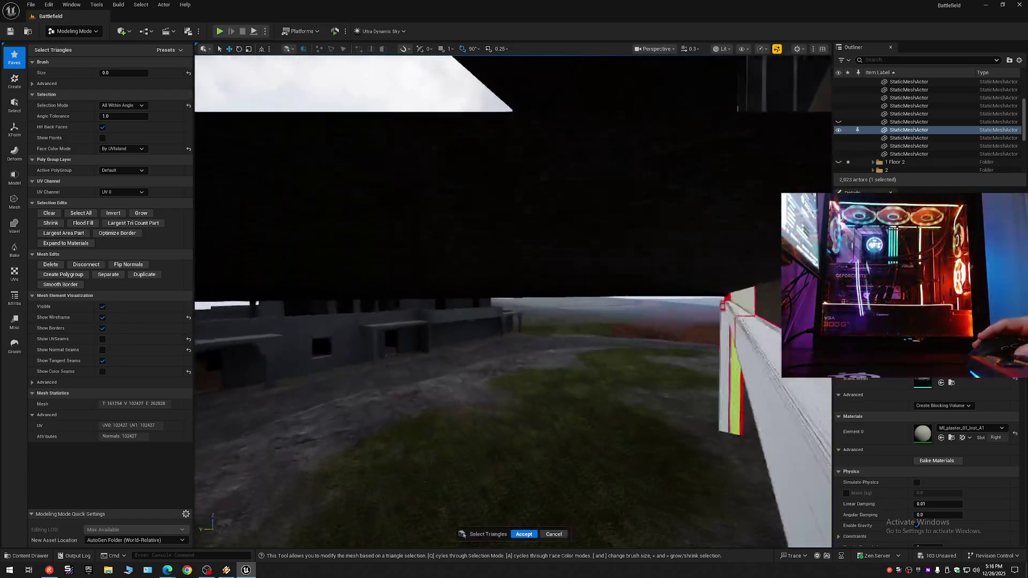
pyautogui.press('w')
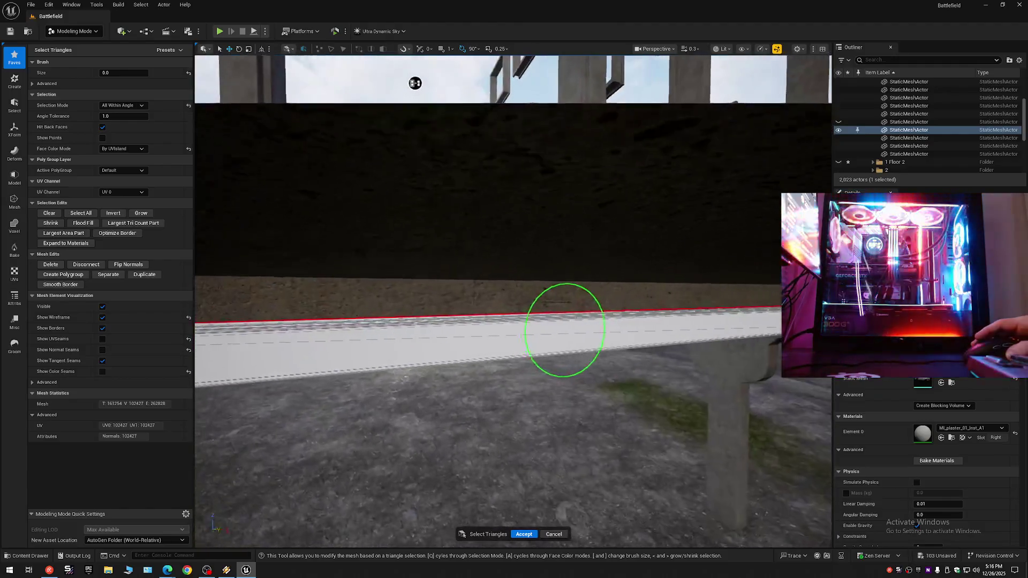
pyautogui.press('w')
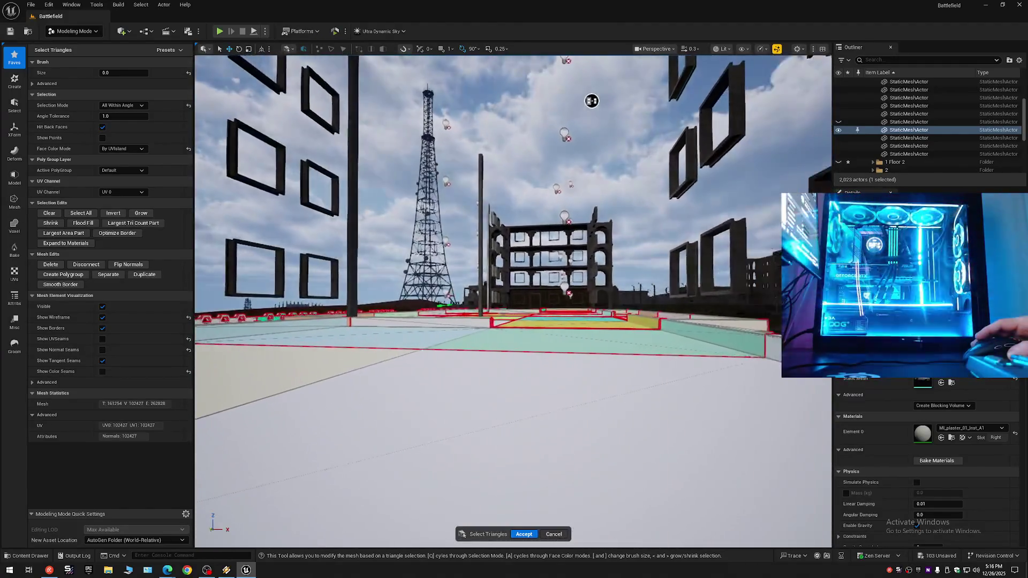
pyautogui.press('w')
pyautogui.scroll(-2, 513, 300)
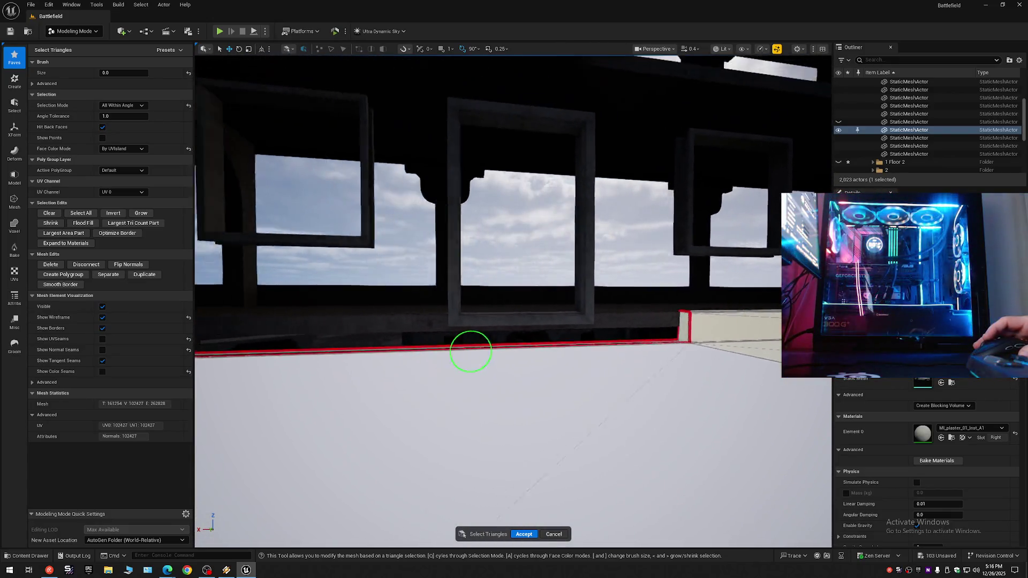
pyautogui.press('w')
pyautogui.press('w')
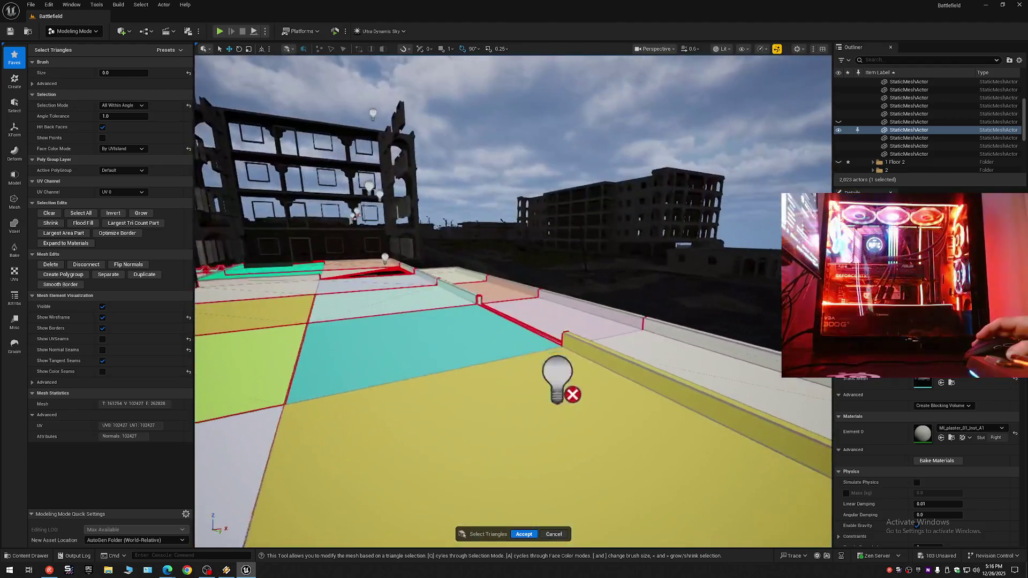
pyautogui.press('w')
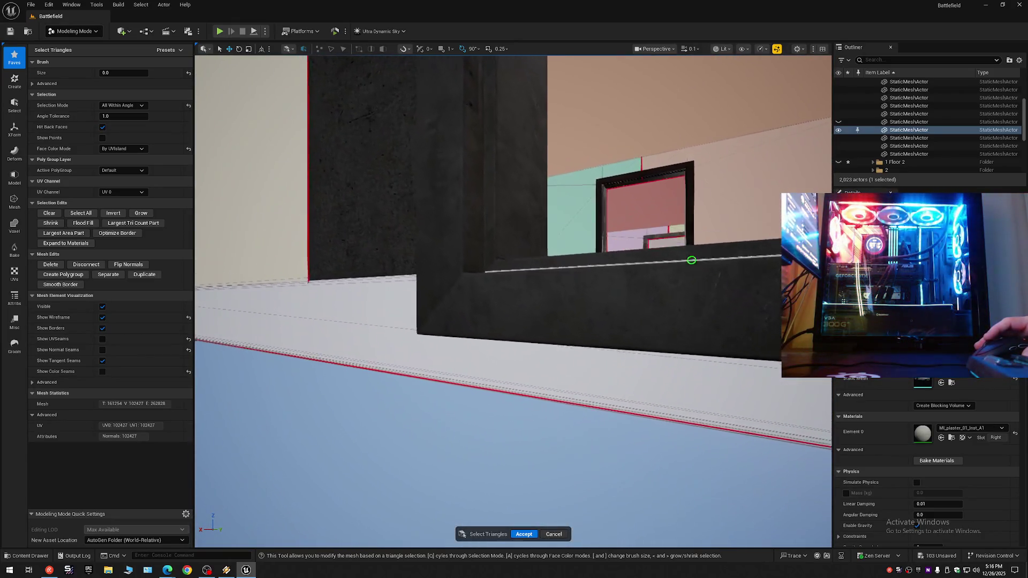
pyautogui.scroll(1, 690, 255)
pyautogui.press('w')
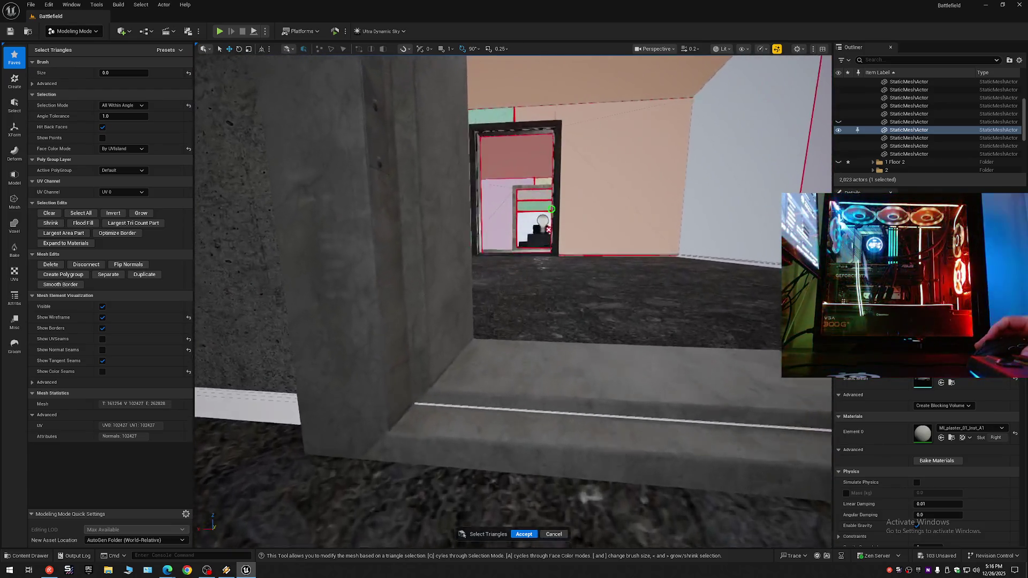
pyautogui.scroll(2, 513, 299)
pyautogui.press('s')
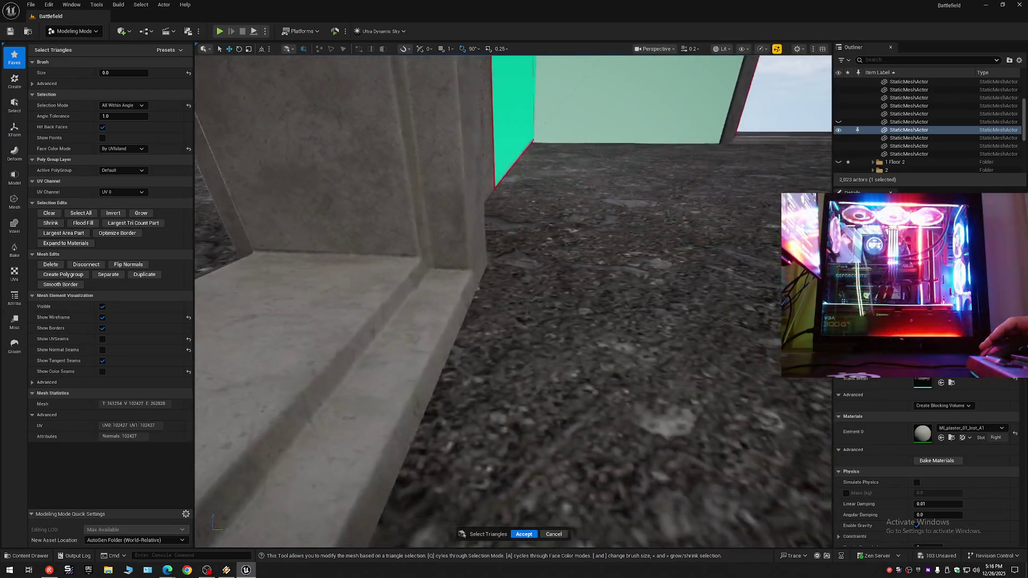
pyautogui.press('w')
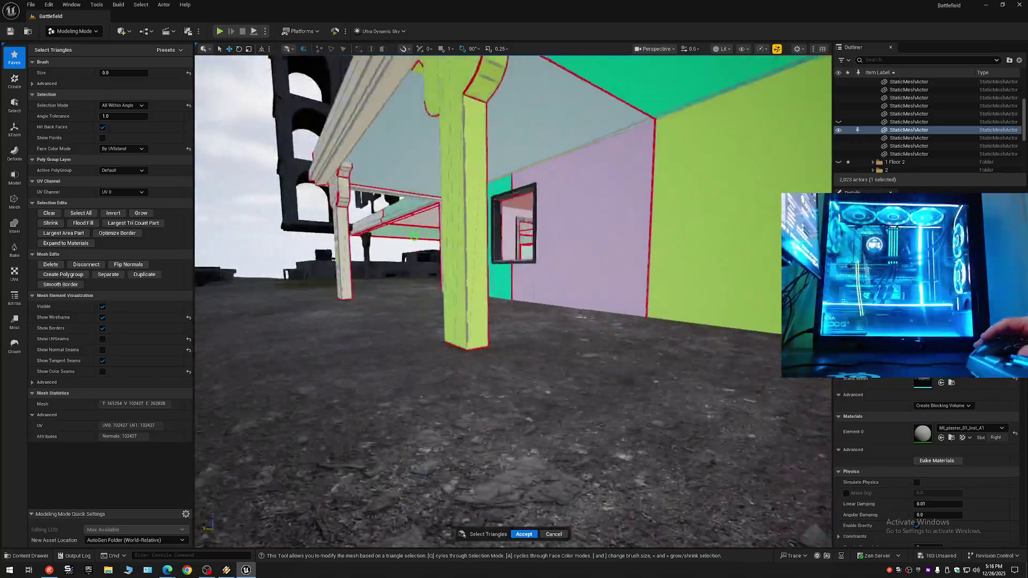
pyautogui.press('s')
pyautogui.press('e')
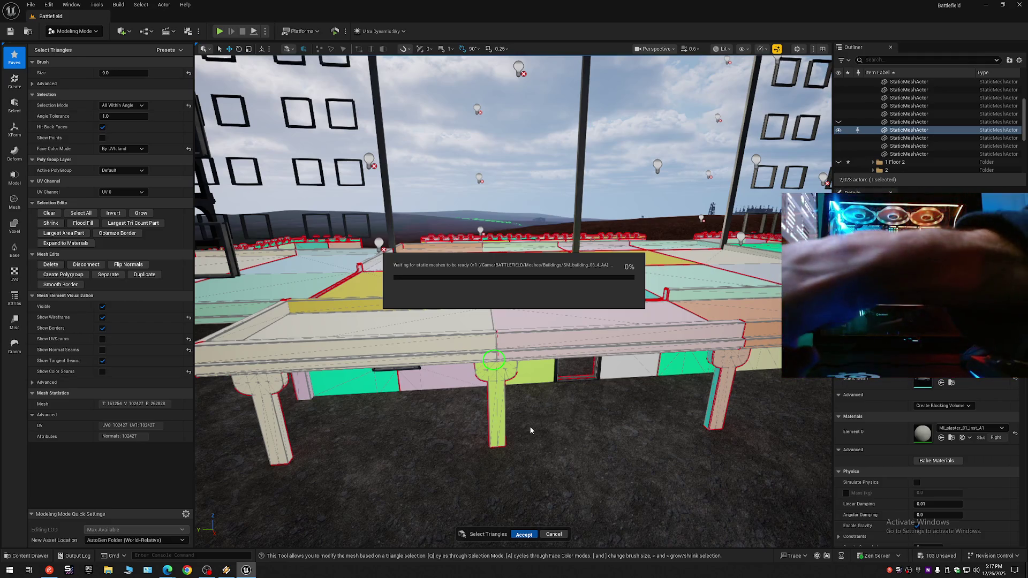
# Step: Bring the music player forward and skip ahead in the current track
pyautogui.click(227, 569)
pyautogui.moveTo(677, 353); pyautogui.dragTo(677, 351)
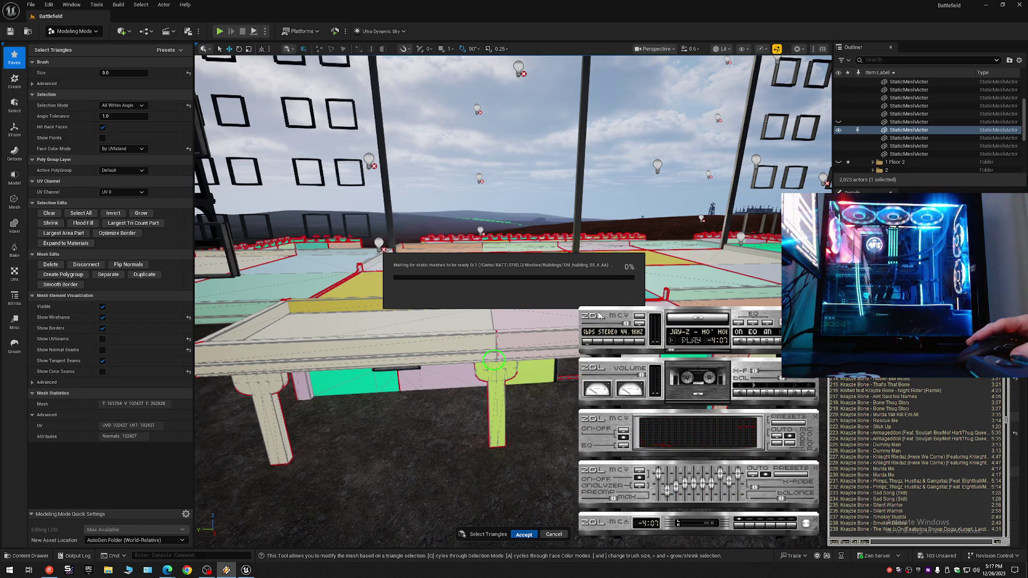
pyautogui.click(677, 351)
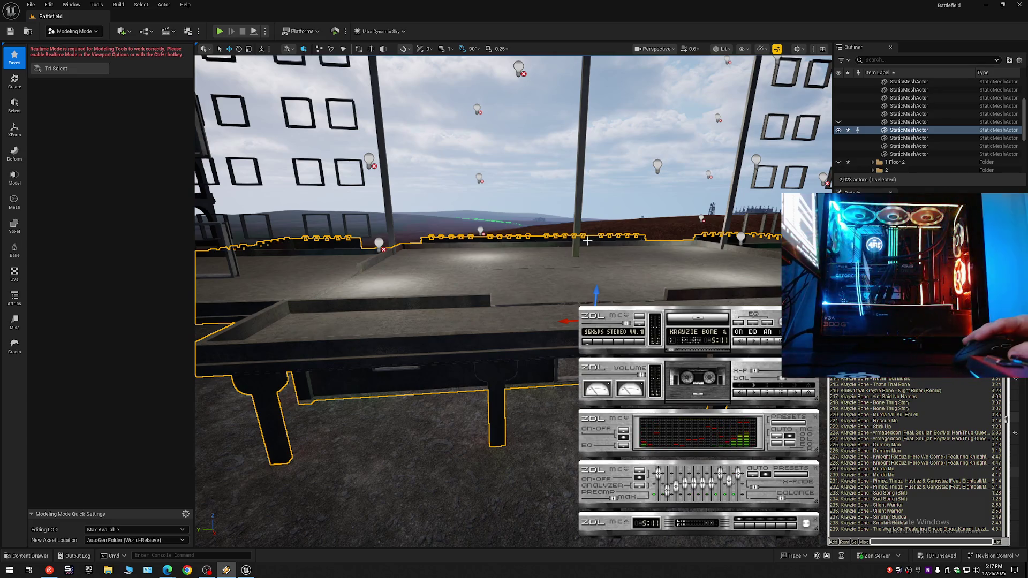
# Step: Back in Unreal, turn toward the window frame and select the low wall beneath it
pyautogui.click(480, 197)
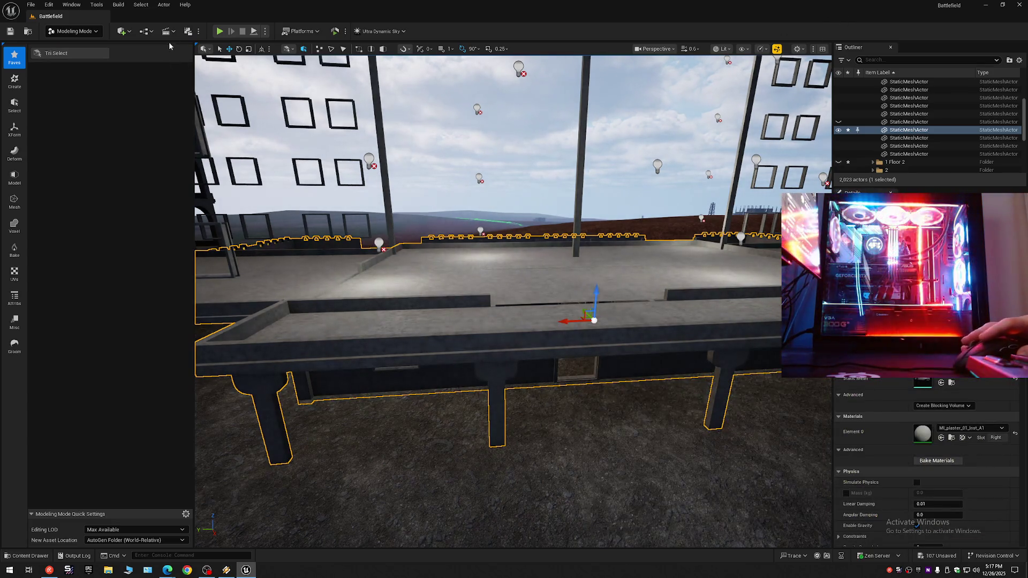
pyautogui.moveTo(437, 278)
pyautogui.mouseDown()
pyautogui.moveTo(311, 278)
pyautogui.moveTo(311, 188)
pyautogui.moveTo(426, 365)
pyautogui.mouseUp()
pyautogui.scroll(-1, 313, 185)
pyautogui.click(354, 315)
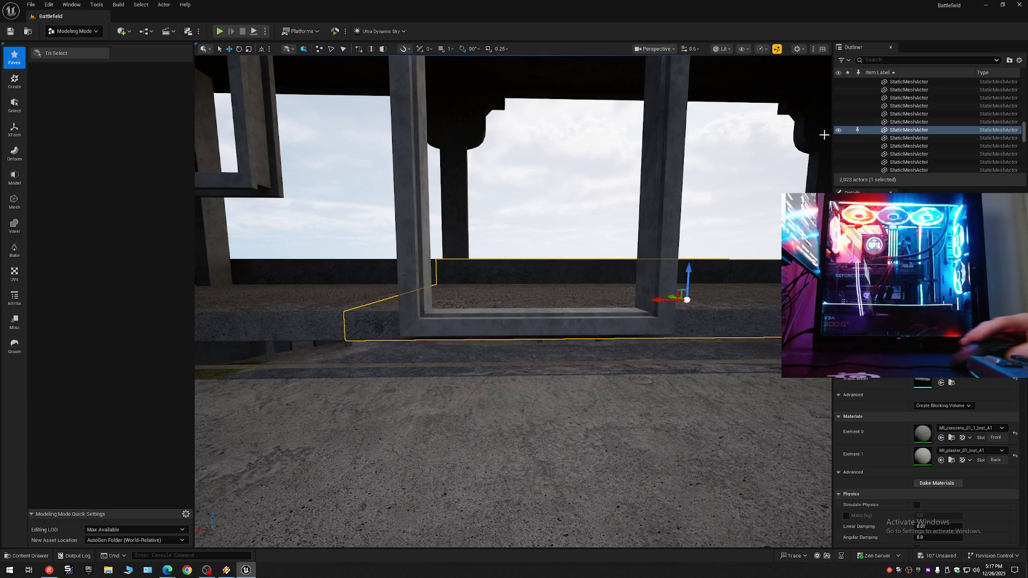
# Step: Collapse the Outliner, expand Battlefield and folder 2, and shift-select its meshes
pyautogui.click(1019, 60)
pyautogui.click(894, 101)
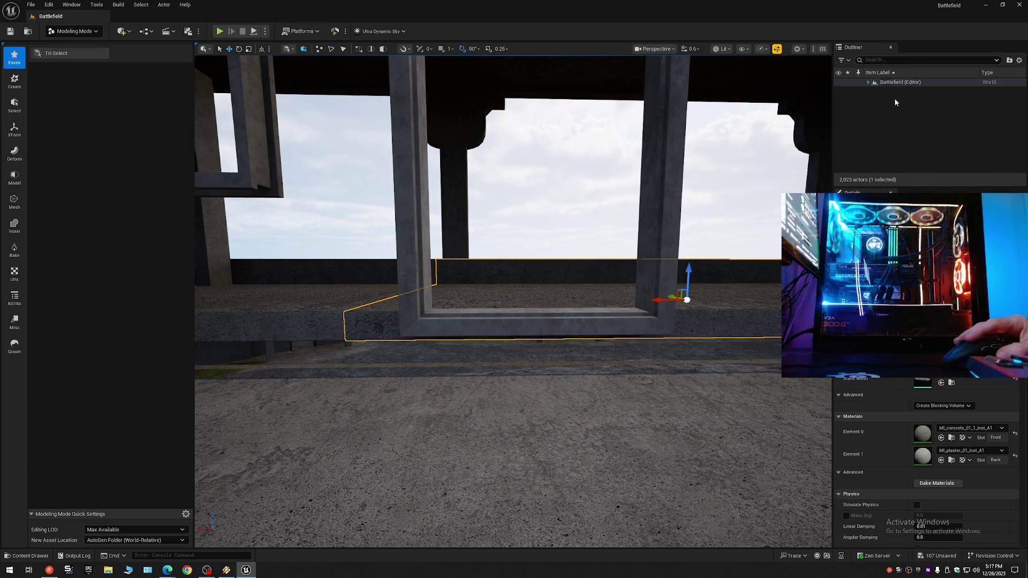
pyautogui.click(868, 82)
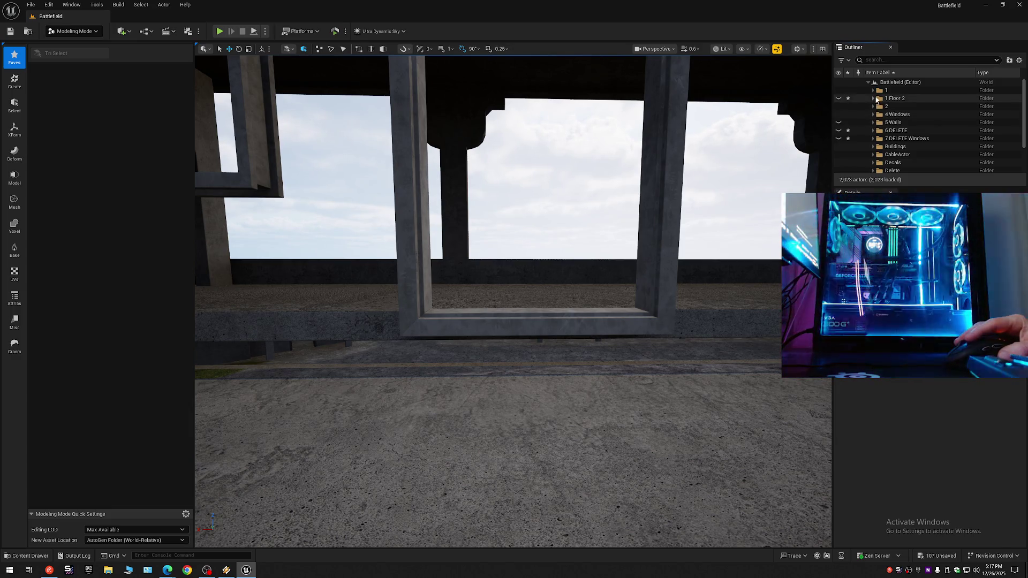
pyautogui.click(873, 106)
pyautogui.click(908, 114)
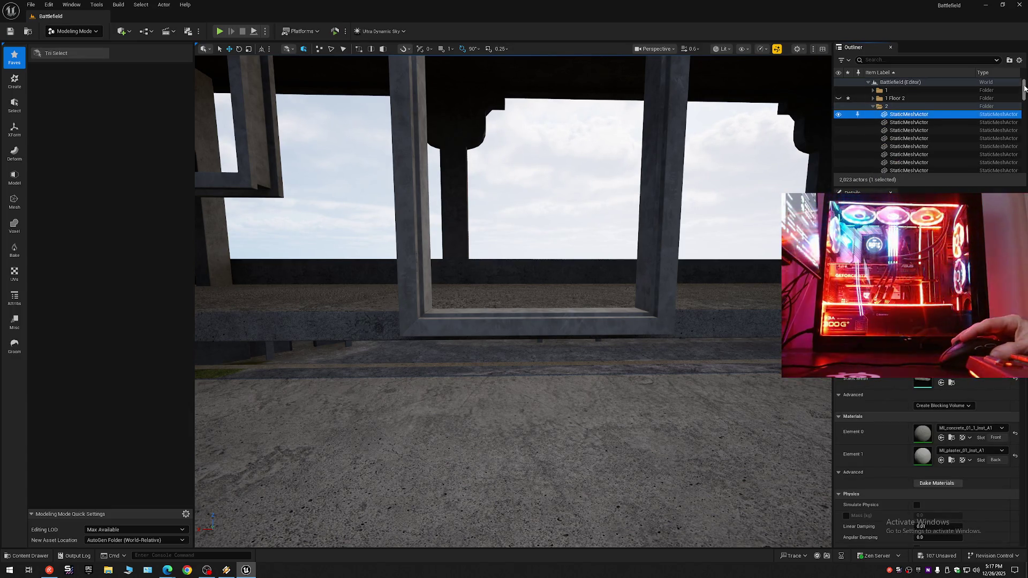
pyautogui.scroll(-15, 921, 118)
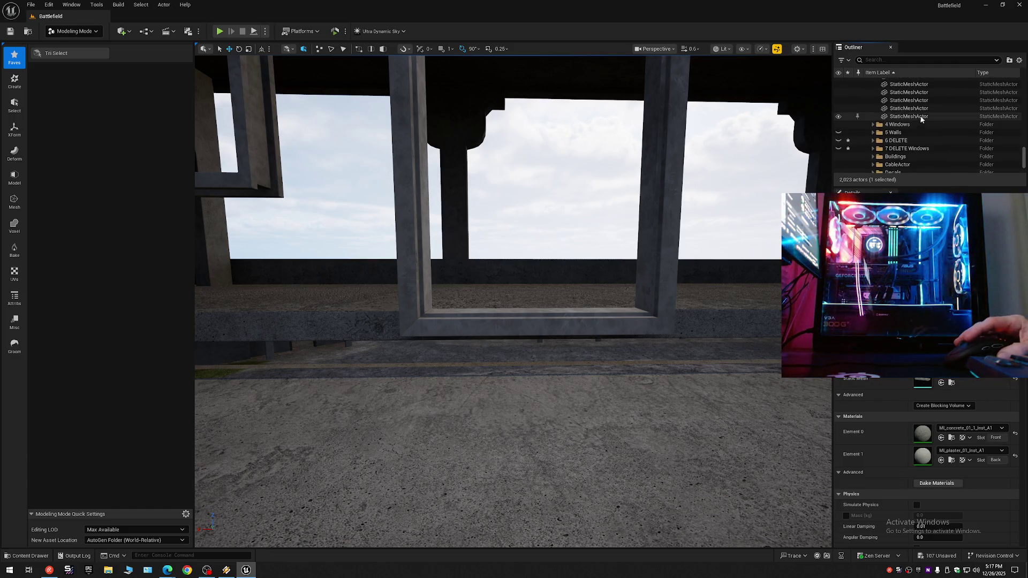
pyautogui.keyDown('shift'); pyautogui.click(920, 117); pyautogui.keyUp('shift')
# Step: Add a pillar and wall, lower all 111 selected actors on Z, then undo the move
pyautogui.moveTo(689, 230); pyautogui.dragTo(563, 233)
pyautogui.keyDown('ctrl'); pyautogui.click(517, 272); pyautogui.keyUp('ctrl')
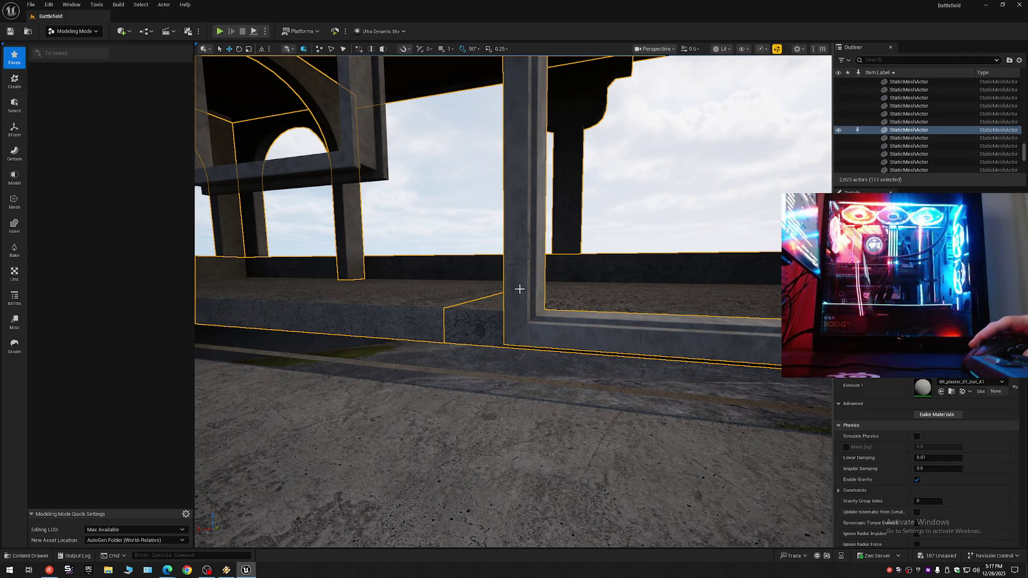
pyautogui.moveTo(514, 294)
pyautogui.mouseDown()
pyautogui.moveTo(515, 369)
pyautogui.moveTo(514, 353)
pyautogui.mouseUp()
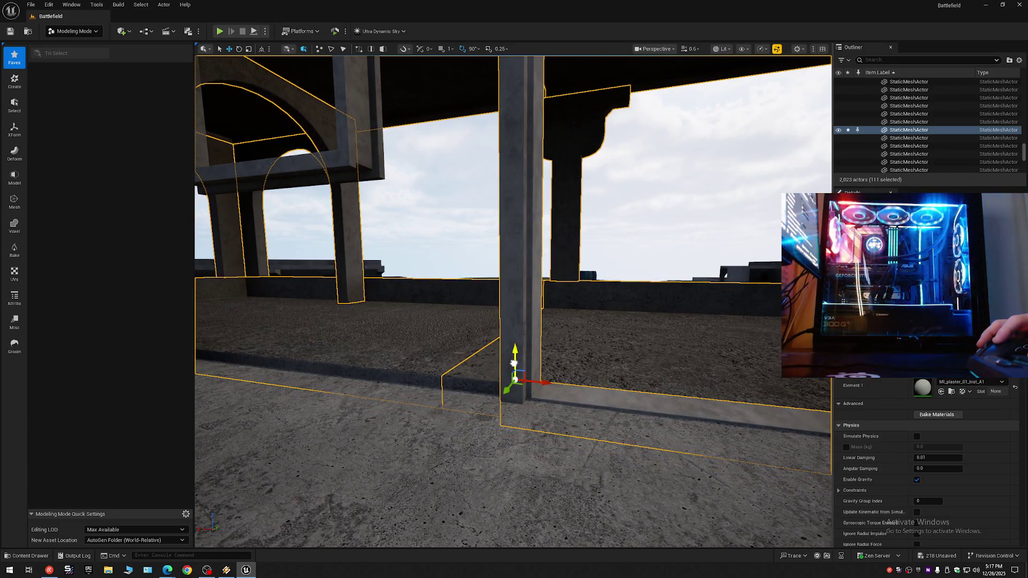
pyautogui.scroll(-2, 609, 356)
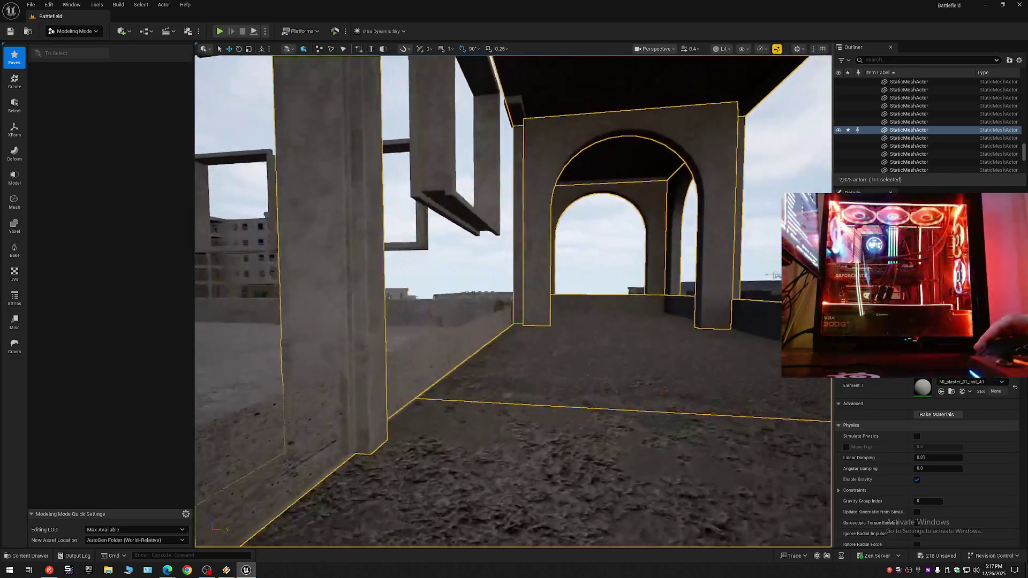
pyautogui.press('a')
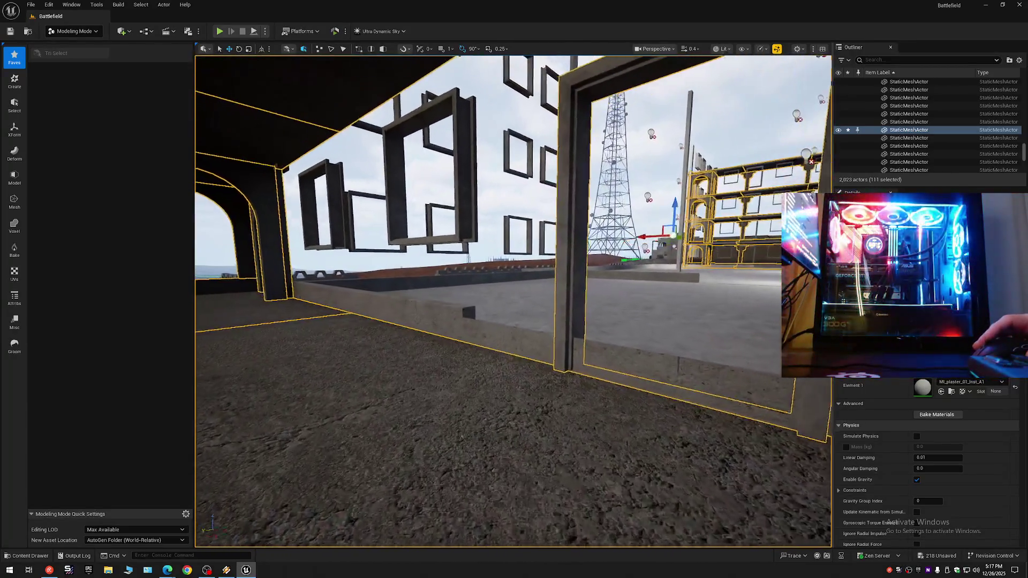
pyautogui.press('s')
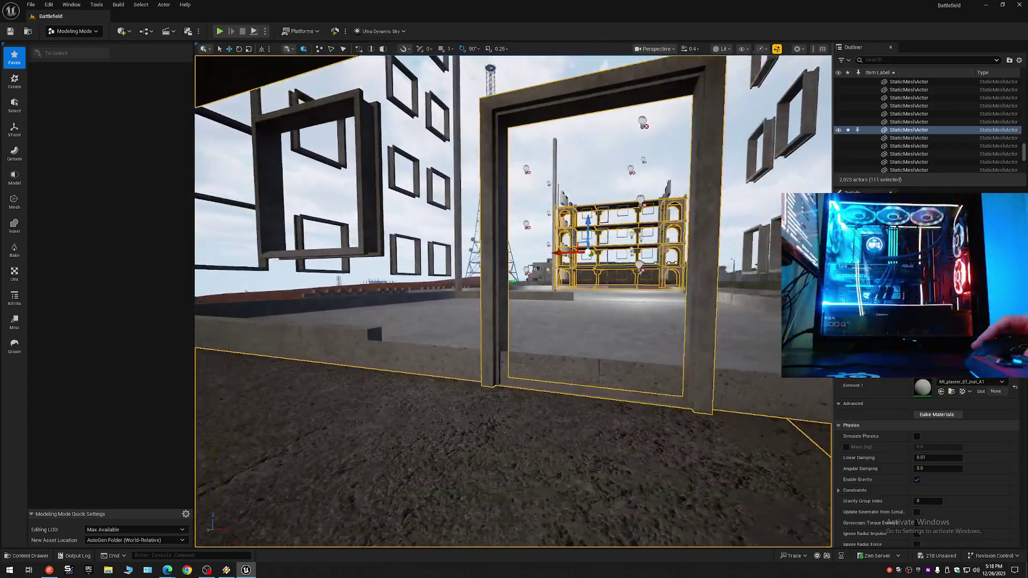
pyautogui.press('w')
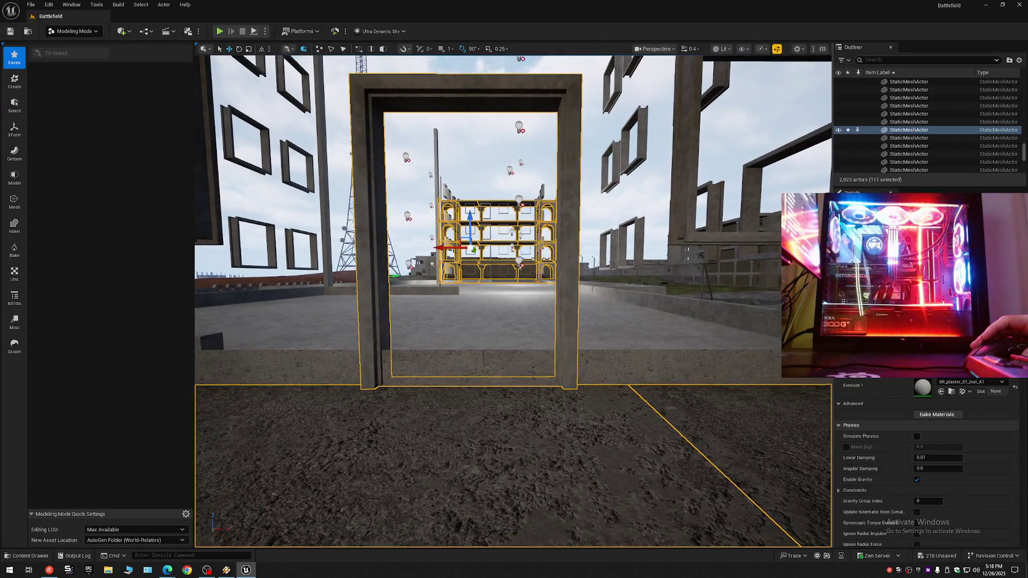
pyautogui.press('s')
pyautogui.hotkey('ctrl', 'z')
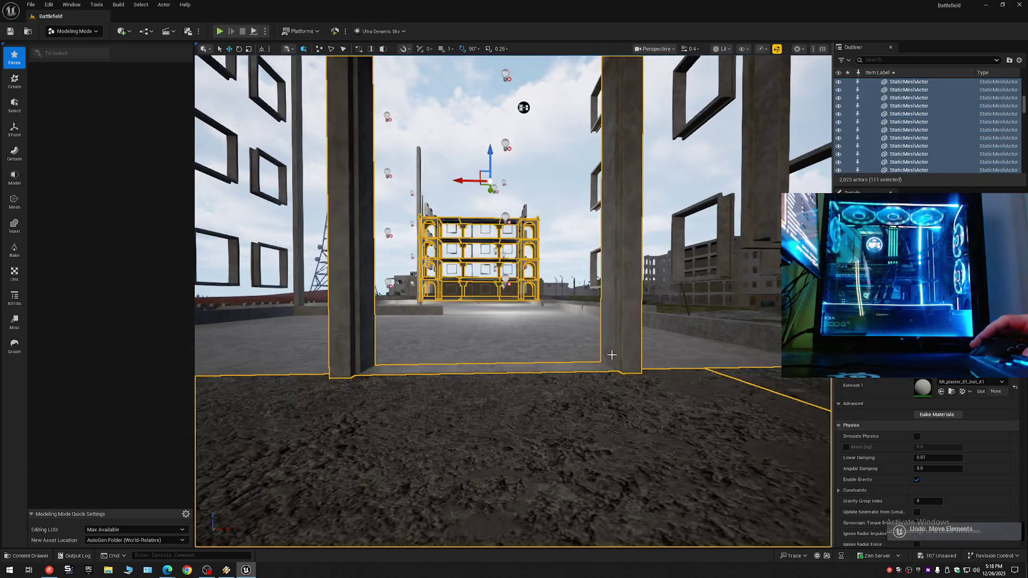
pyautogui.hotkey('ctrl', 'z')
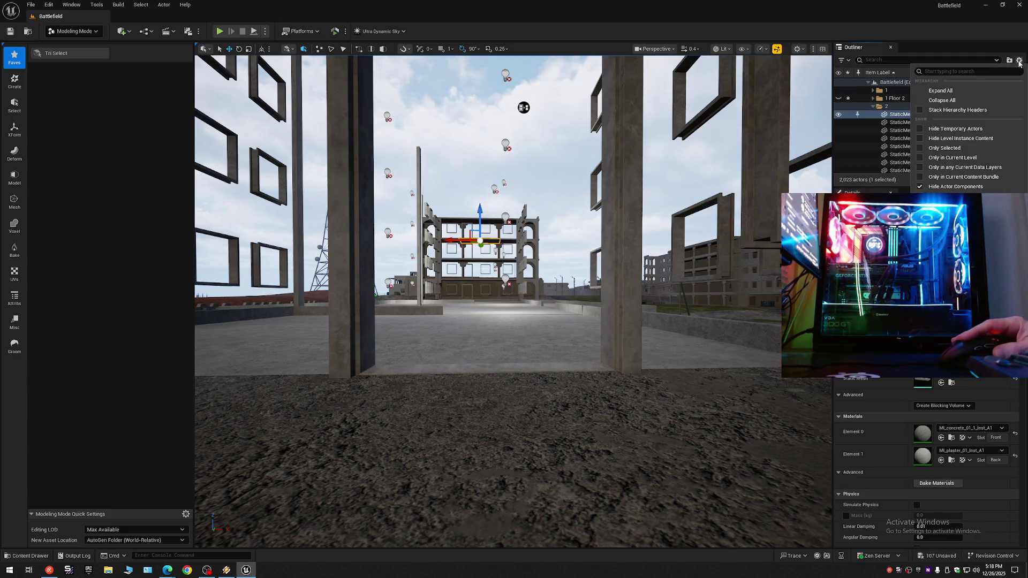
# Step: Collapse the Outliner tree and re-expand Battlefield to show its top-level folders
pyautogui.click(868, 82)
pyautogui.click(872, 84)
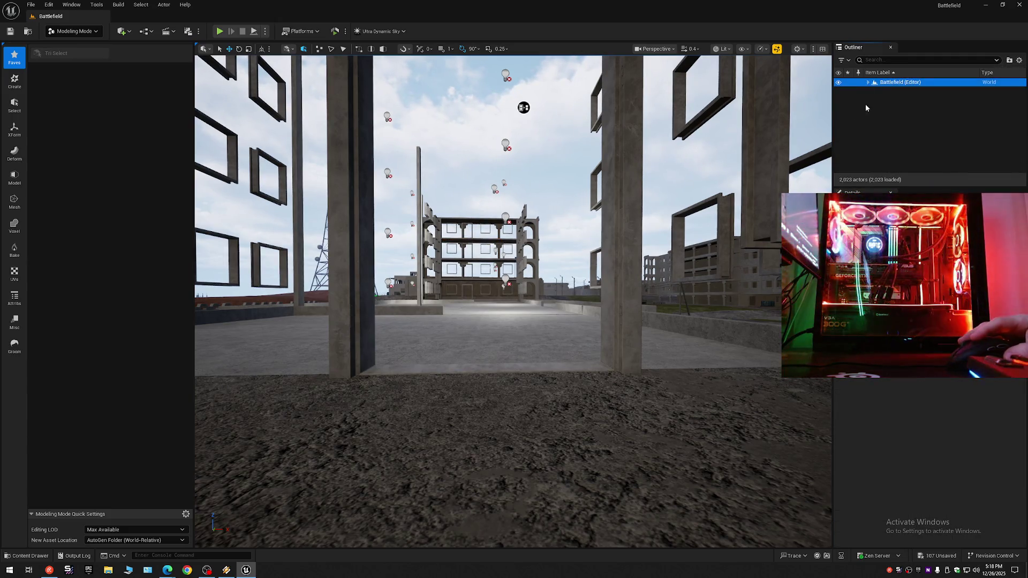
pyautogui.click(868, 81)
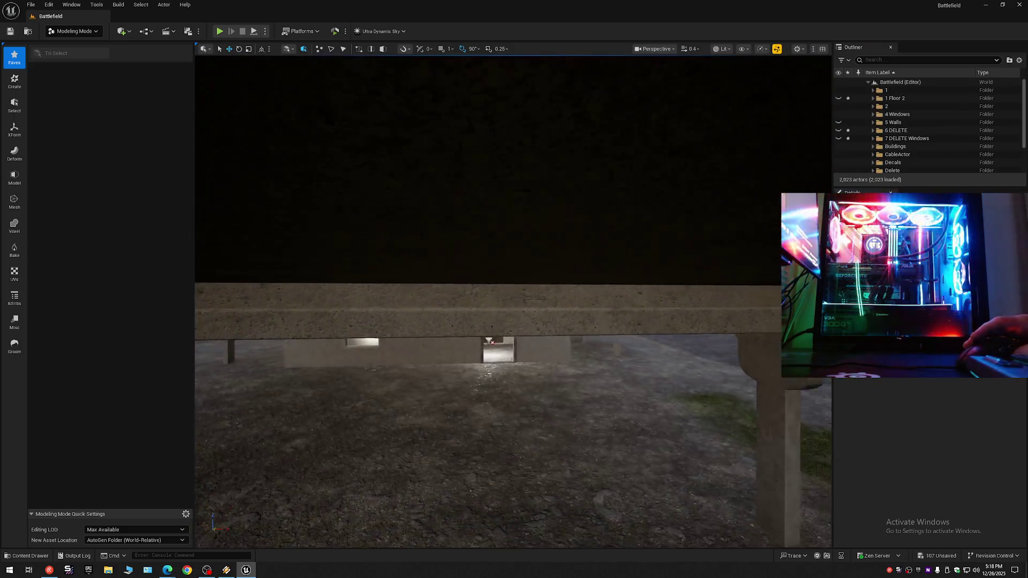
# Step: Fly through the wall onto the rooftop and across toward the pillar
pyautogui.press('w')
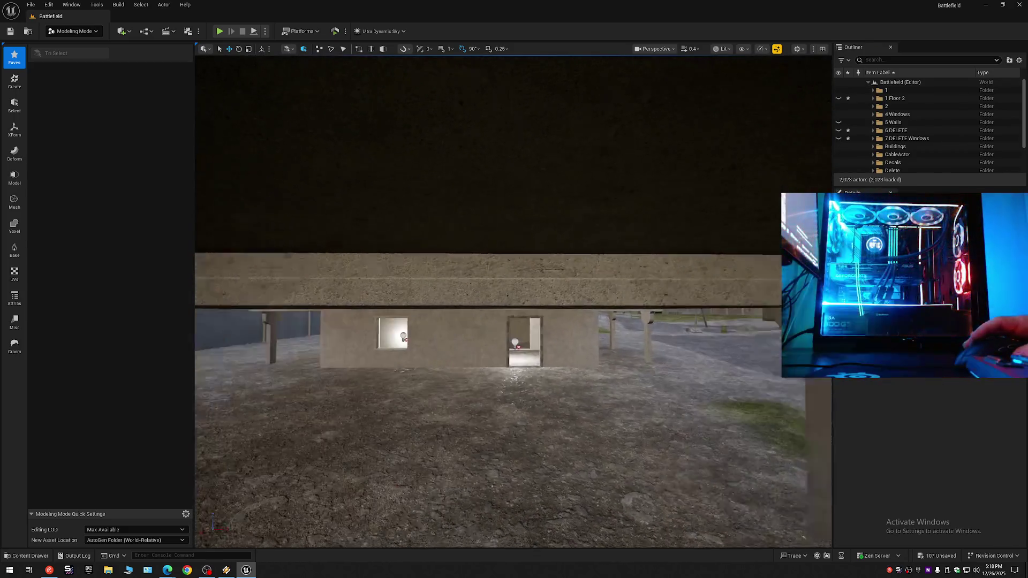
pyautogui.press('w')
pyautogui.press('w')
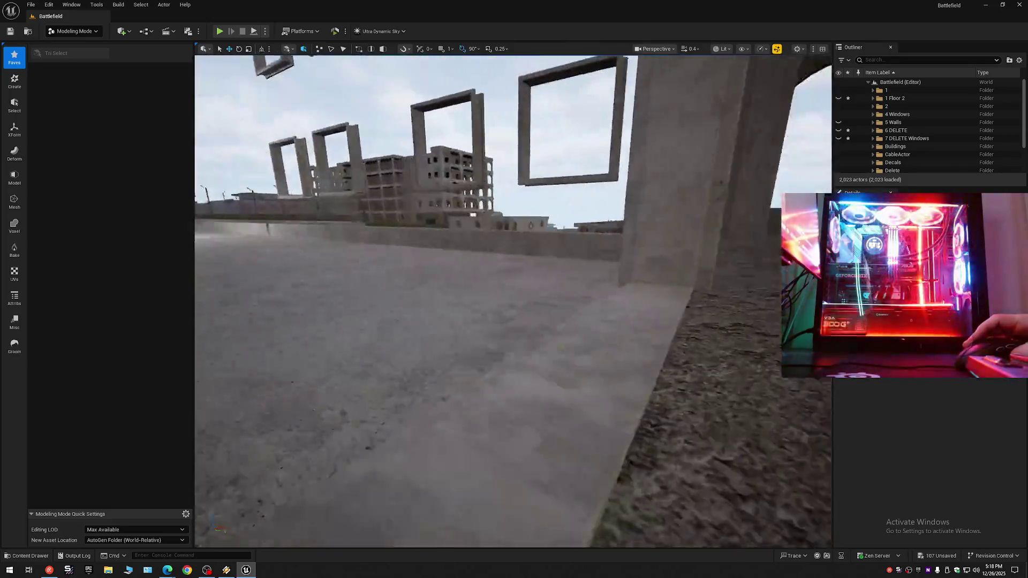
pyautogui.press('w')
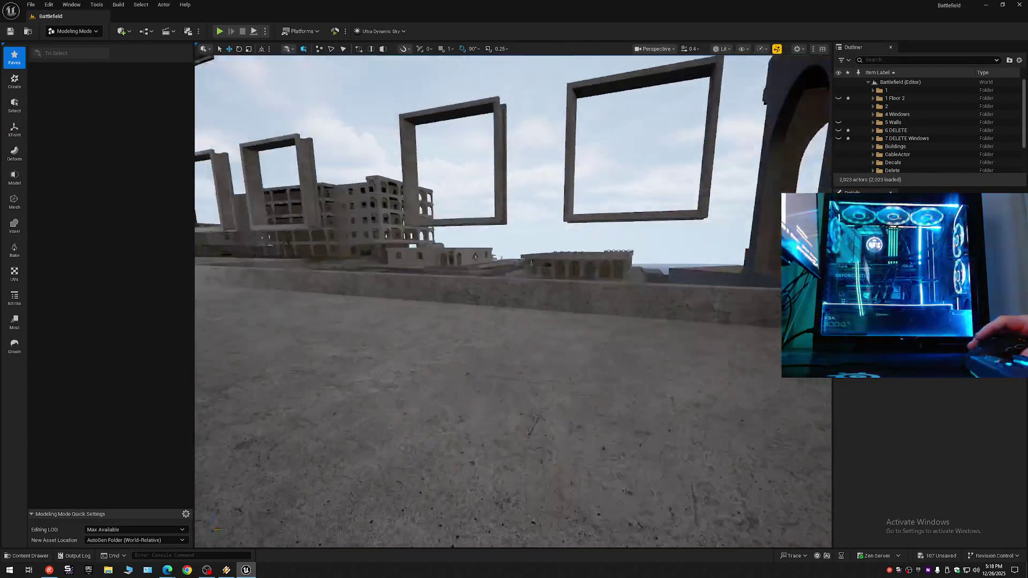
pyautogui.scroll(3, 578, 230)
pyautogui.press('w')
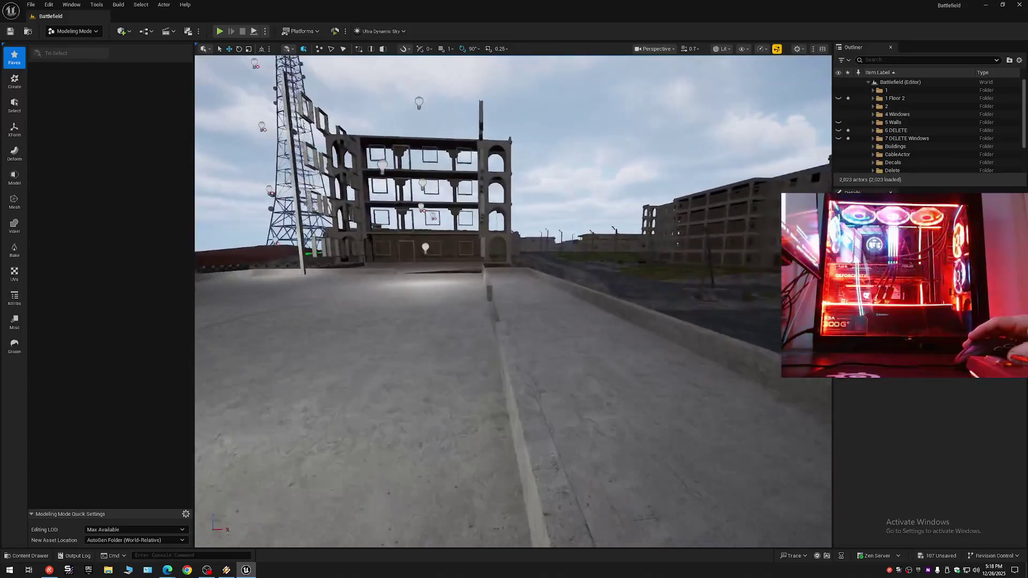
pyautogui.scroll(-2, 513, 301)
pyautogui.press('w')
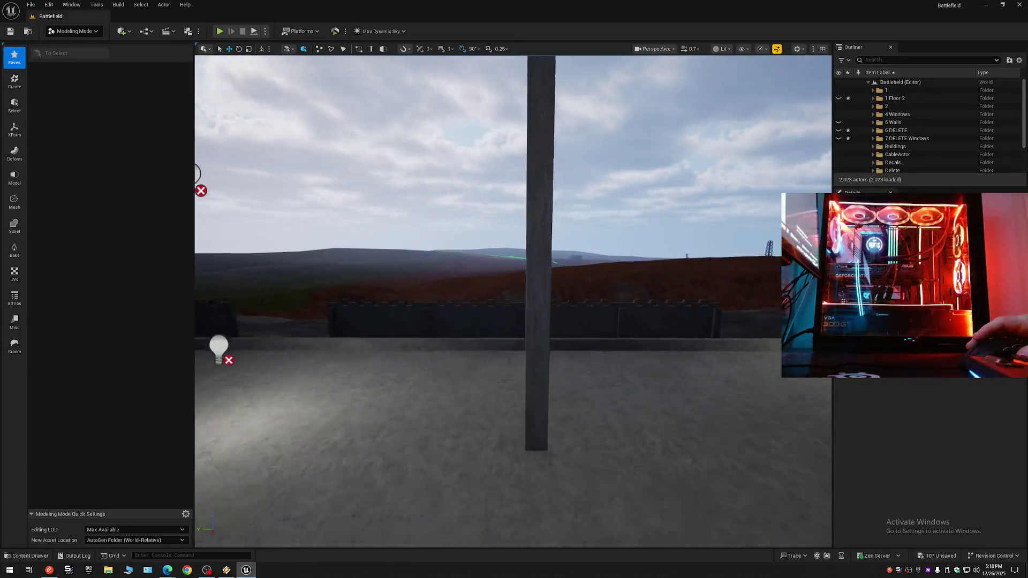
pyautogui.scroll(1, 513, 301)
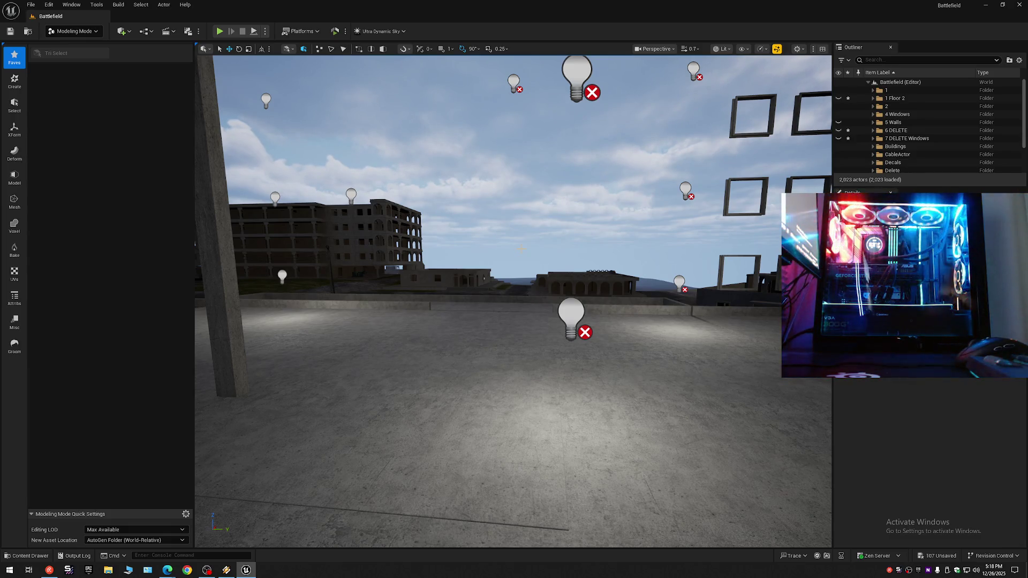
pyautogui.scroll(-1, 518, 312)
# Step: Turn toward the windowed building and select two of the floating window frames
pyautogui.moveTo(518, 312); pyautogui.dragTo(600, 317)
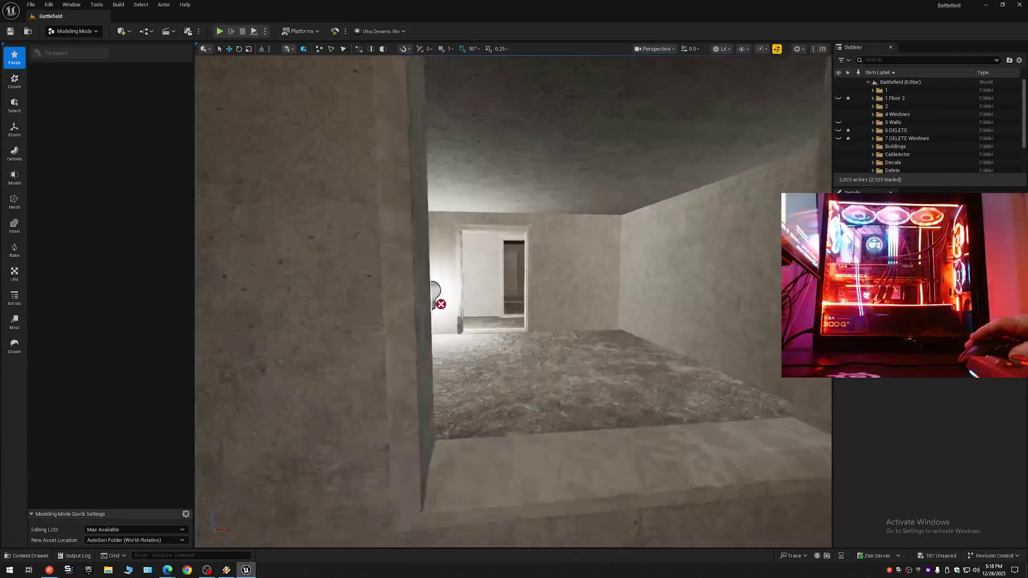
pyautogui.press('w')
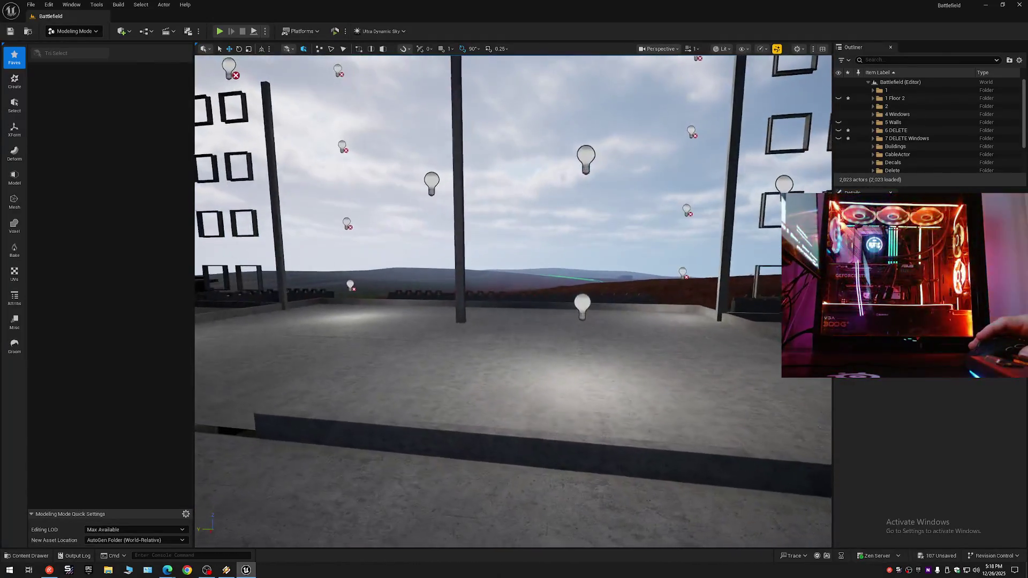
pyautogui.press('s')
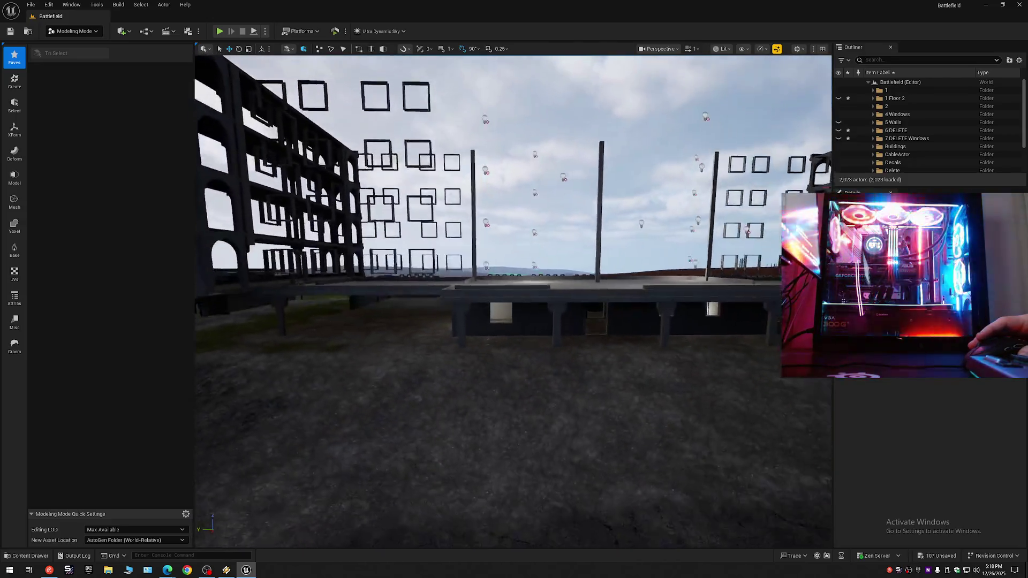
pyautogui.press('d')
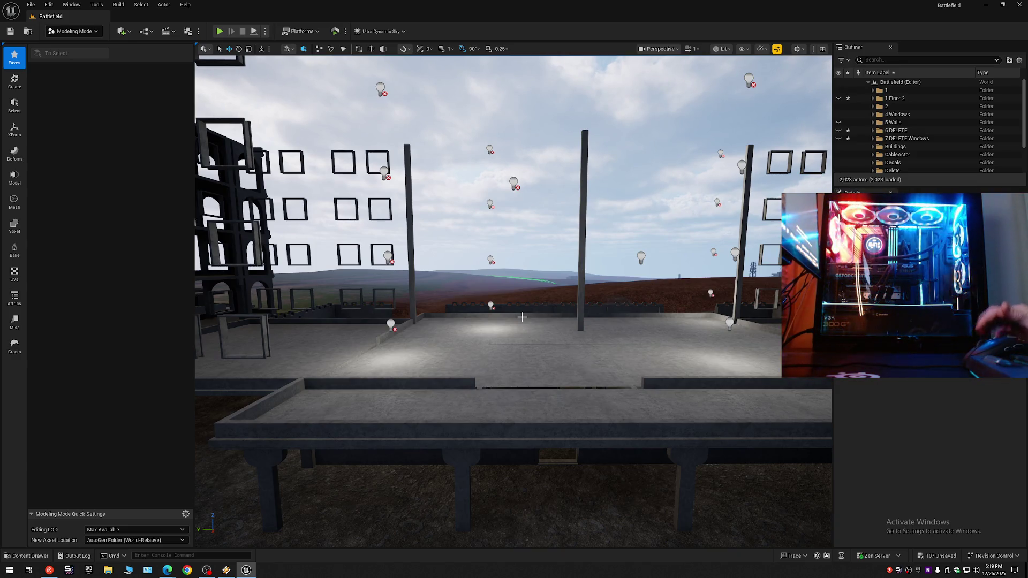
pyautogui.moveTo(525, 318)
pyautogui.mouseDown()
pyautogui.moveTo(479, 271)
pyautogui.moveTo(438, 289)
pyautogui.mouseUp()
pyautogui.click(437, 294)
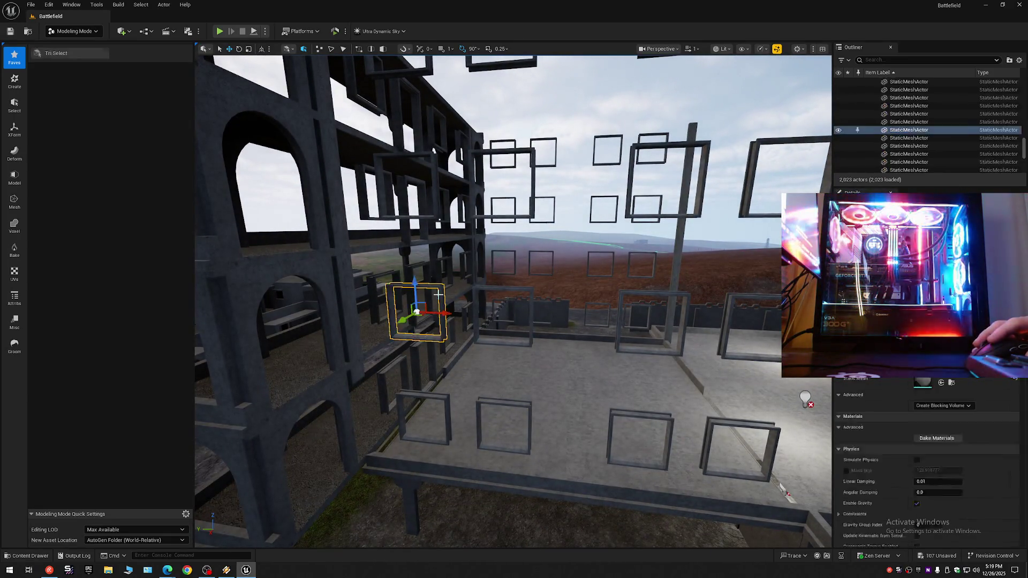
pyautogui.keyDown('ctrl'); pyautogui.click(530, 290); pyautogui.keyUp('ctrl')
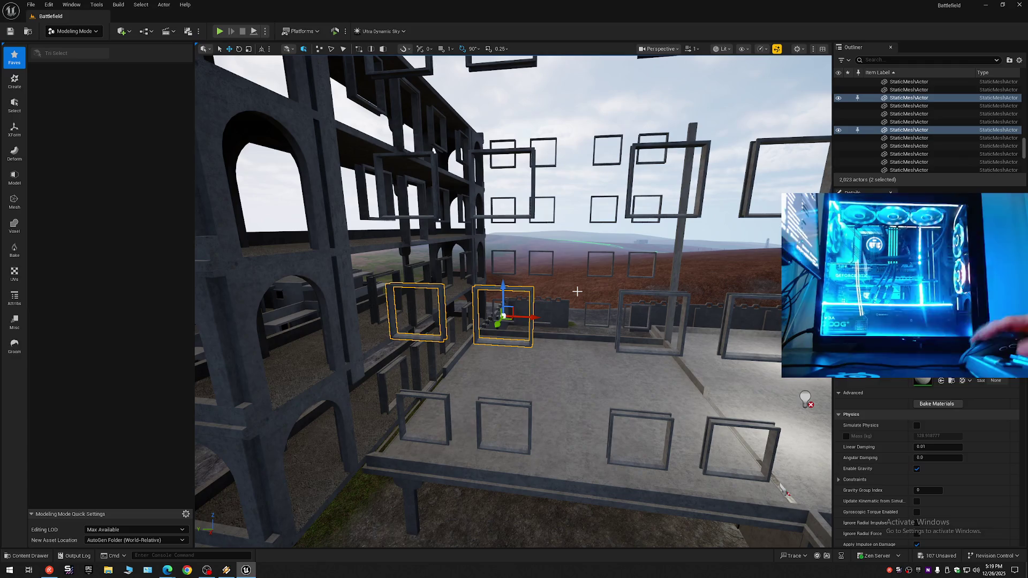
# Step: In the full-screen viewport, select the upper-row and small wall window frames on the building
pyautogui.press('F11')
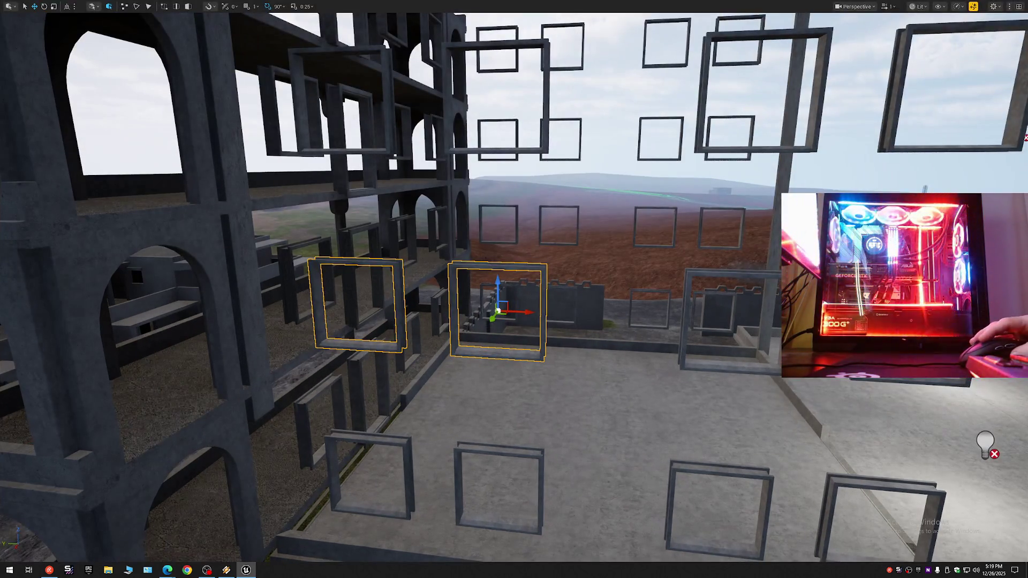
pyautogui.keyDown('ctrl'); pyautogui.click(687, 321); pyautogui.keyUp('ctrl')
pyautogui.keyDown('ctrl'); pyautogui.click(892, 105); pyautogui.keyUp('ctrl')
pyautogui.keyDown('ctrl'); pyautogui.click(816, 96); pyautogui.keyUp('ctrl')
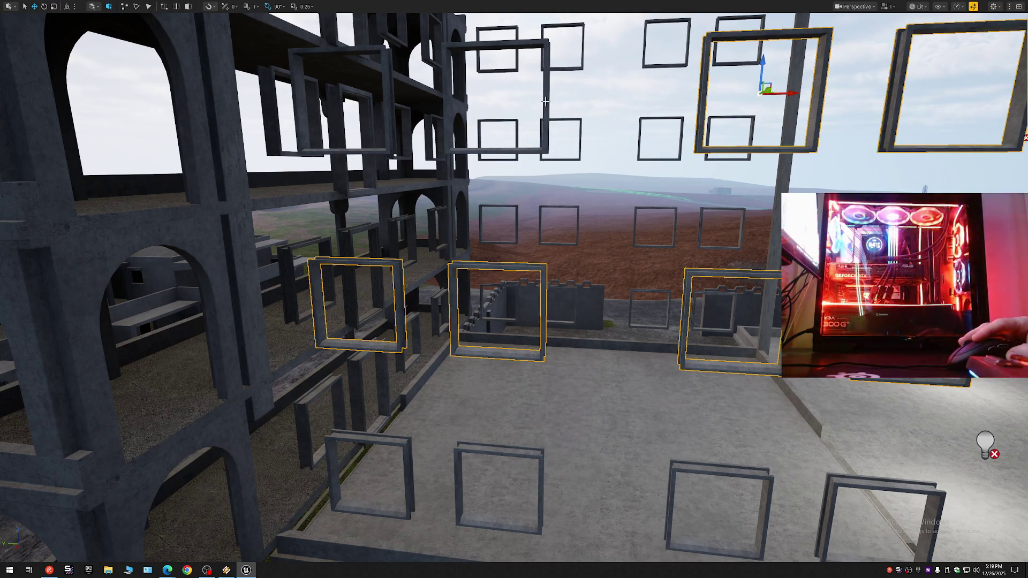
pyautogui.keyDown('ctrl'); pyautogui.click(545, 102); pyautogui.keyUp('ctrl')
pyautogui.keyDown('ctrl'); pyautogui.click(385, 106); pyautogui.keyUp('ctrl')
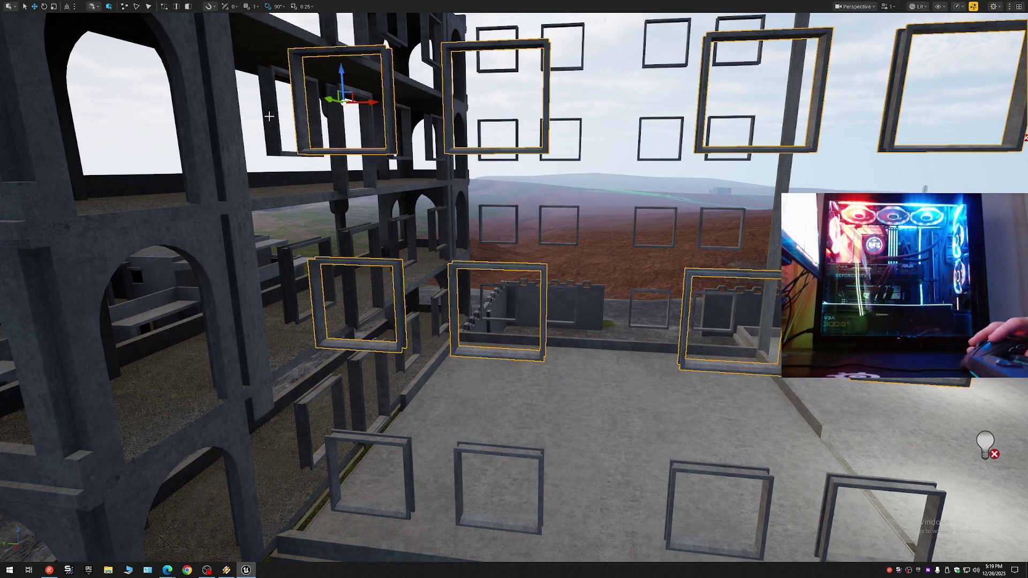
pyautogui.keyDown('ctrl'); pyautogui.click(273, 115); pyautogui.keyUp('ctrl')
pyautogui.keyDown('ctrl'); pyautogui.click(292, 265); pyautogui.keyUp('ctrl')
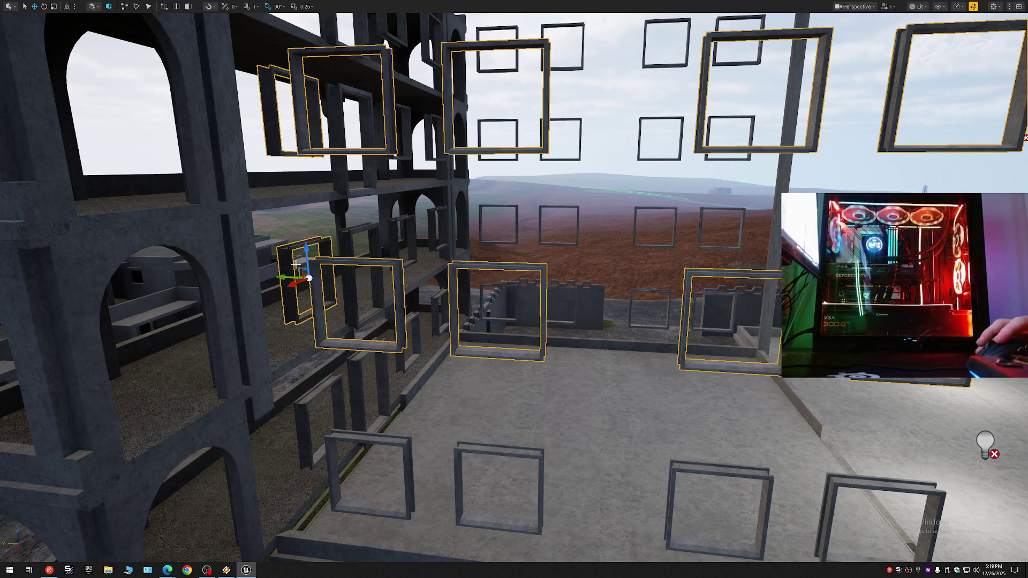
pyautogui.keyDown('ctrl'); pyautogui.click(370, 227); pyautogui.keyUp('ctrl')
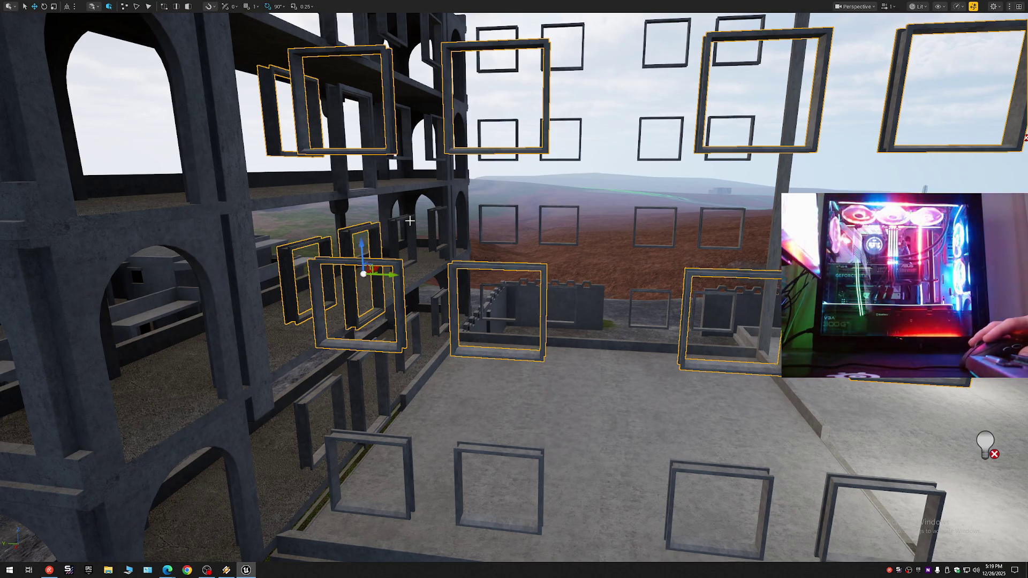
pyautogui.keyDown('ctrl'); pyautogui.click(408, 220); pyautogui.keyUp('ctrl')
pyautogui.keyDown('ctrl'); pyautogui.click(430, 213); pyautogui.keyUp('ctrl')
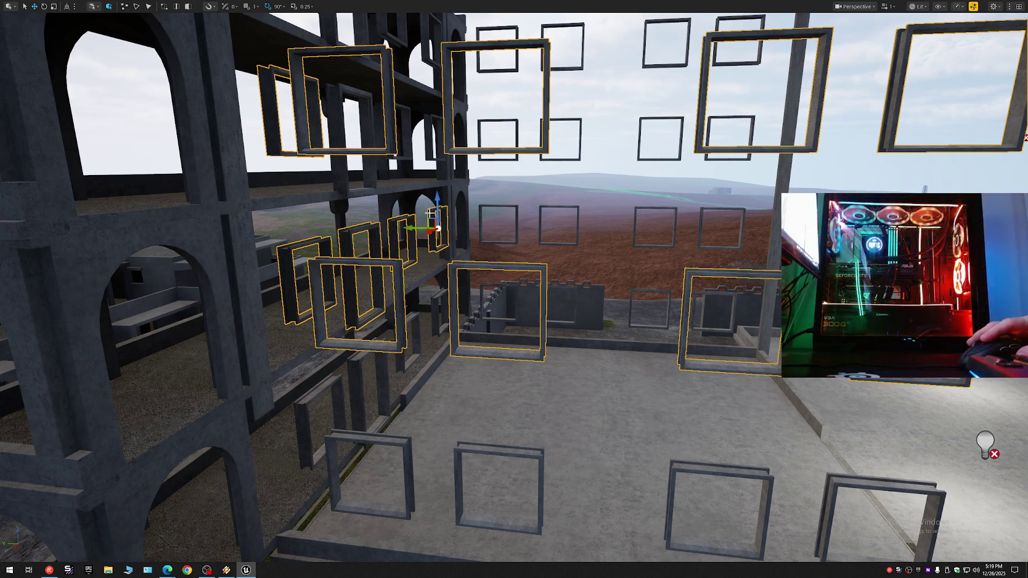
pyautogui.keyDown('ctrl'); pyautogui.click(516, 207); pyautogui.keyUp('ctrl')
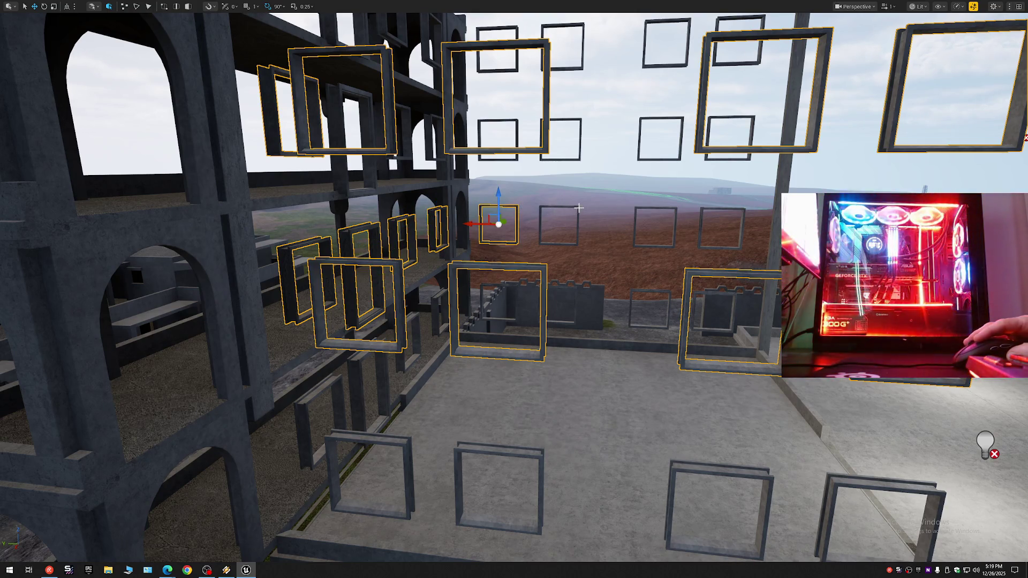
# Step: Add the floor-slab, raised and right-edge window frames to the selection
pyautogui.moveTo(580, 236)
pyautogui.mouseDown()
pyautogui.moveTo(492, 242)
pyautogui.moveTo(461, 358)
pyautogui.mouseUp()
pyautogui.keyDown('ctrl'); pyautogui.click(478, 358); pyautogui.keyUp('ctrl')
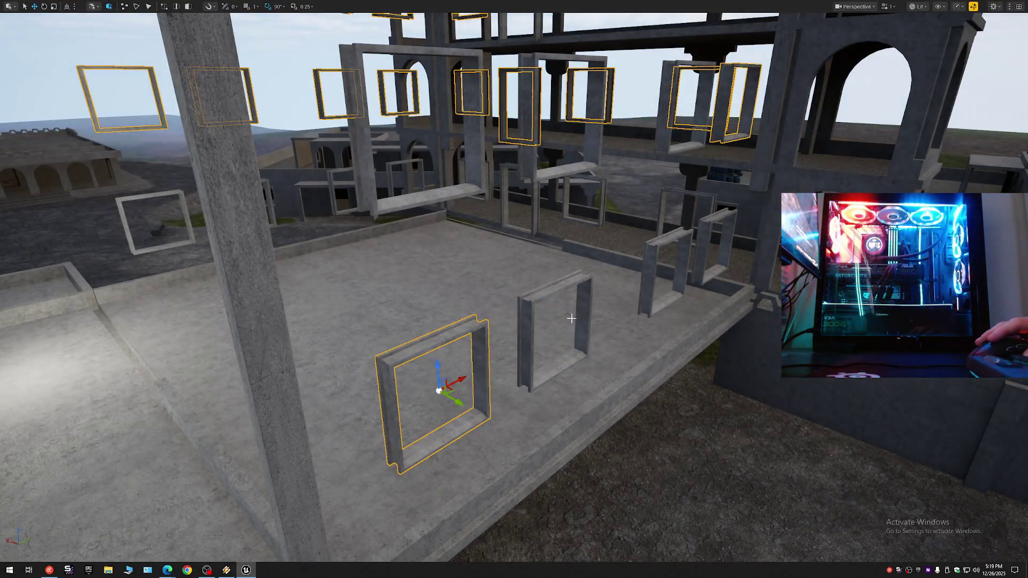
pyautogui.keyDown('ctrl'); pyautogui.click(582, 309); pyautogui.keyUp('ctrl')
pyautogui.keyDown('ctrl'); pyautogui.click(469, 122); pyautogui.keyUp('ctrl')
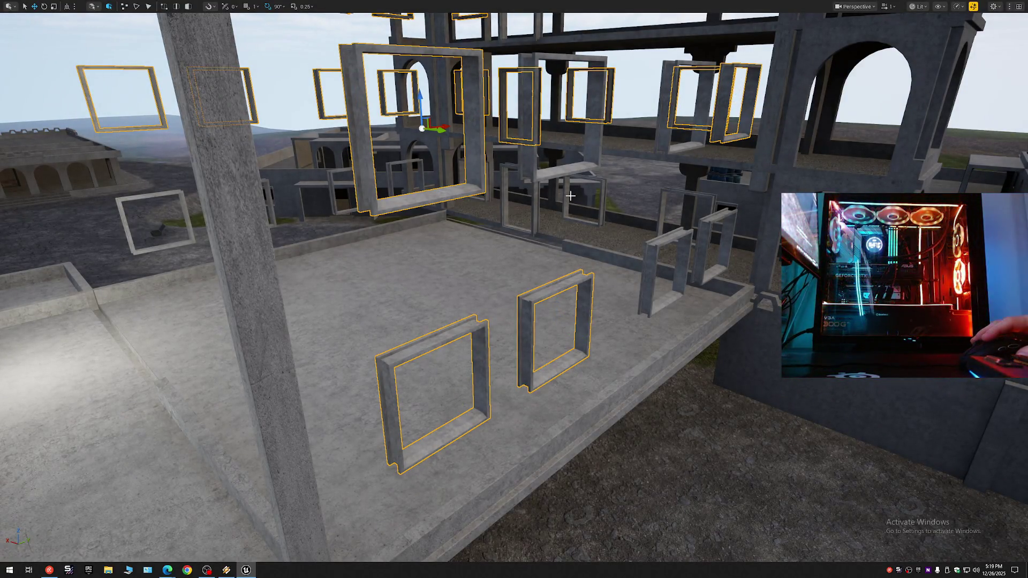
pyautogui.keyDown('ctrl'); pyautogui.click(654, 259); pyautogui.keyUp('ctrl')
pyautogui.keyDown('ctrl'); pyautogui.click(702, 225); pyautogui.keyUp('ctrl')
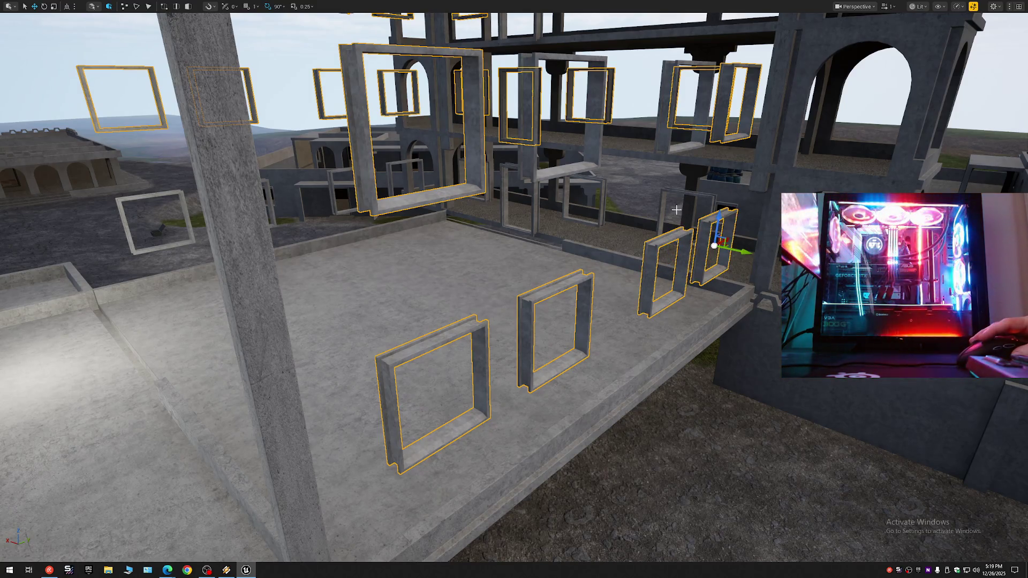
pyautogui.keyDown('ctrl'); pyautogui.click(662, 202); pyautogui.keyUp('ctrl')
pyautogui.press('s')
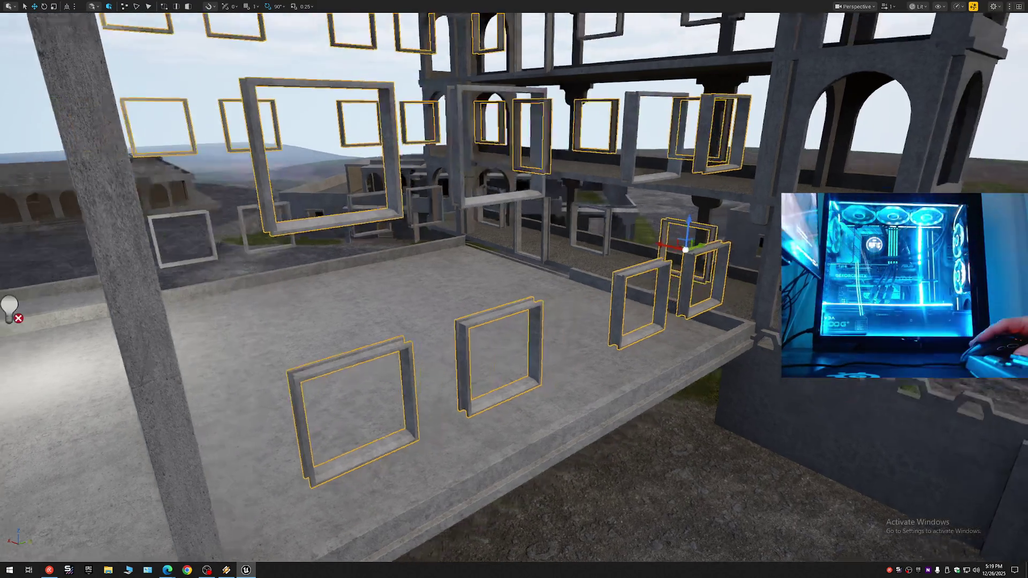
pyautogui.press('e')
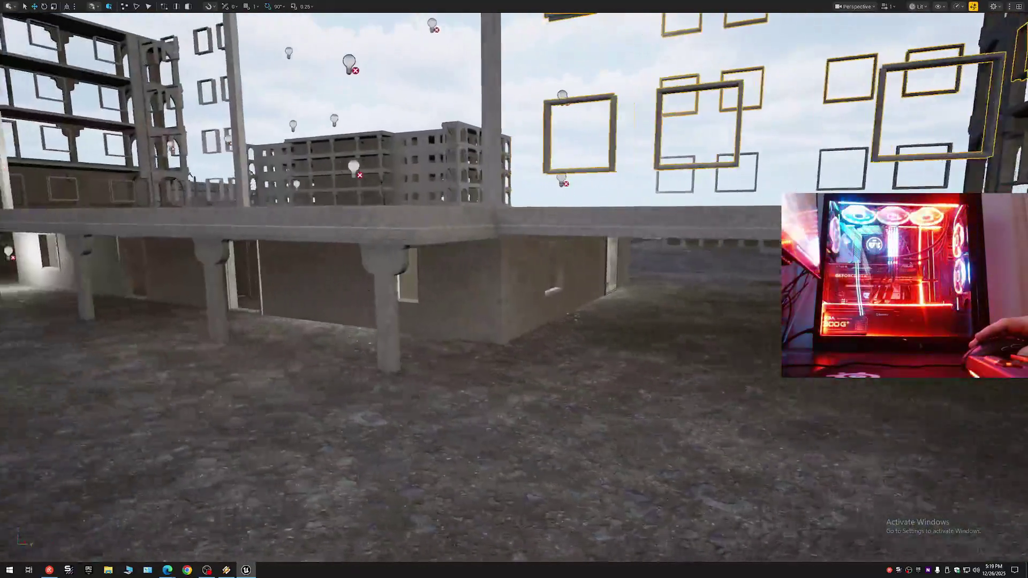
pyautogui.press('w')
pyautogui.press('w')
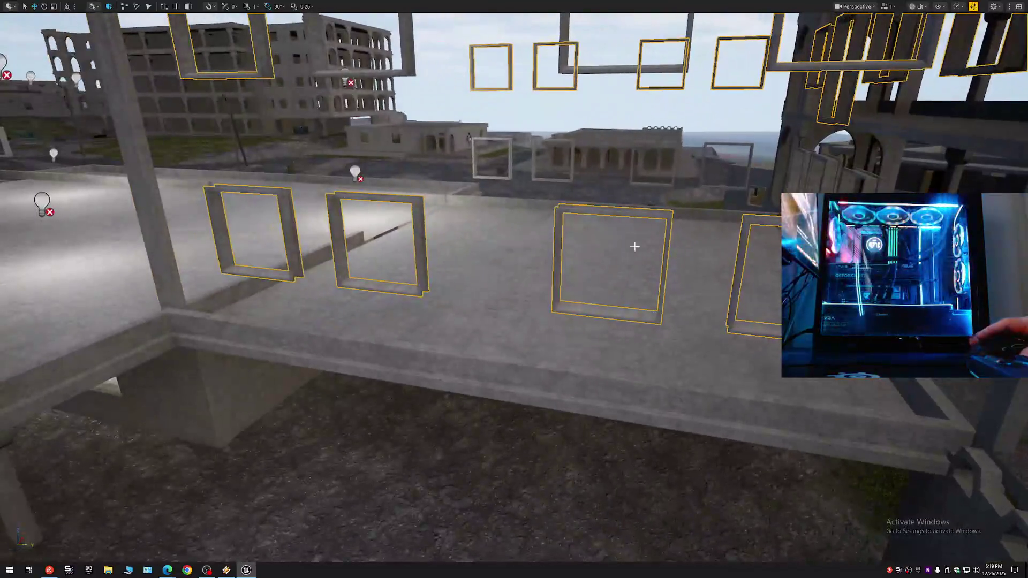
# Step: Drop four wrongly picked frames and add three floor and upper window frames instead
pyautogui.keyDown('ctrl'); pyautogui.click(293, 204); pyautogui.keyUp('ctrl')
pyautogui.keyDown('ctrl'); pyautogui.click(331, 202); pyautogui.keyUp('ctrl')
pyautogui.keyDown('ctrl'); pyautogui.click(554, 224); pyautogui.keyUp('ctrl')
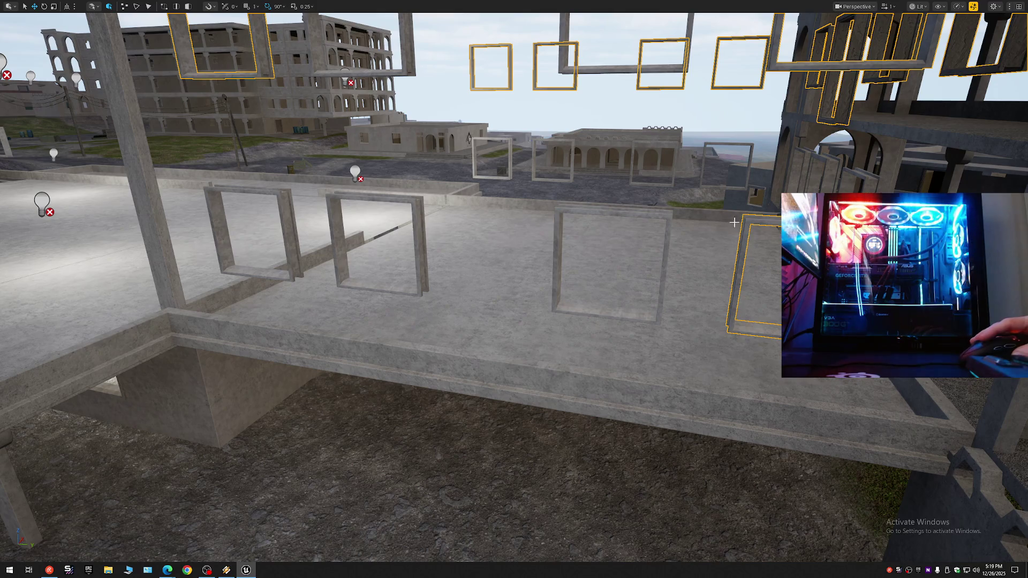
pyautogui.keyDown('ctrl'); pyautogui.click(755, 224); pyautogui.keyUp('ctrl')
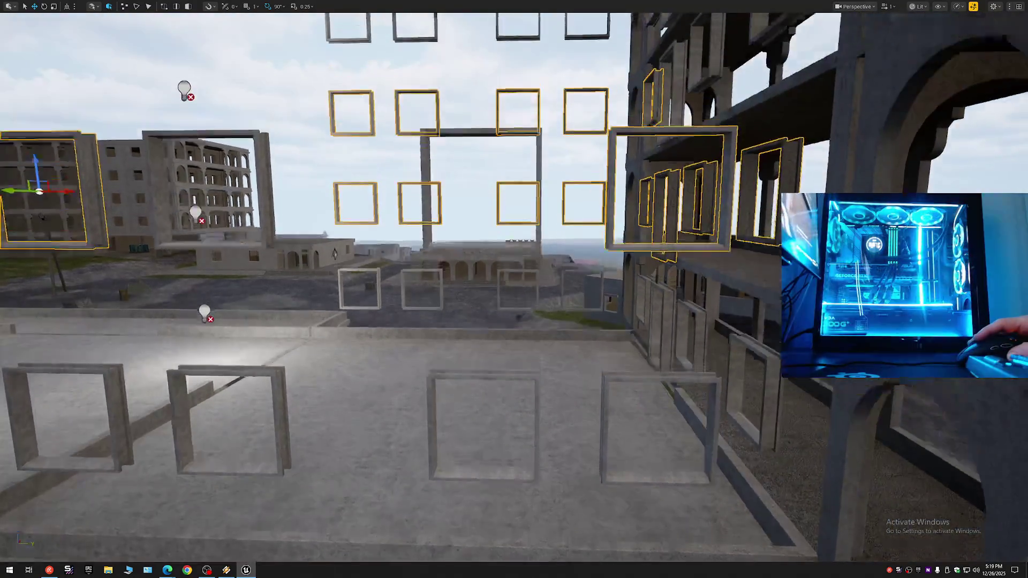
pyautogui.moveTo(375, 282); pyautogui.dragTo(375, 282)
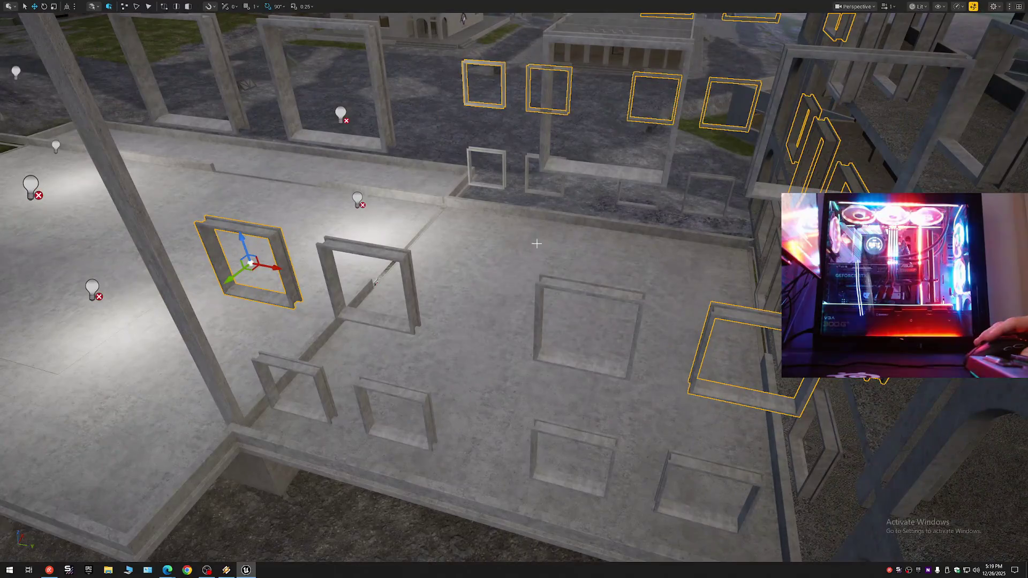
pyautogui.keyDown('ctrl'); pyautogui.click(385, 254); pyautogui.keyUp('ctrl')
pyautogui.keyDown('ctrl'); pyautogui.click(546, 278); pyautogui.keyUp('ctrl')
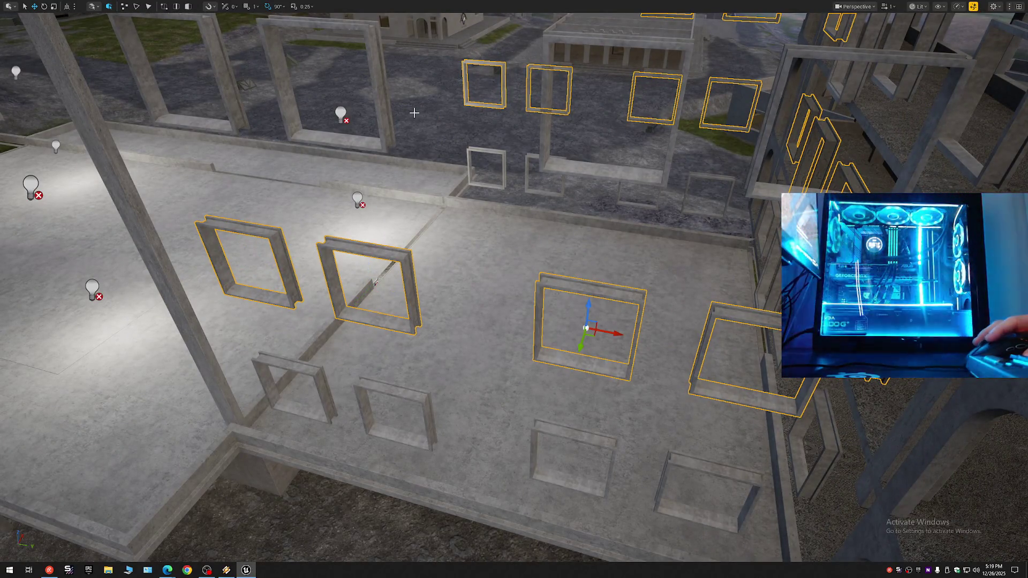
pyautogui.keyDown('ctrl'); pyautogui.click(376, 70); pyautogui.keyUp('ctrl')
pyautogui.moveTo(219, 56); pyautogui.dragTo(219, 56)
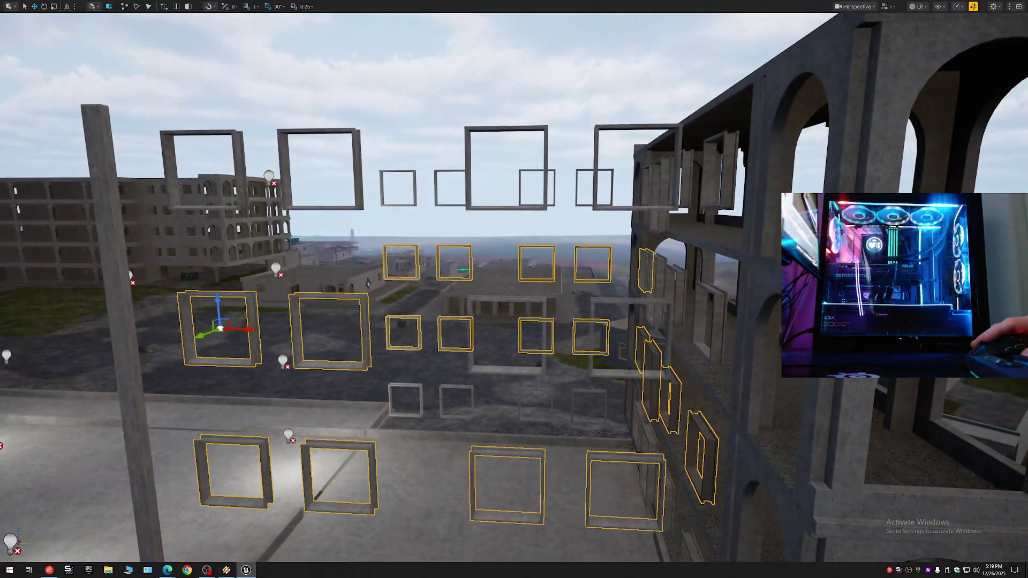
pyautogui.moveTo(99, 121); pyautogui.dragTo(99, 121)
# Step: Add six more wall window frames across the building to the selection
pyautogui.keyDown('ctrl'); pyautogui.click(135, 163); pyautogui.keyUp('ctrl')
pyautogui.keyDown('ctrl'); pyautogui.click(304, 164); pyautogui.keyUp('ctrl')
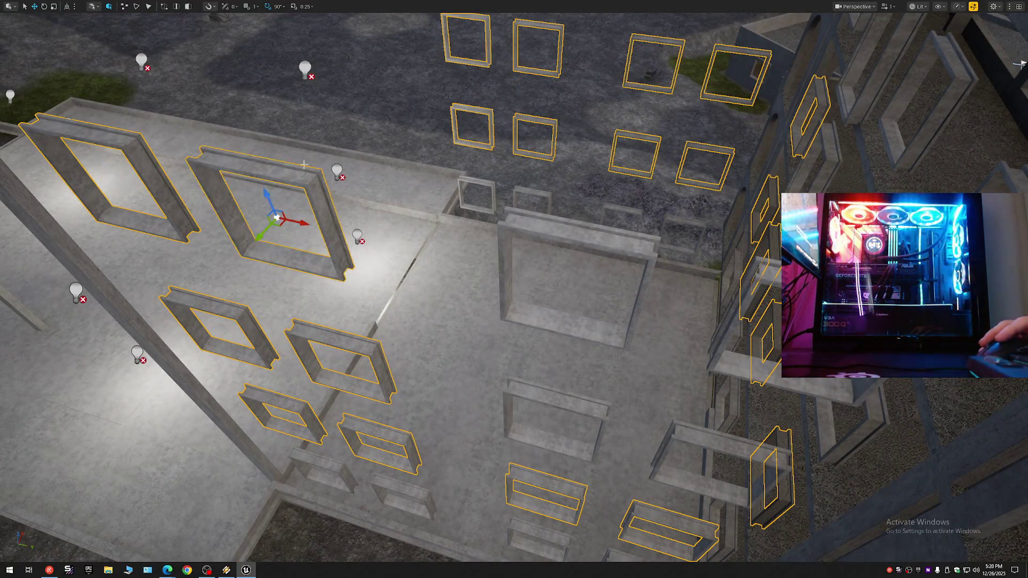
pyautogui.keyDown('ctrl'); pyautogui.click(529, 217); pyautogui.keyUp('ctrl')
pyautogui.keyDown('ctrl'); pyautogui.click(740, 376); pyautogui.keyUp('ctrl')
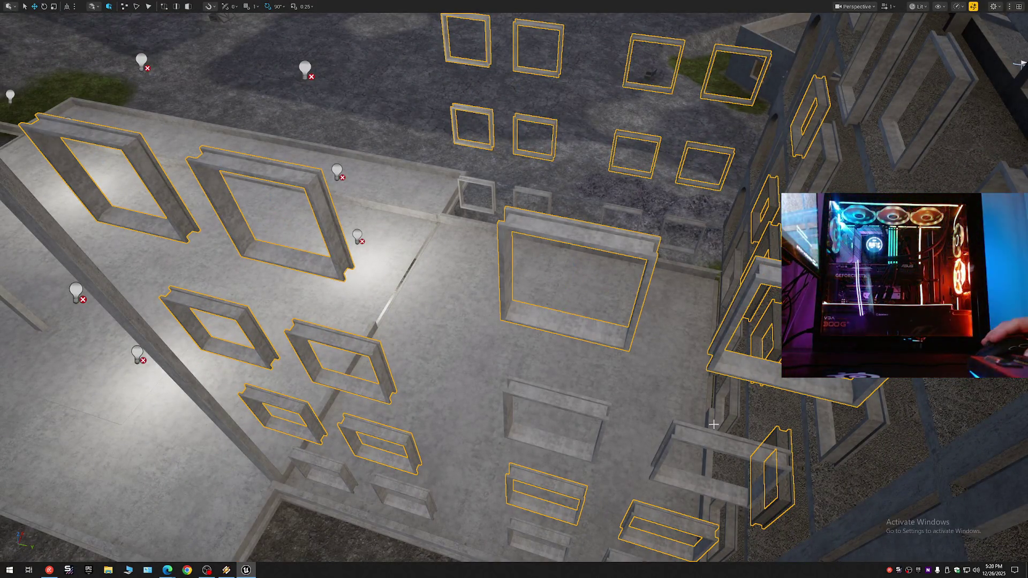
pyautogui.keyDown('ctrl'); pyautogui.click(695, 440); pyautogui.keyUp('ctrl')
pyautogui.keyDown('ctrl'); pyautogui.click(573, 407); pyautogui.keyUp('ctrl')
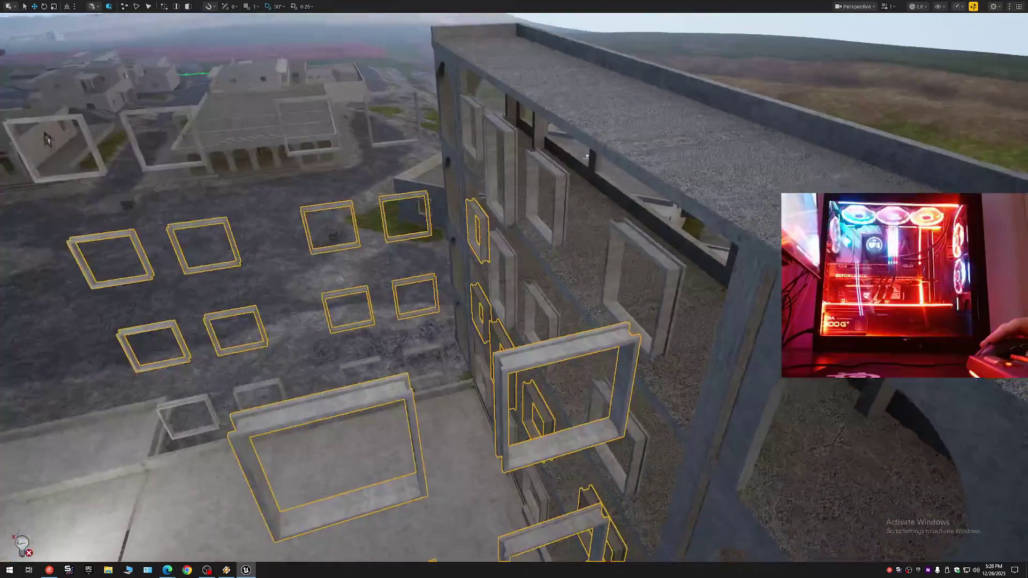
pyautogui.moveTo(589, 358); pyautogui.dragTo(589, 342)
# Step: Add the last seven building-wall frames, reaching 32 actors, and exit the full-screen viewport
pyautogui.keyDown('ctrl'); pyautogui.click(471, 150); pyautogui.keyUp('ctrl')
pyautogui.keyDown('ctrl'); pyautogui.click(500, 182); pyautogui.keyUp('ctrl')
pyautogui.keyDown('ctrl'); pyautogui.click(543, 204); pyautogui.keyUp('ctrl')
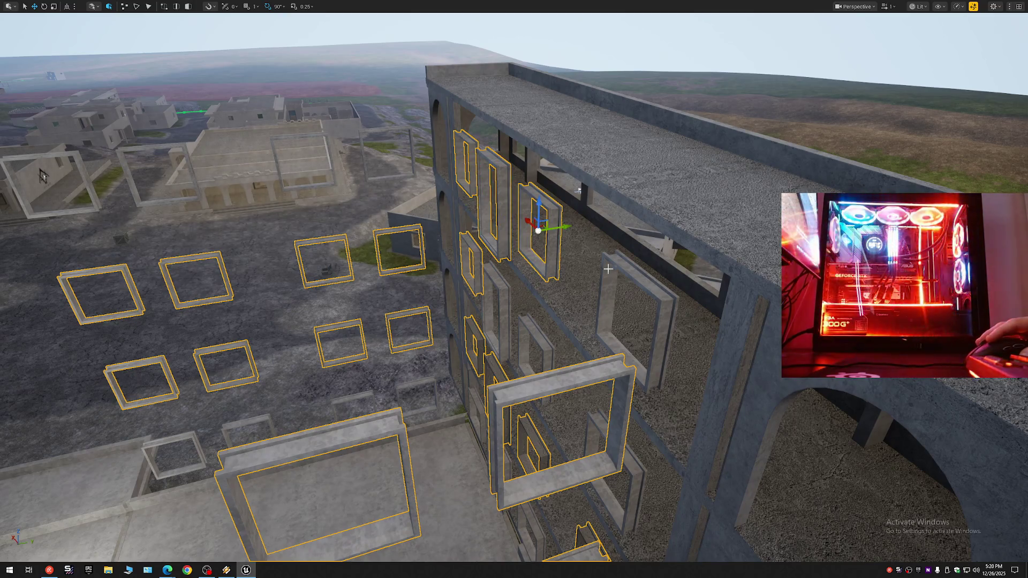
pyautogui.keyDown('ctrl'); pyautogui.click(623, 266); pyautogui.keyUp('ctrl')
pyautogui.keyDown('ctrl'); pyautogui.click(628, 469); pyautogui.keyUp('ctrl')
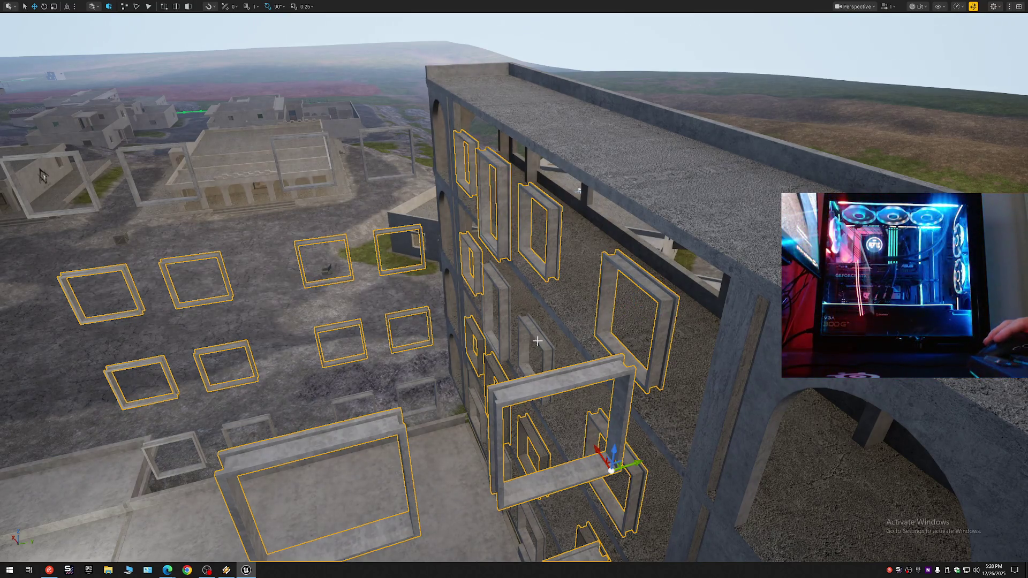
pyautogui.keyDown('ctrl'); pyautogui.click(535, 342); pyautogui.keyUp('ctrl')
pyautogui.keyDown('ctrl'); pyautogui.click(494, 278); pyautogui.keyUp('ctrl')
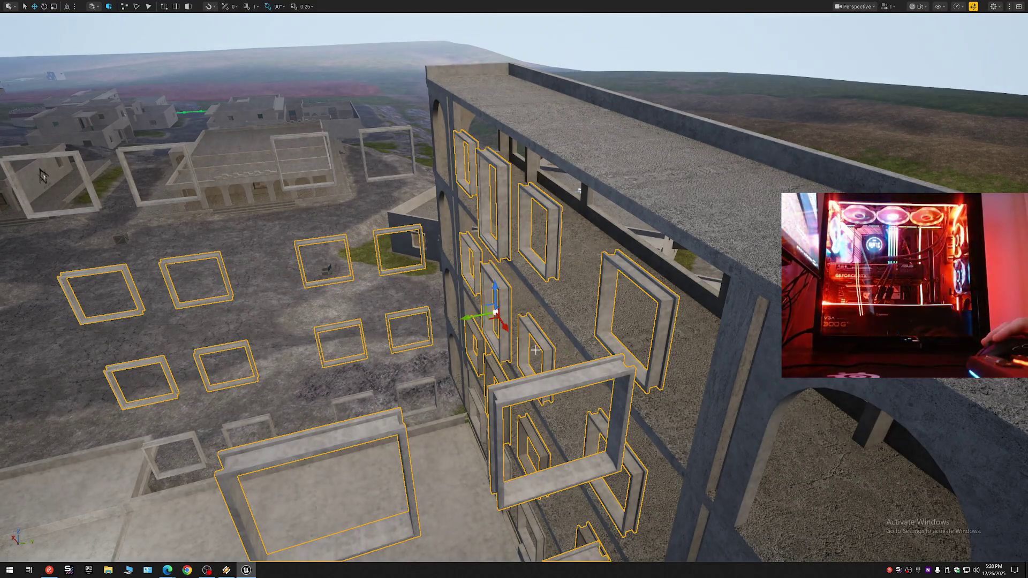
pyautogui.press('F11')
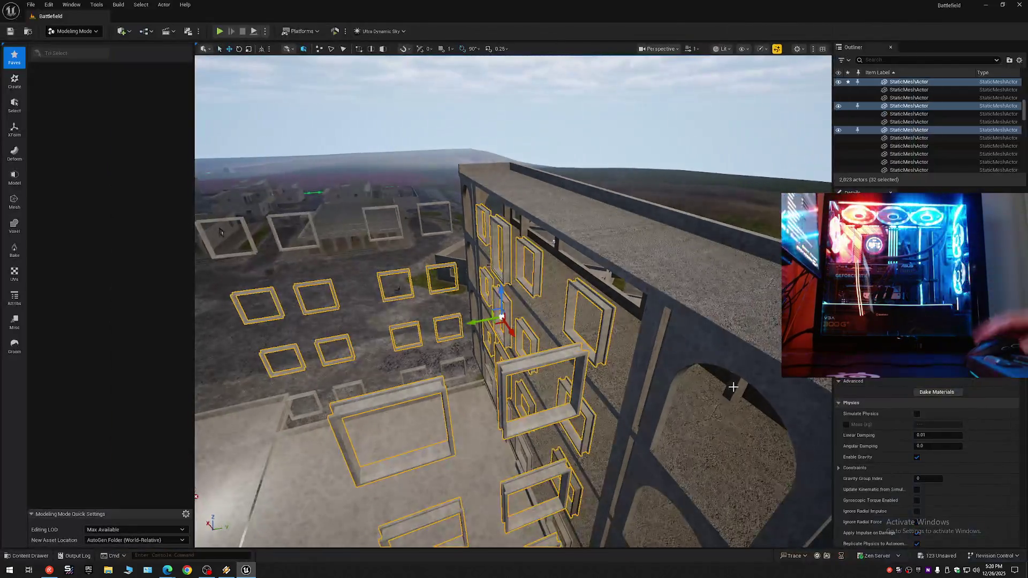
# Step: Move the 32 selected frames into 7 DELETE Windows and collapse the Outliner tree
pyautogui.rightClick(880, 131)
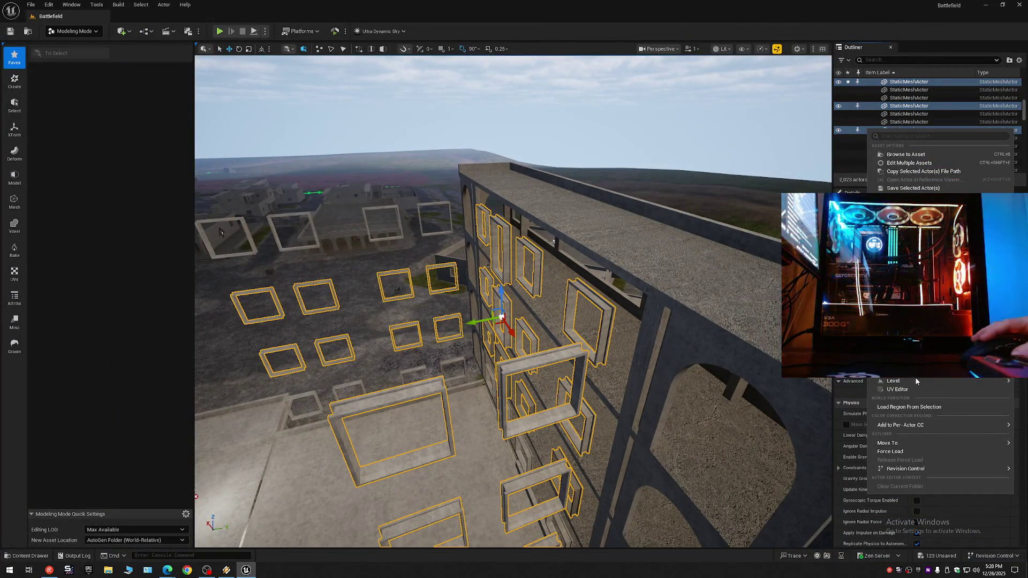
pyautogui.moveTo(910, 443)
pyautogui.click(824, 449)
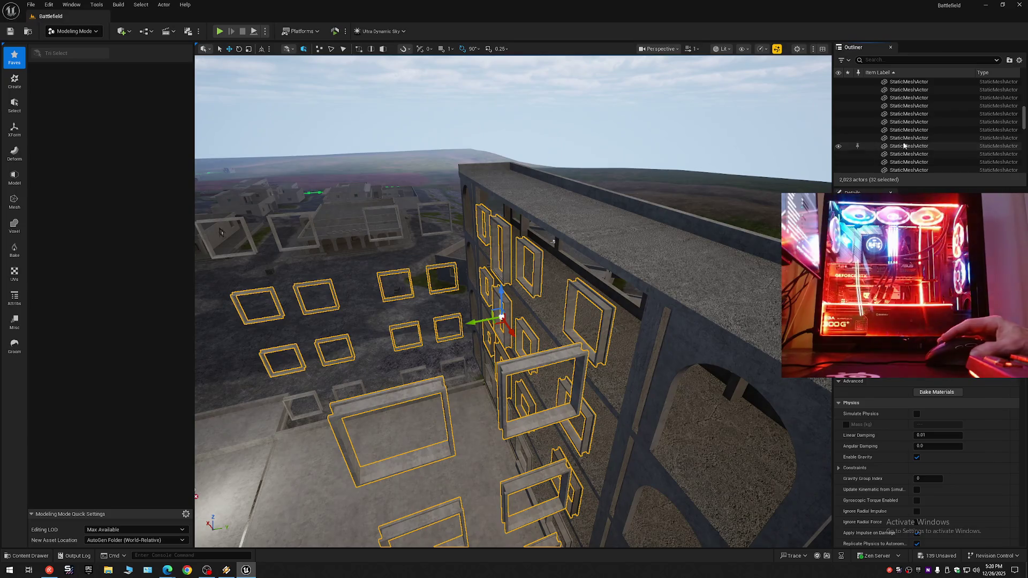
pyautogui.click(1019, 60)
pyautogui.click(967, 101)
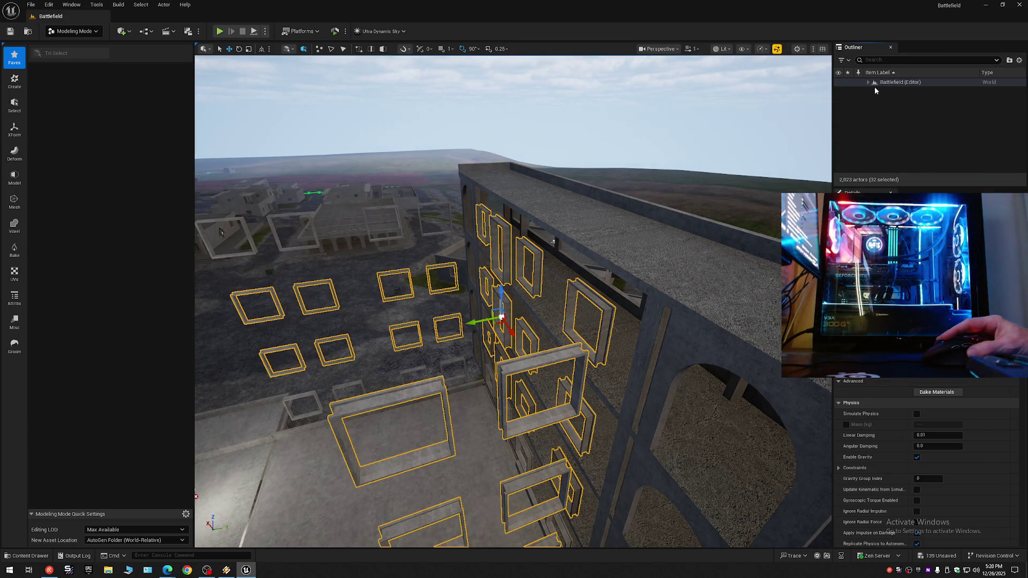
pyautogui.click(868, 82)
pyautogui.click(873, 99)
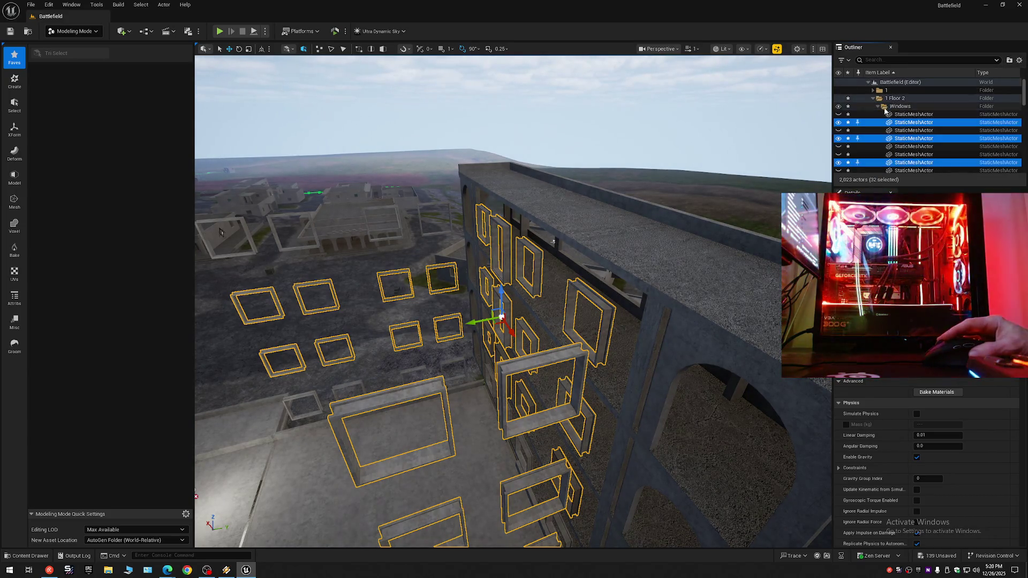
# Step: Collapse every Outliner folder again, leaving only Battlefield (Editor)'s top-level folders showing
pyautogui.rightClick(876, 125)
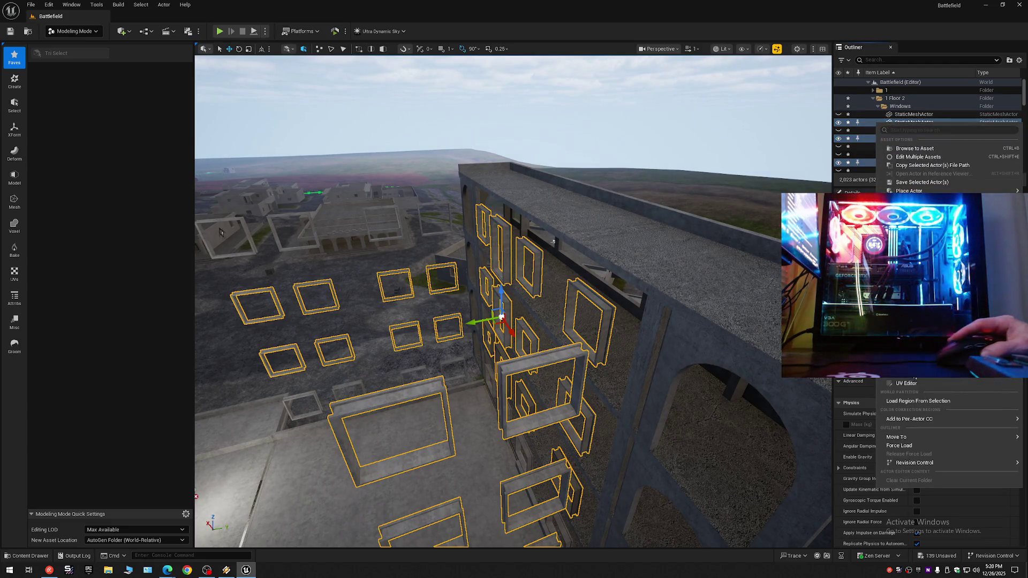
pyautogui.moveTo(910, 436)
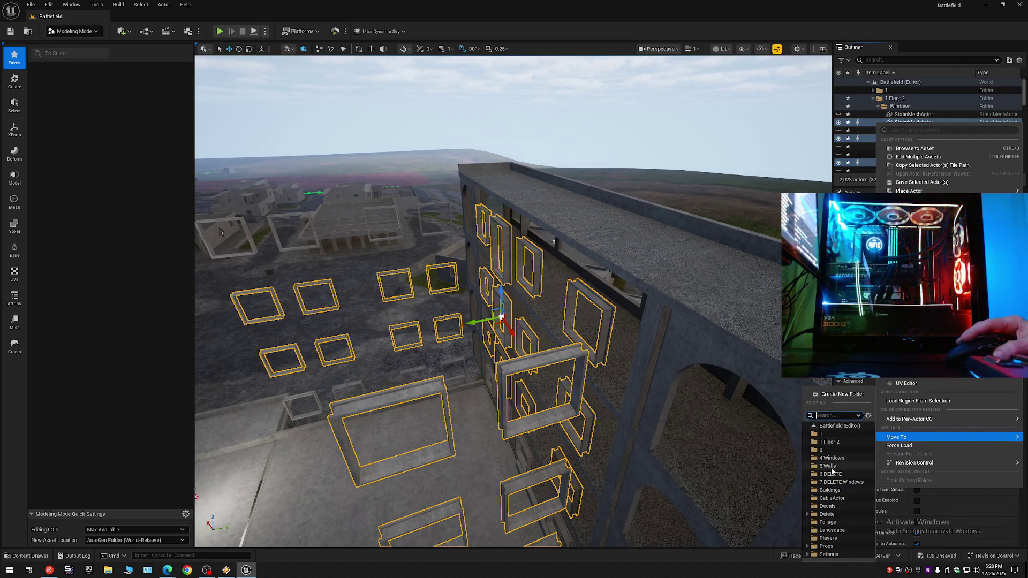
pyautogui.click(831, 484)
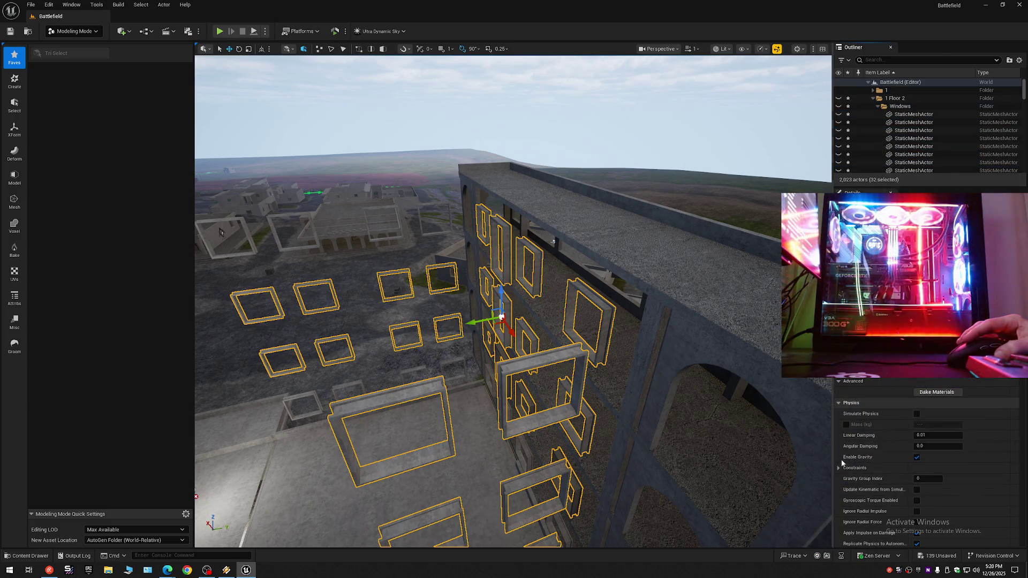
pyautogui.click(1018, 60)
pyautogui.click(942, 100)
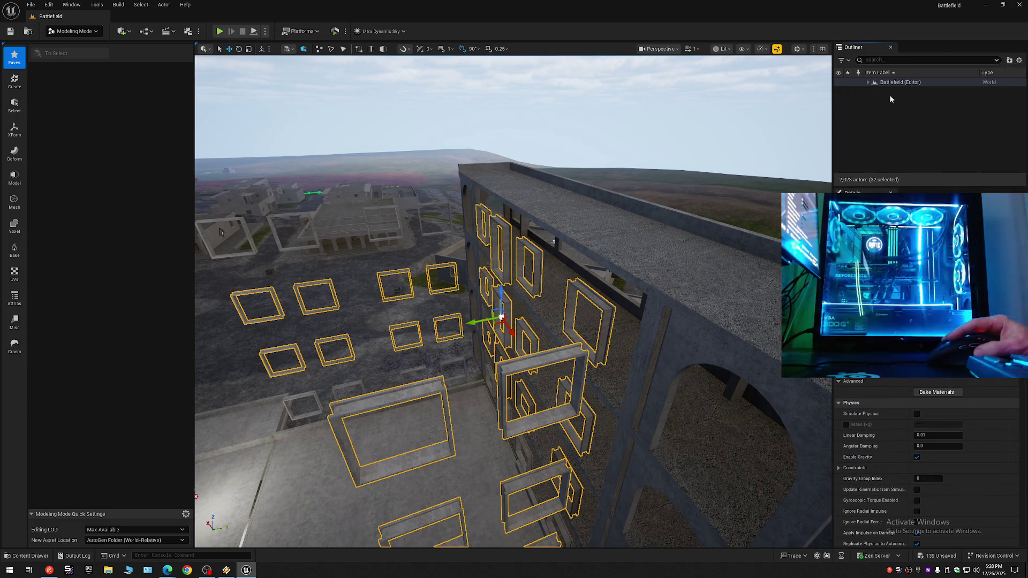
pyautogui.click(888, 95)
pyautogui.click(868, 82)
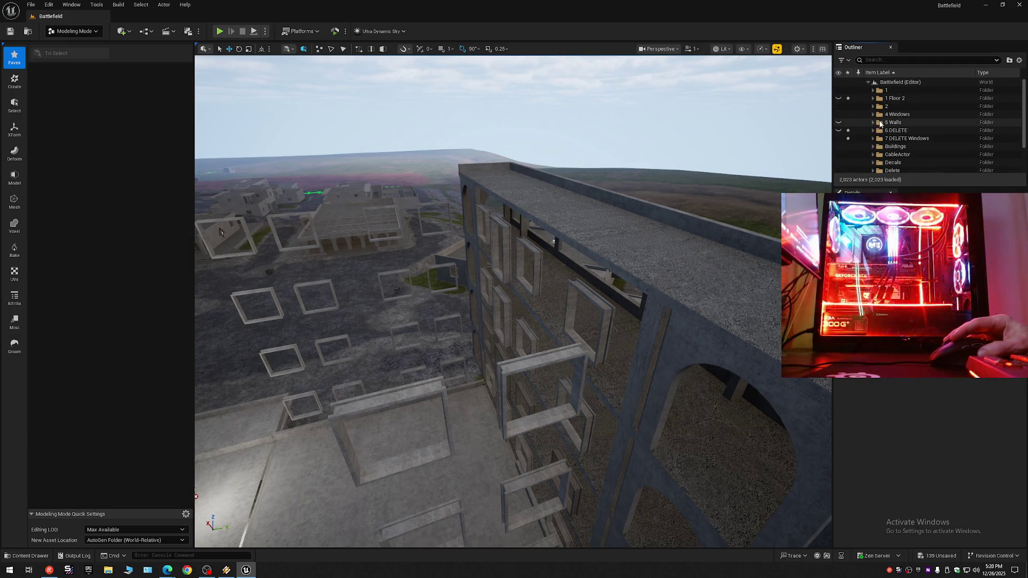
# Step: Hide 7 DELETE Windows, then move four concrete-building window frames into that folder
pyautogui.click(838, 139)
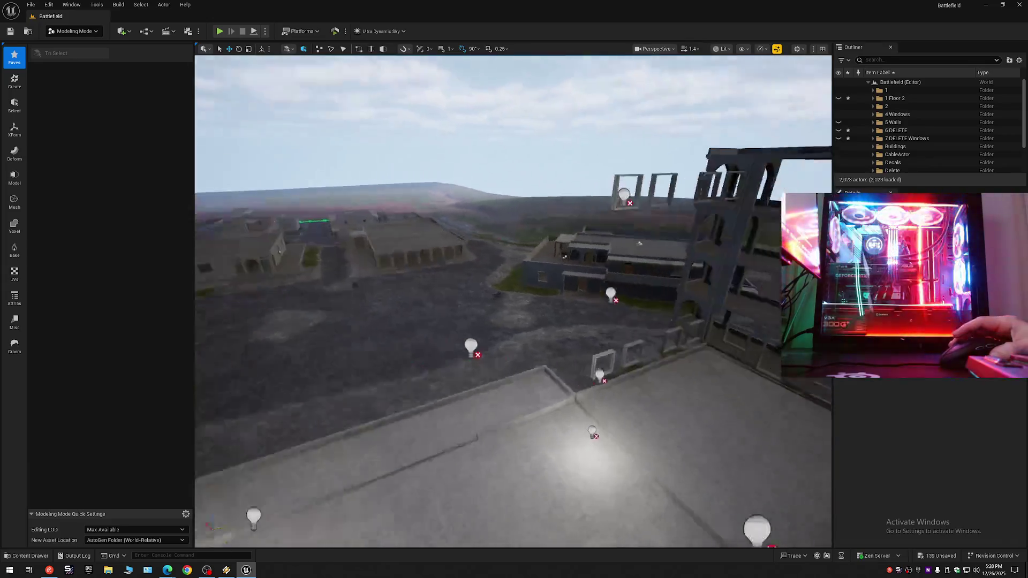
pyautogui.moveTo(714, 303); pyautogui.dragTo(714, 304)
pyautogui.click(768, 376)
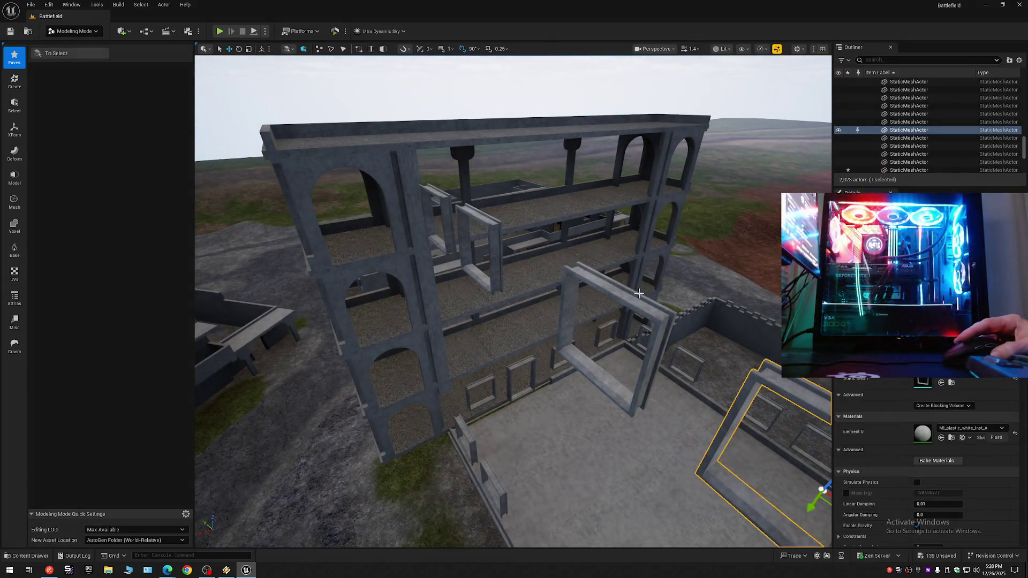
pyautogui.keyDown('ctrl'); pyautogui.click(604, 287); pyautogui.keyUp('ctrl')
pyautogui.keyDown('ctrl'); pyautogui.click(464, 205); pyautogui.keyUp('ctrl')
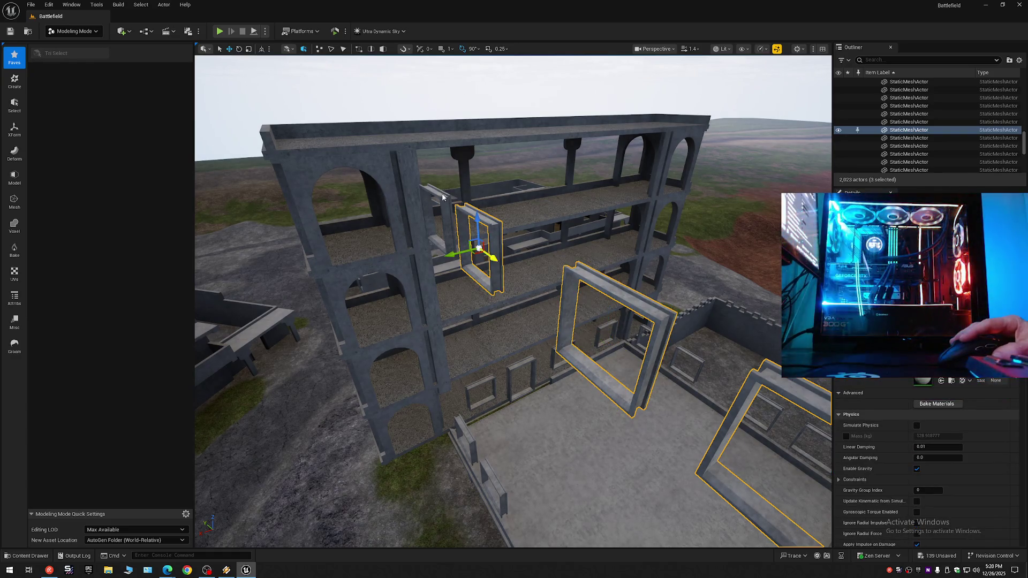
pyautogui.keyDown('ctrl'); pyautogui.click(442, 198); pyautogui.keyUp('ctrl')
pyautogui.rightClick(871, 132)
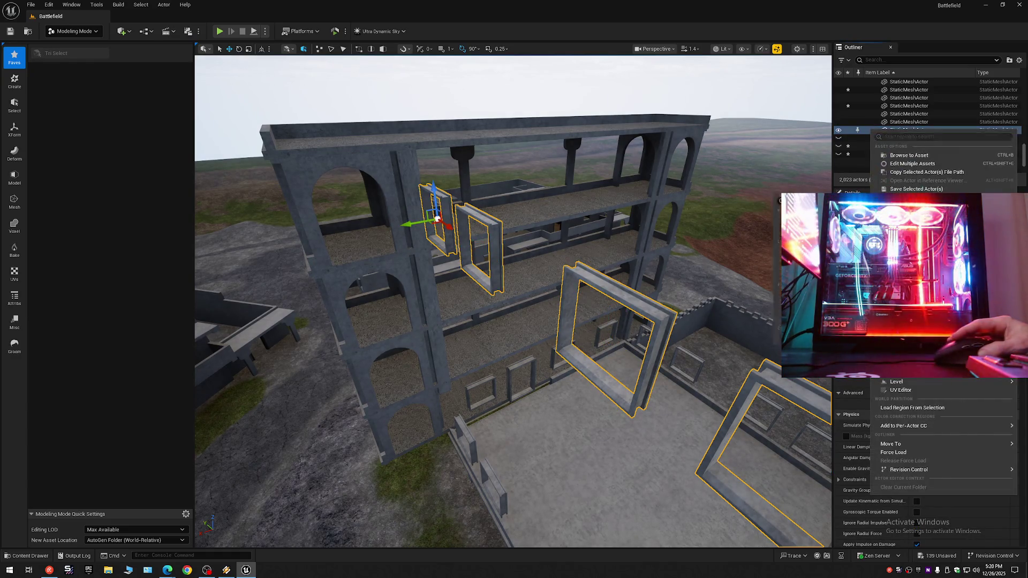
pyautogui.moveTo(896, 444)
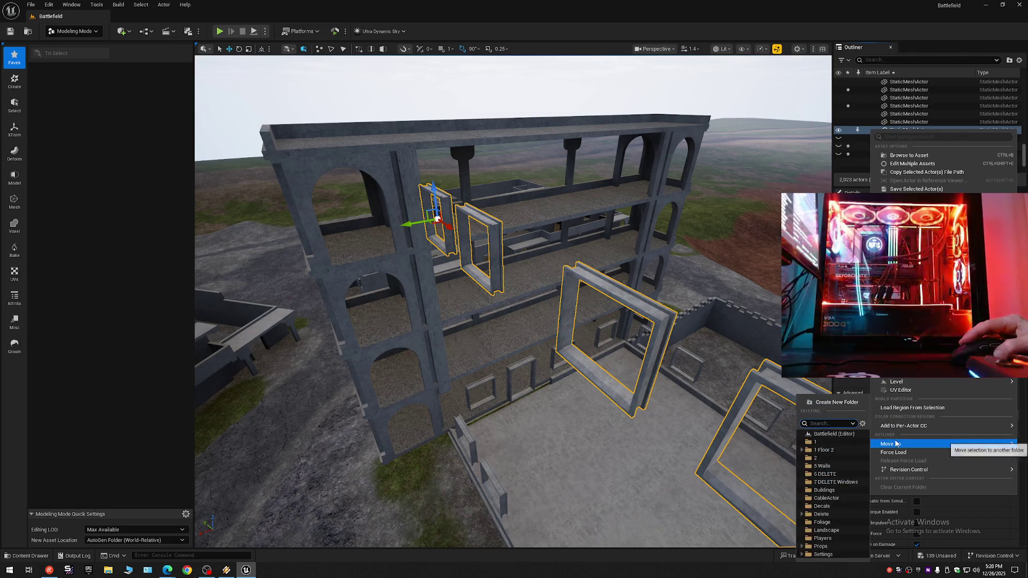
pyautogui.click(835, 481)
# Step: Hide the folder's new frames and collapse the Outliner back to Battlefield's top-level folders
pyautogui.click(873, 122)
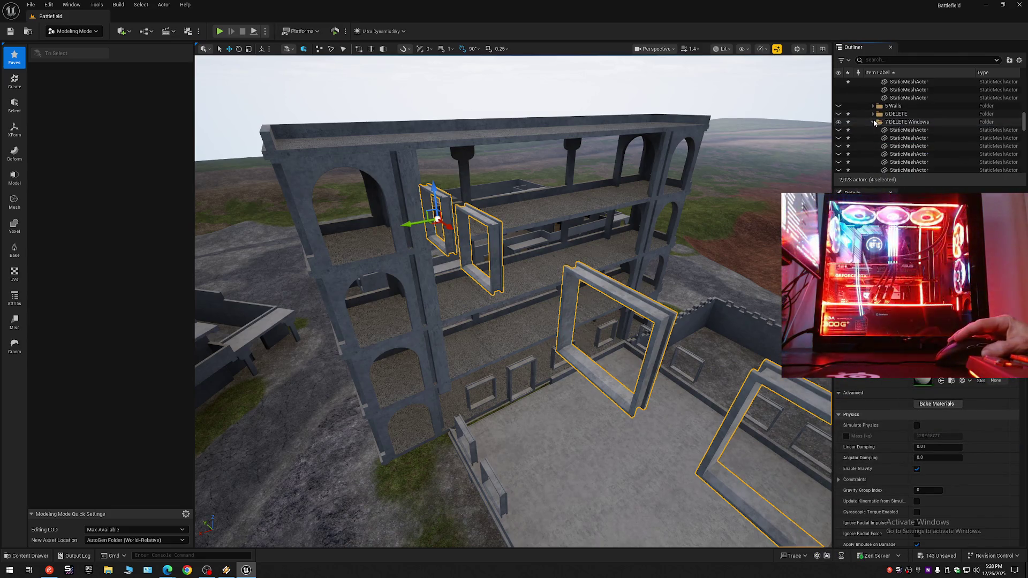
pyautogui.click(838, 122)
pyautogui.click(1018, 60)
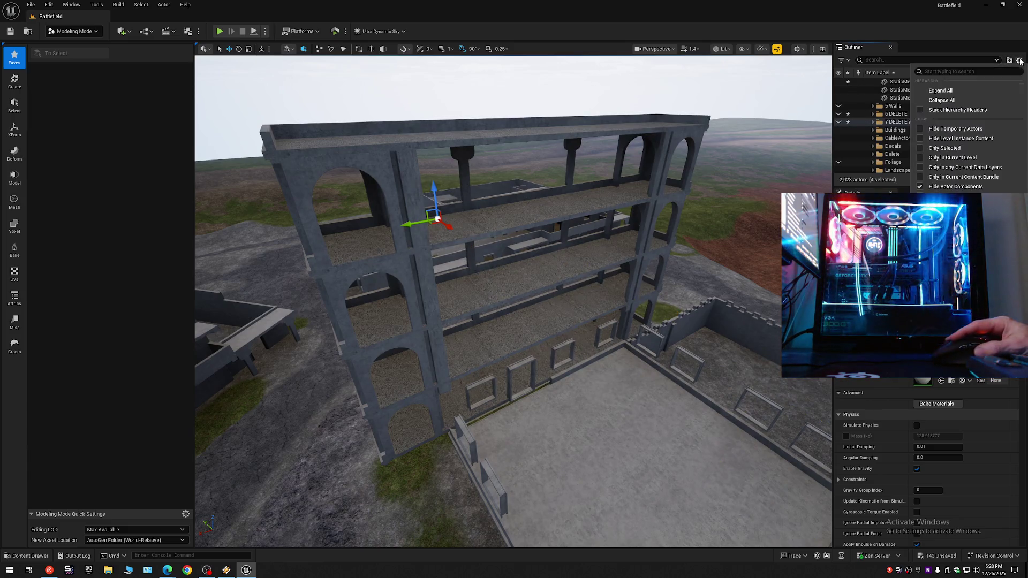
pyautogui.click(934, 98)
pyautogui.click(869, 82)
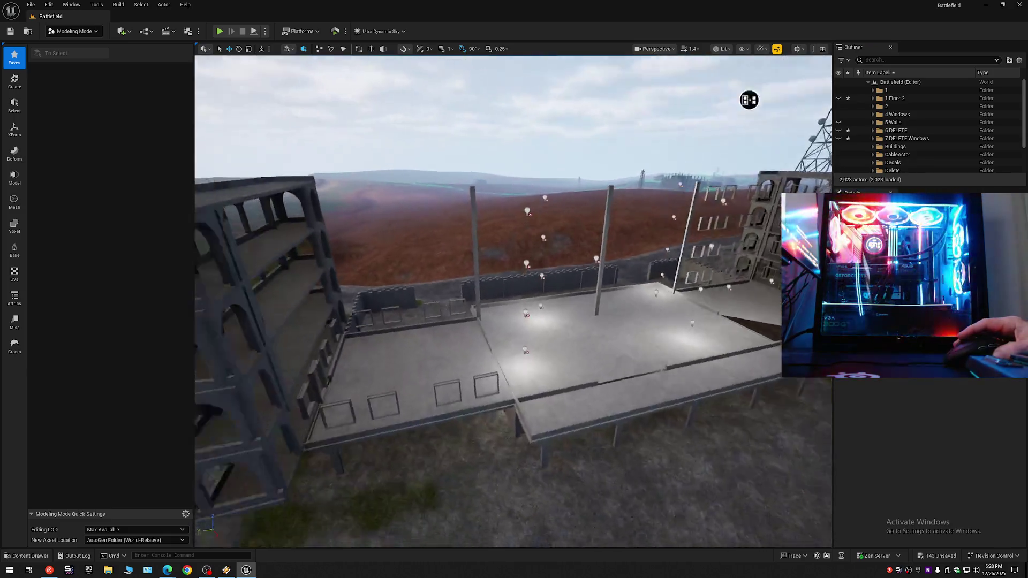
pyautogui.scroll(-3, 513, 302)
pyautogui.scroll(2, 513, 302)
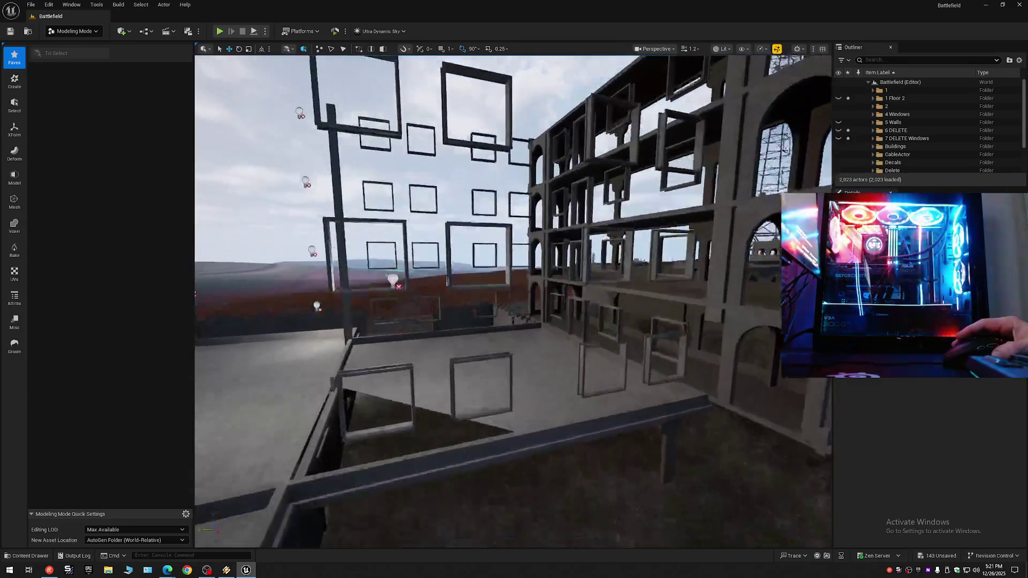
pyautogui.moveTo(394, 351)
pyautogui.mouseDown()
pyautogui.moveTo(395, 383)
pyautogui.moveTo(394, 351)
pyautogui.mouseUp()
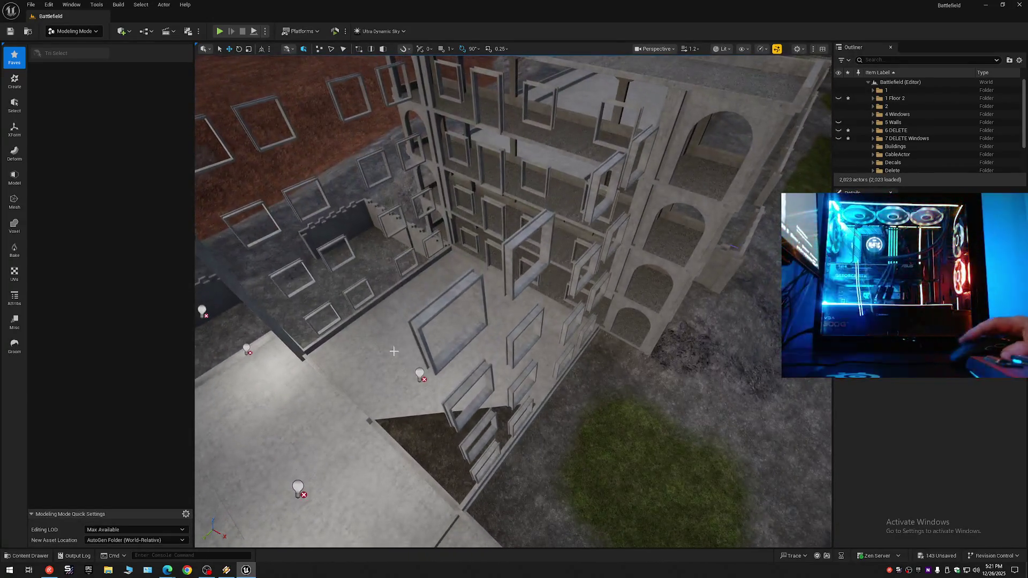
# Step: Select eleven lower and middle window frames beside the building
pyautogui.click(431, 310)
pyautogui.keyDown('ctrl'); pyautogui.click(472, 384); pyautogui.keyUp('ctrl')
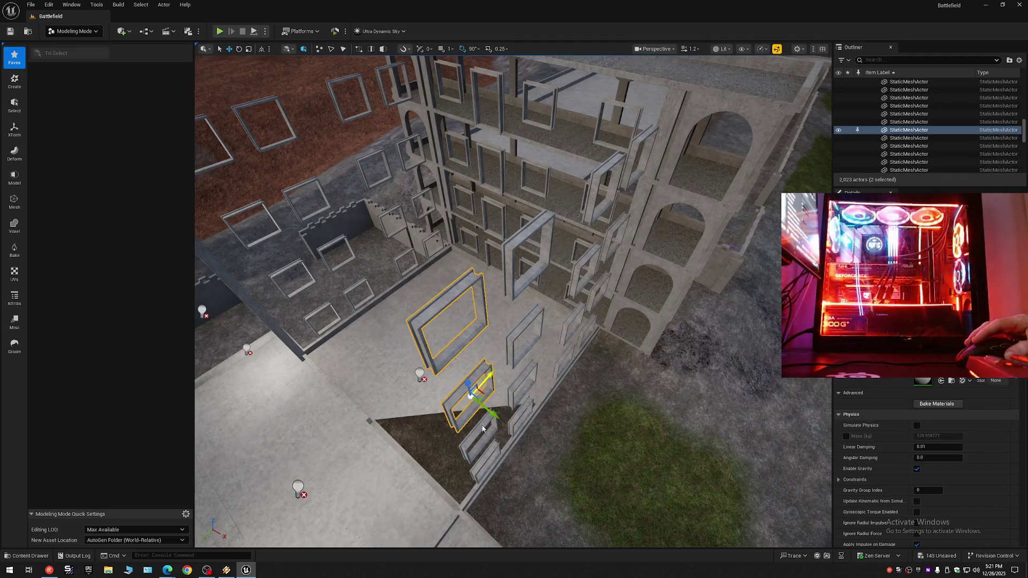
pyautogui.keyDown('ctrl'); pyautogui.click(479, 435); pyautogui.keyUp('ctrl')
pyautogui.keyDown('ctrl'); pyautogui.click(514, 386); pyautogui.keyUp('ctrl')
pyautogui.keyDown('ctrl'); pyautogui.click(569, 322); pyautogui.keyUp('ctrl')
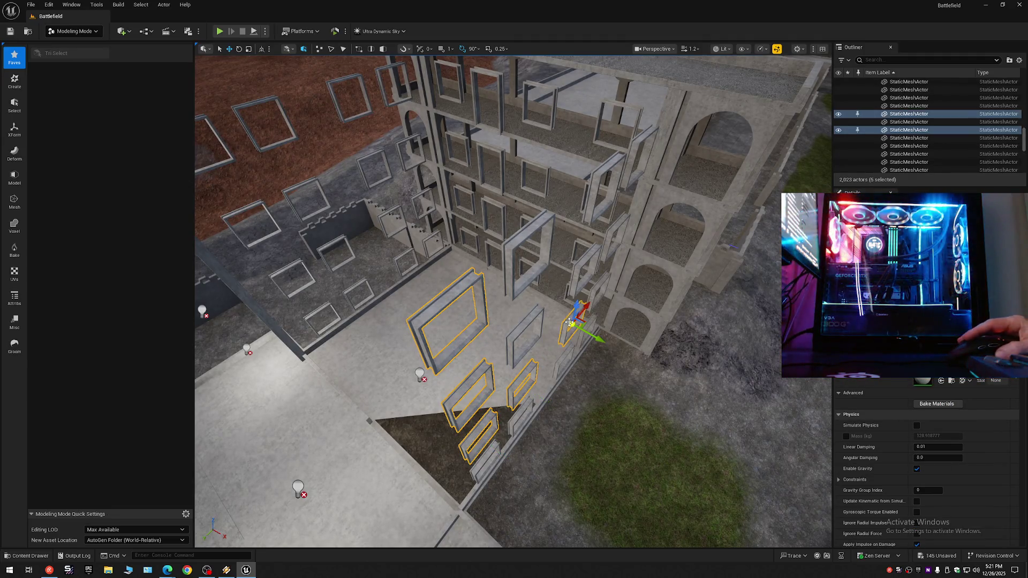
pyautogui.keyDown('ctrl'); pyautogui.click(596, 287); pyautogui.keyUp('ctrl')
pyautogui.keyDown('ctrl'); pyautogui.click(610, 238); pyautogui.keyUp('ctrl')
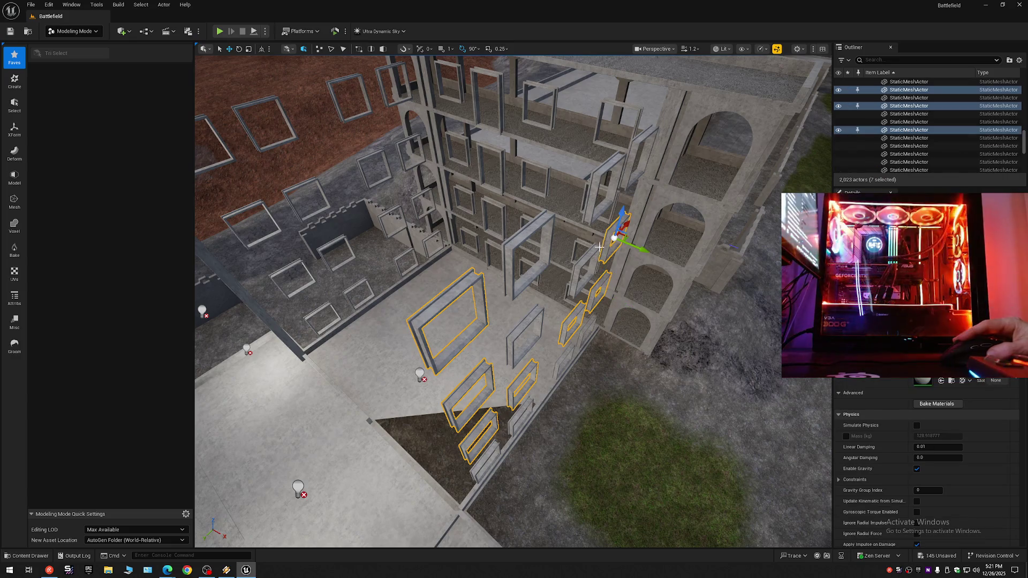
pyautogui.keyDown('ctrl'); pyautogui.click(588, 257); pyautogui.keyUp('ctrl')
pyautogui.keyDown('ctrl'); pyautogui.click(528, 310); pyautogui.keyUp('ctrl')
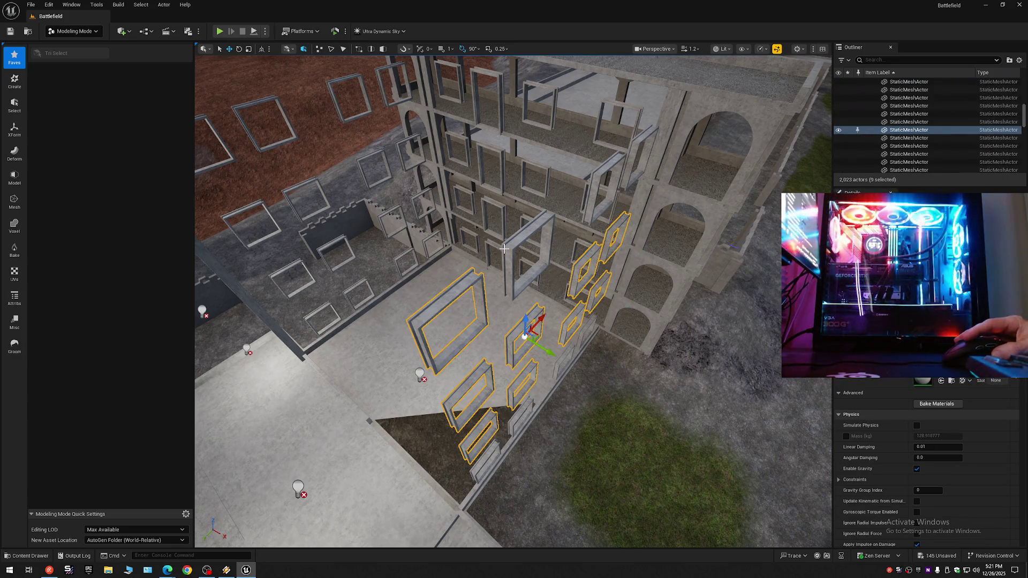
pyautogui.keyDown('ctrl'); pyautogui.click(510, 243); pyautogui.keyUp('ctrl')
pyautogui.keyDown('ctrl'); pyautogui.click(592, 178); pyautogui.keyUp('ctrl')
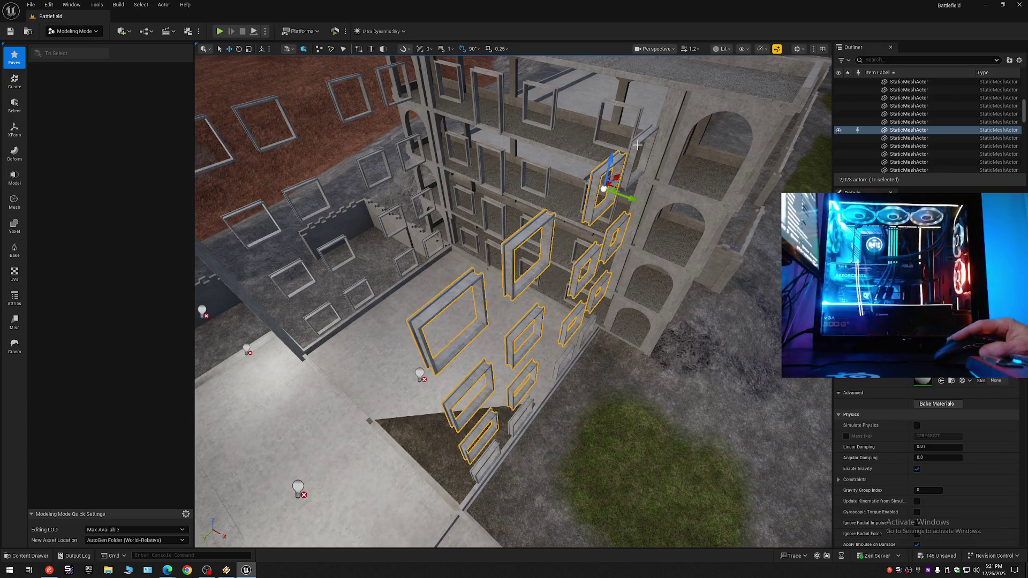
# Step: Add nine top-row and far-left window frames to the selection
pyautogui.keyDown('ctrl'); pyautogui.click(639, 112); pyautogui.keyUp('ctrl')
pyautogui.keyDown('ctrl'); pyautogui.click(603, 105); pyautogui.keyUp('ctrl')
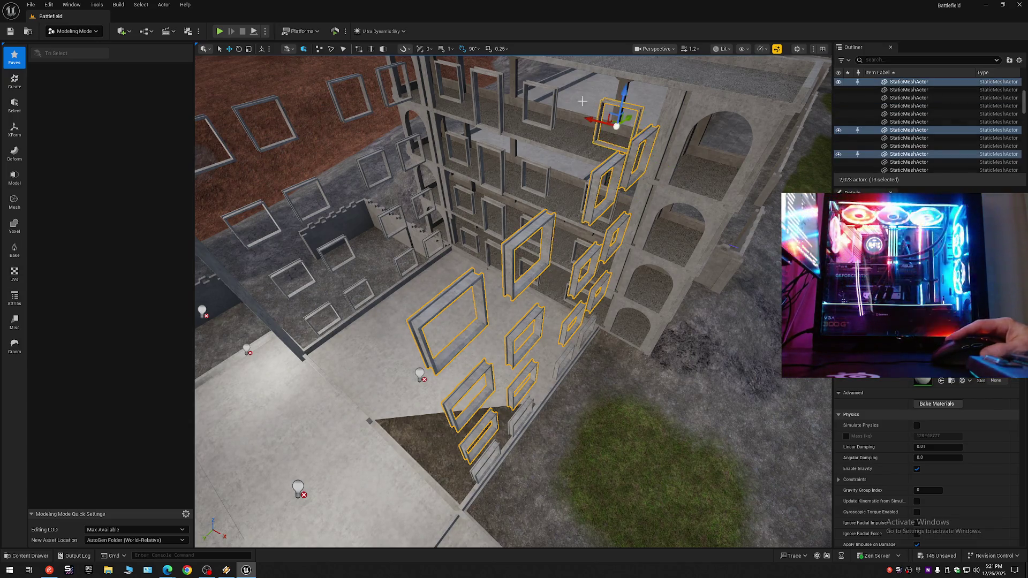
pyautogui.keyDown('ctrl'); pyautogui.click(554, 88); pyautogui.keyUp('ctrl')
pyautogui.keyDown('ctrl'); pyautogui.click(498, 74); pyautogui.keyUp('ctrl')
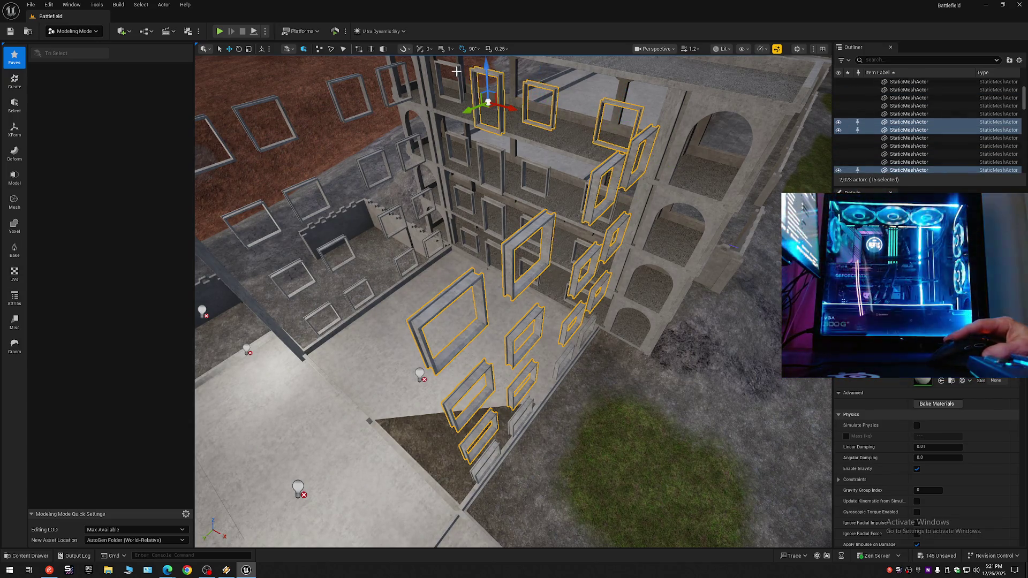
pyautogui.keyDown('ctrl'); pyautogui.click(459, 71); pyautogui.keyUp('ctrl')
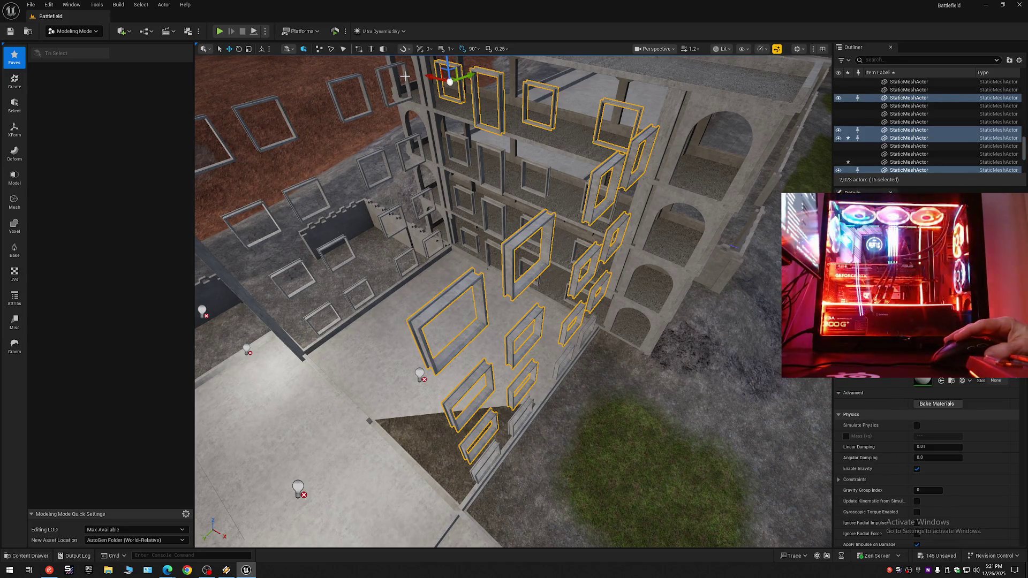
pyautogui.keyDown('ctrl'); pyautogui.click(399, 81); pyautogui.keyUp('ctrl')
pyautogui.keyDown('ctrl'); pyautogui.click(336, 116); pyautogui.keyUp('ctrl')
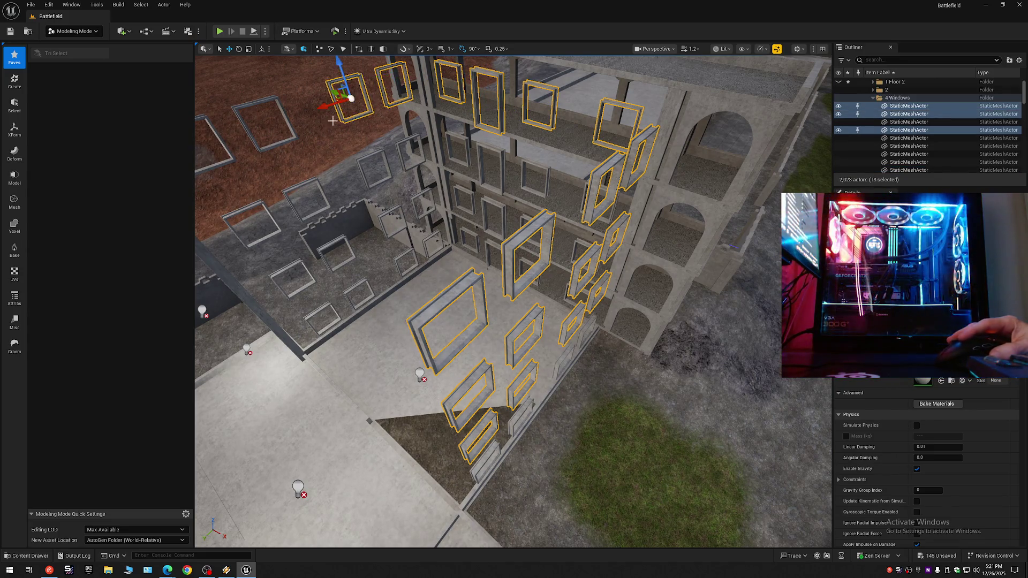
pyautogui.keyDown('ctrl'); pyautogui.click(289, 127); pyautogui.keyUp('ctrl')
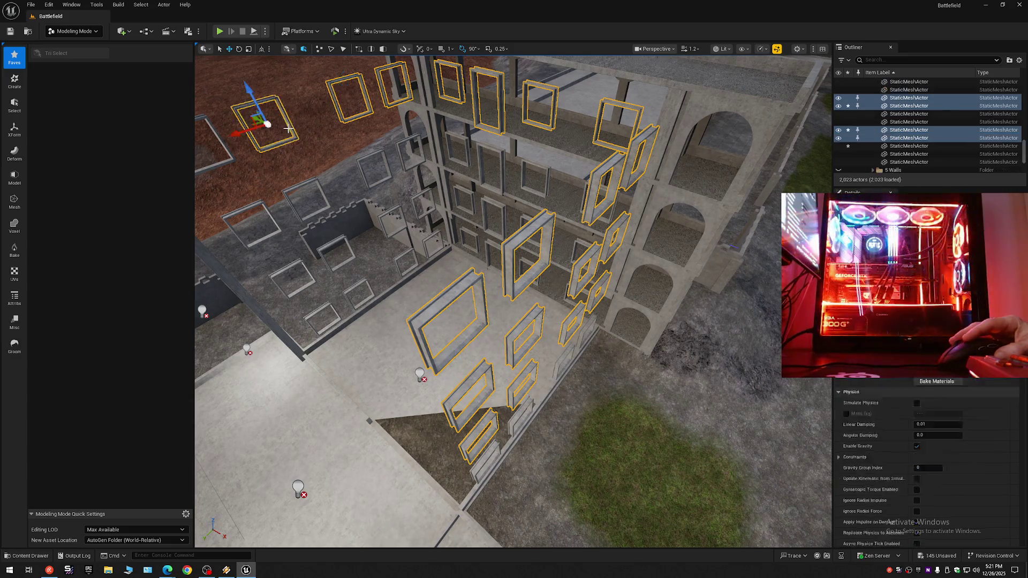
pyautogui.keyDown('ctrl'); pyautogui.click(224, 149); pyautogui.keyUp('ctrl')
# Step: Inside the courtyard, add the low window frames, undoing an accidental move of them
pyautogui.moveTo(356, 249); pyautogui.dragTo(345, 225)
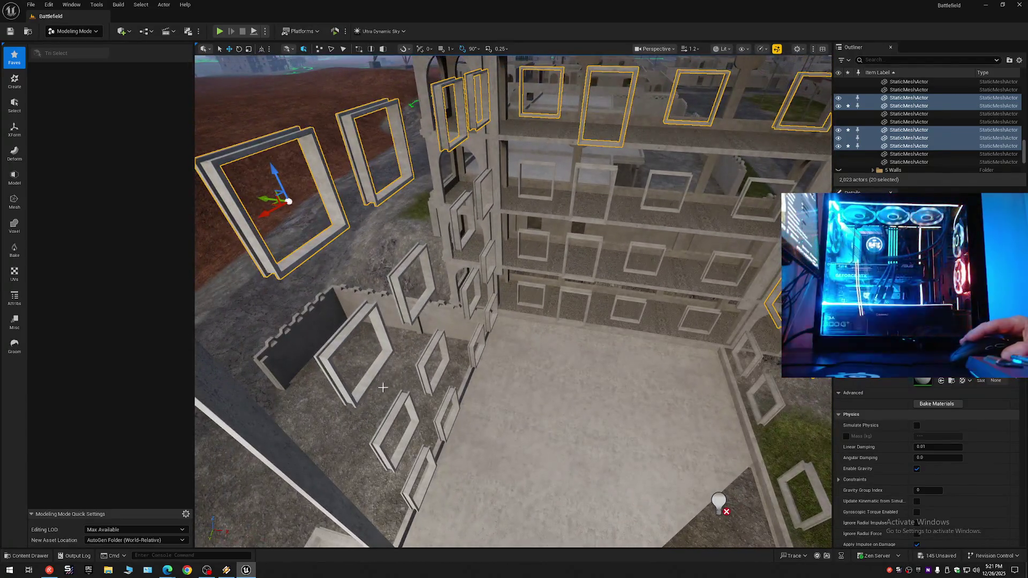
pyautogui.keyDown('ctrl'); pyautogui.click(386, 353); pyautogui.keyUp('ctrl')
pyautogui.keyDown('ctrl'); pyautogui.click(409, 405); pyautogui.keyUp('ctrl')
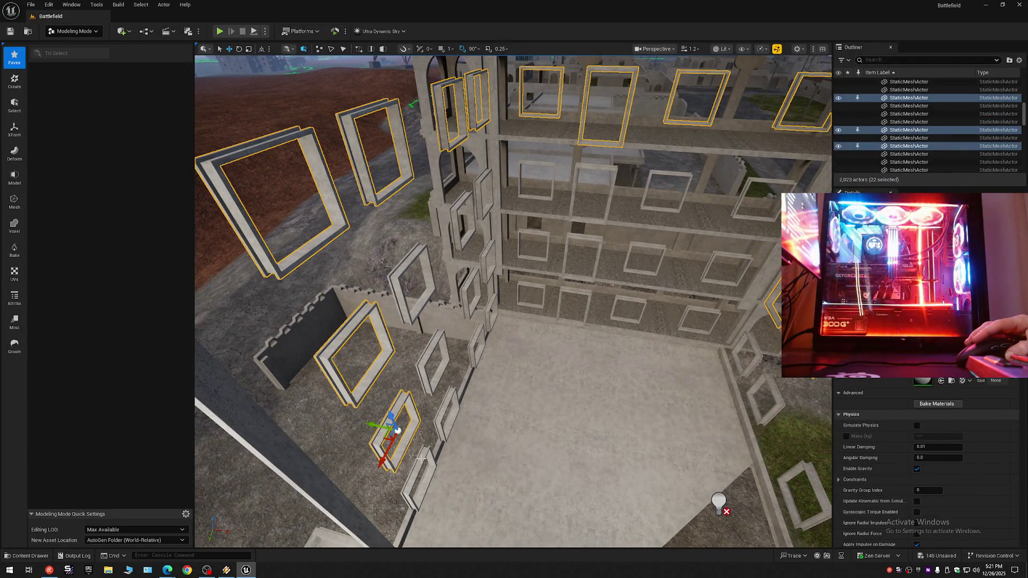
pyautogui.keyDown('ctrl'); pyautogui.click(422, 458); pyautogui.keyUp('ctrl')
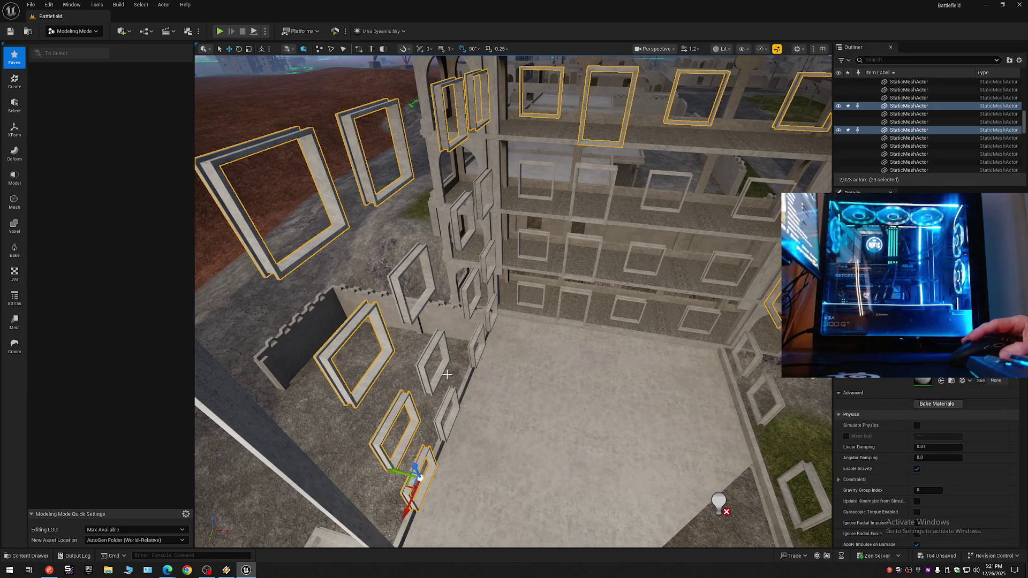
pyautogui.hotkey('ctrl', 'z')
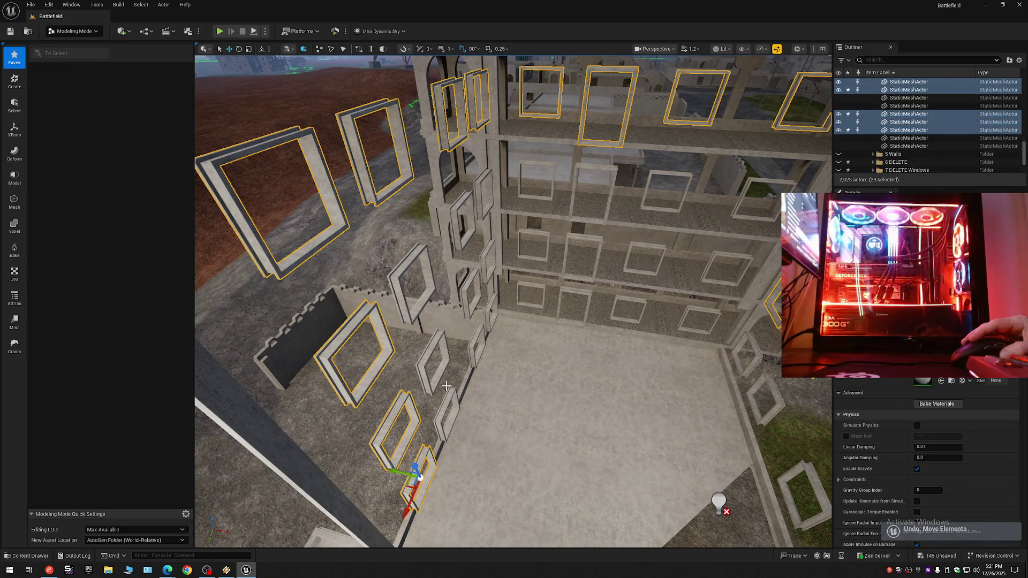
pyautogui.keyDown('ctrl'); pyautogui.click(420, 451); pyautogui.keyUp('ctrl')
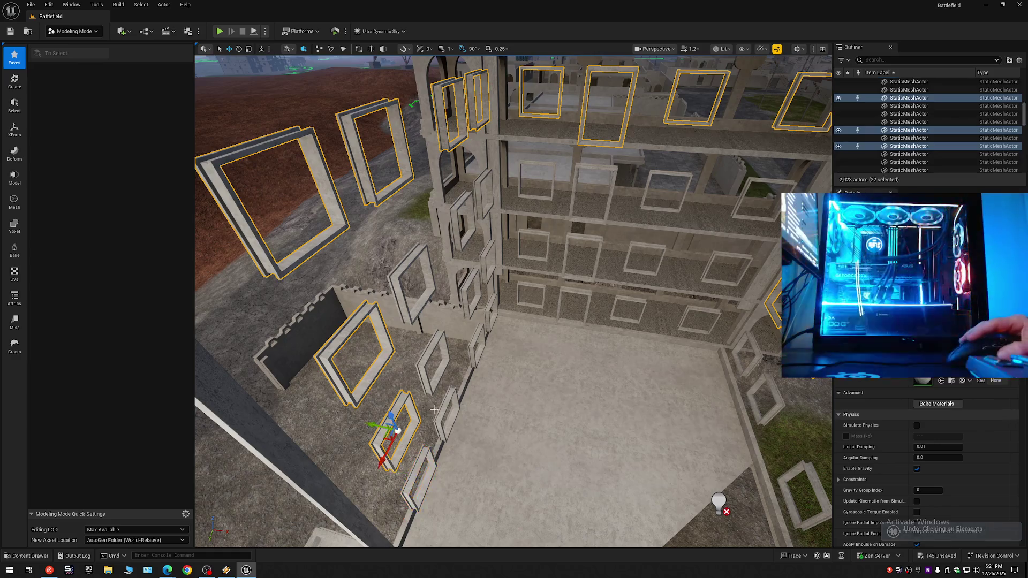
pyautogui.keyDown('ctrl'); pyautogui.click(421, 451); pyautogui.keyUp('ctrl')
# Step: Add the remaining courtyard window frames, bringing the selection to 33 actors
pyautogui.keyDown('ctrl'); pyautogui.click(438, 413); pyautogui.keyUp('ctrl')
pyautogui.keyDown('ctrl'); pyautogui.click(437, 335); pyautogui.keyUp('ctrl')
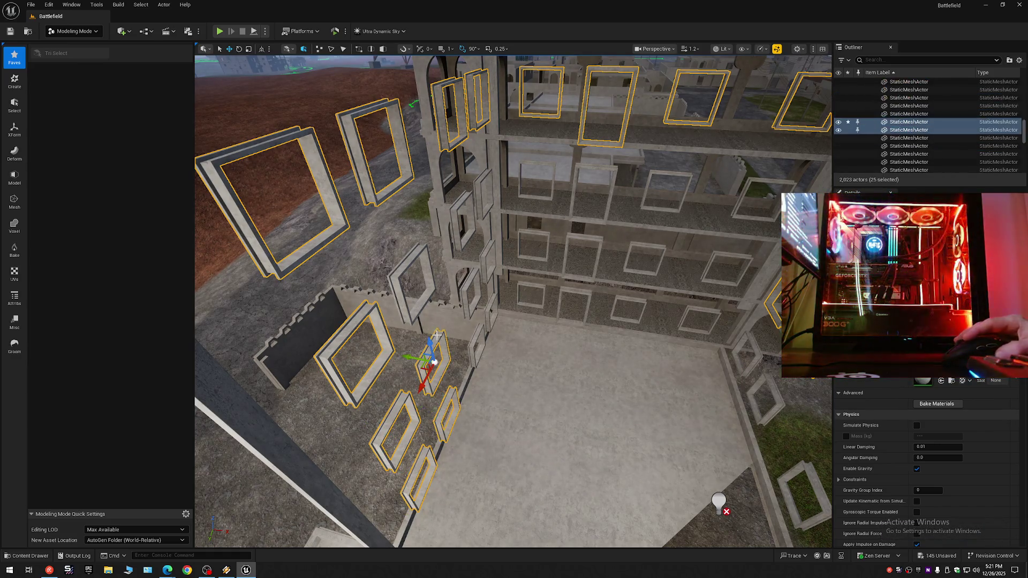
pyautogui.keyDown('ctrl'); pyautogui.click(417, 247); pyautogui.keyUp('ctrl')
pyautogui.keyDown('ctrl'); pyautogui.click(454, 207); pyautogui.keyUp('ctrl')
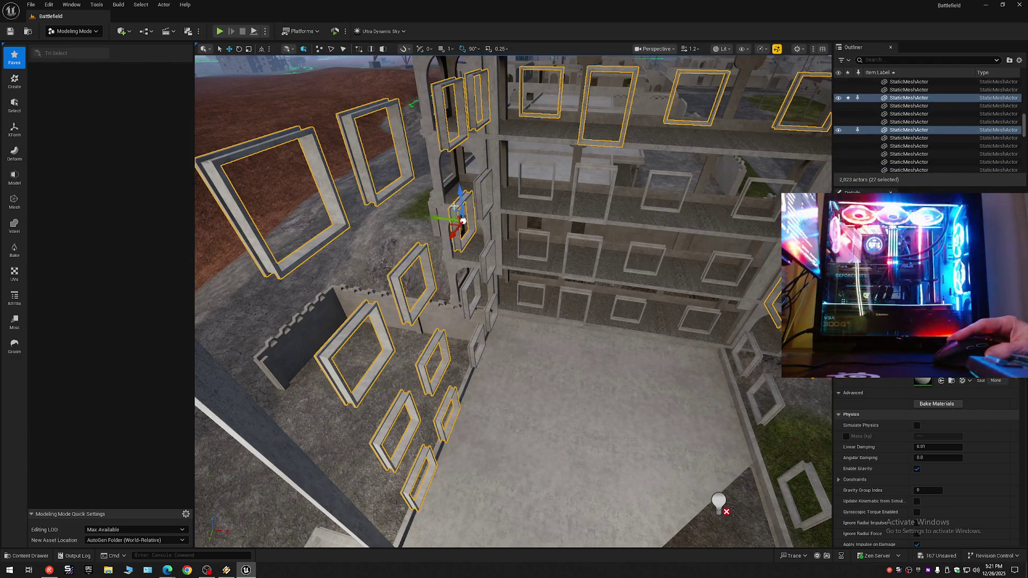
pyautogui.keyDown('ctrl'); pyautogui.click(478, 189); pyautogui.keyUp('ctrl')
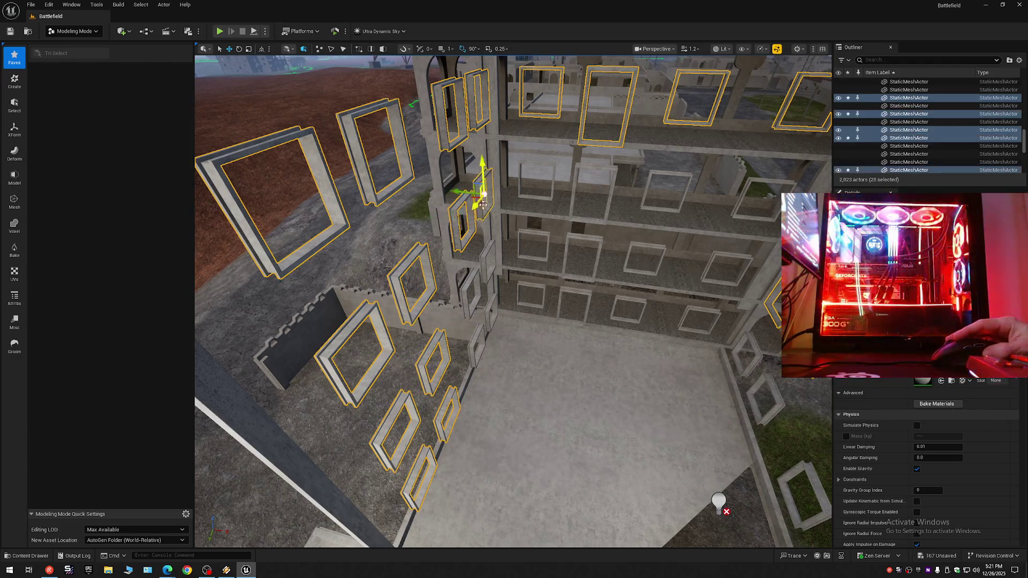
pyautogui.keyDown('ctrl'); pyautogui.click(481, 256); pyautogui.keyUp('ctrl')
pyautogui.keyDown('ctrl'); pyautogui.click(467, 288); pyautogui.keyUp('ctrl')
pyautogui.keyDown('ctrl'); pyautogui.click(471, 341); pyautogui.keyUp('ctrl')
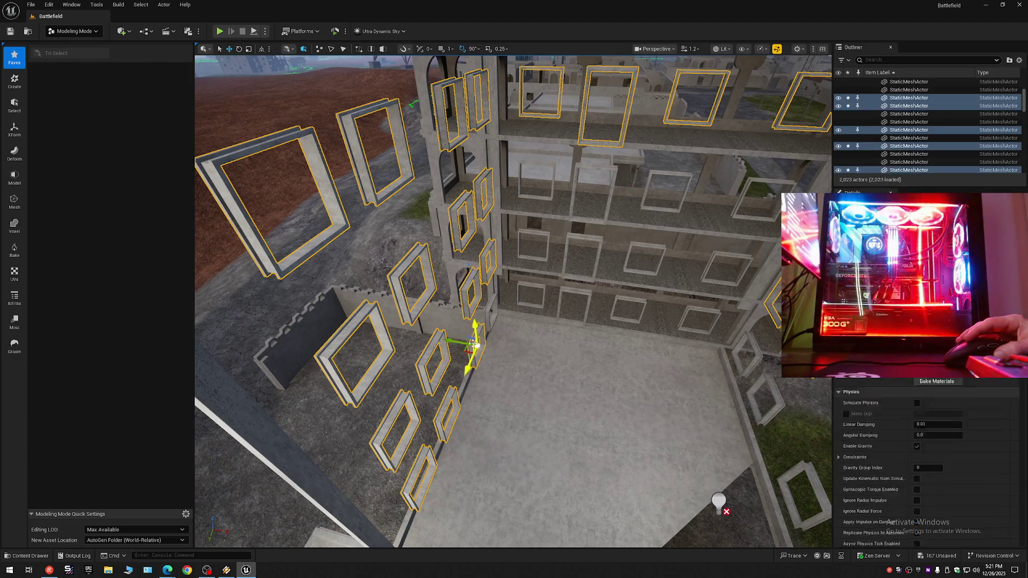
pyautogui.keyDown('ctrl'); pyautogui.click(486, 310); pyautogui.keyUp('ctrl')
pyautogui.keyDown('ctrl'); pyautogui.click(538, 299); pyautogui.keyUp('ctrl')
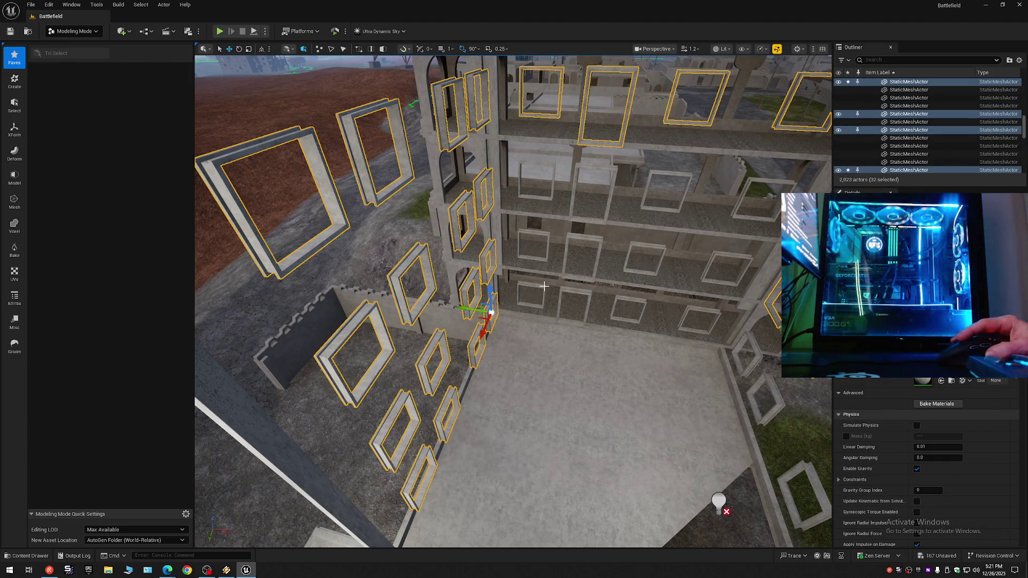
# Step: Deselect the five low courtyard window frames from the selection
pyautogui.press('w')
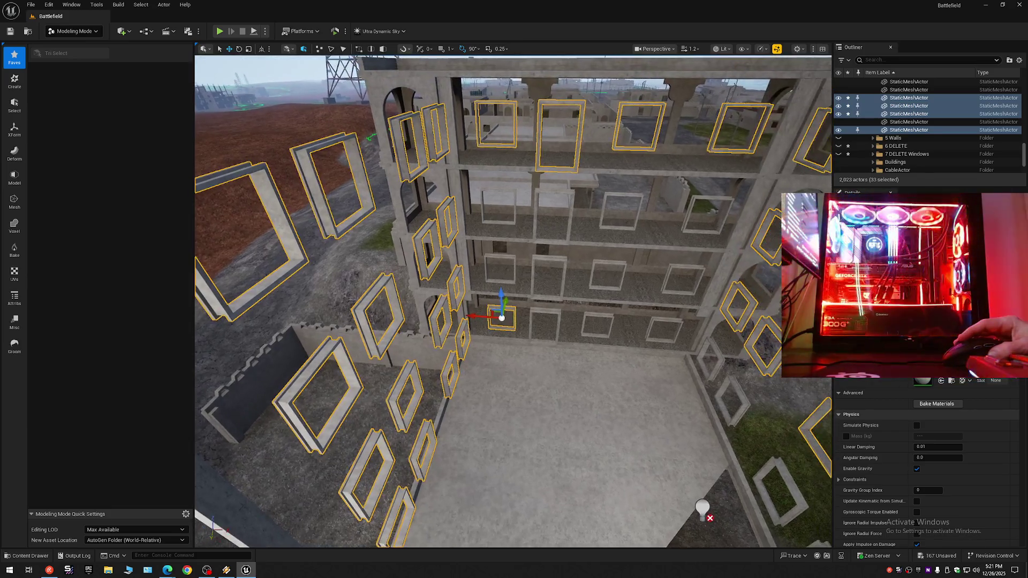
pyautogui.press('s')
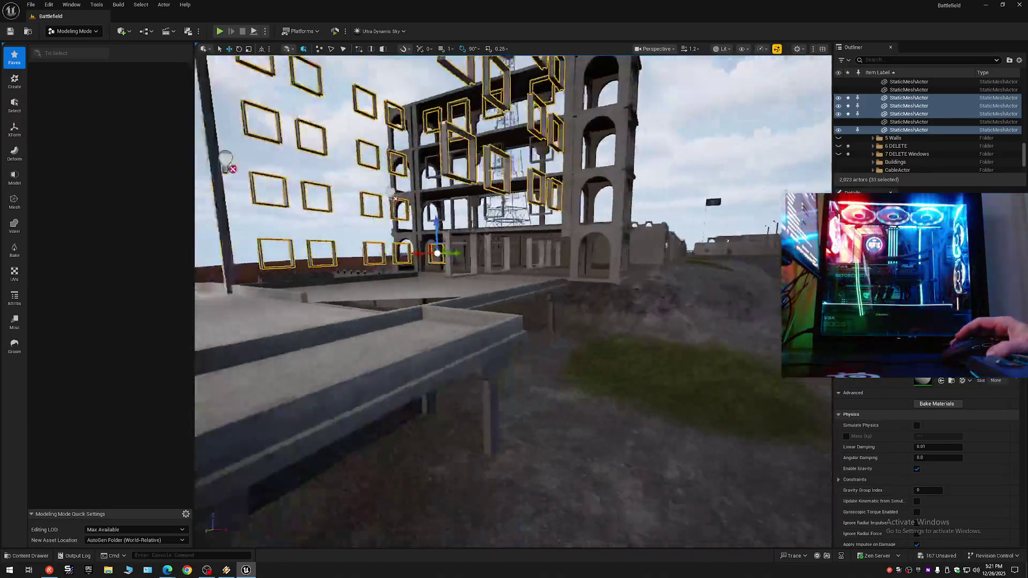
pyautogui.press('w')
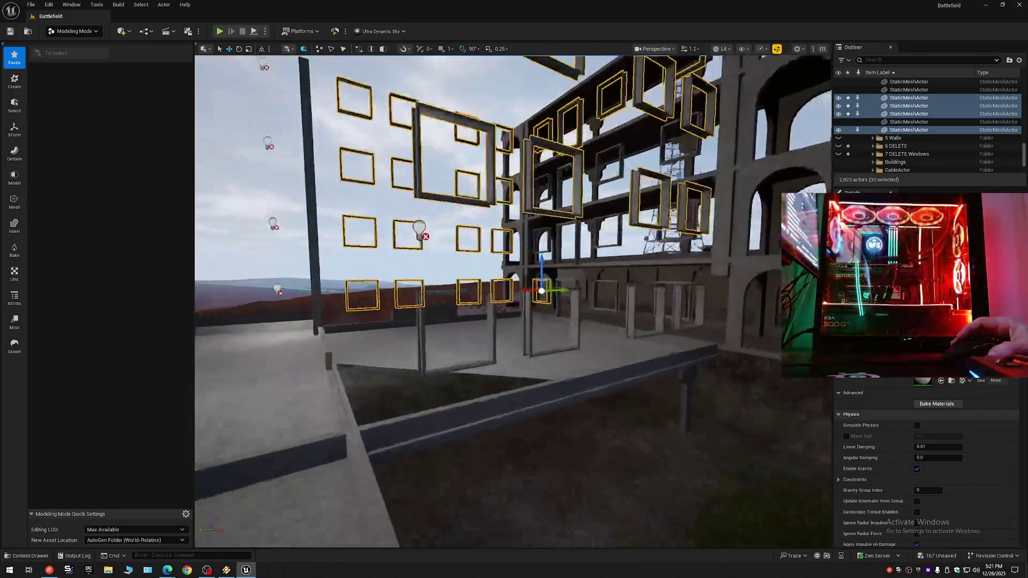
pyautogui.press('w')
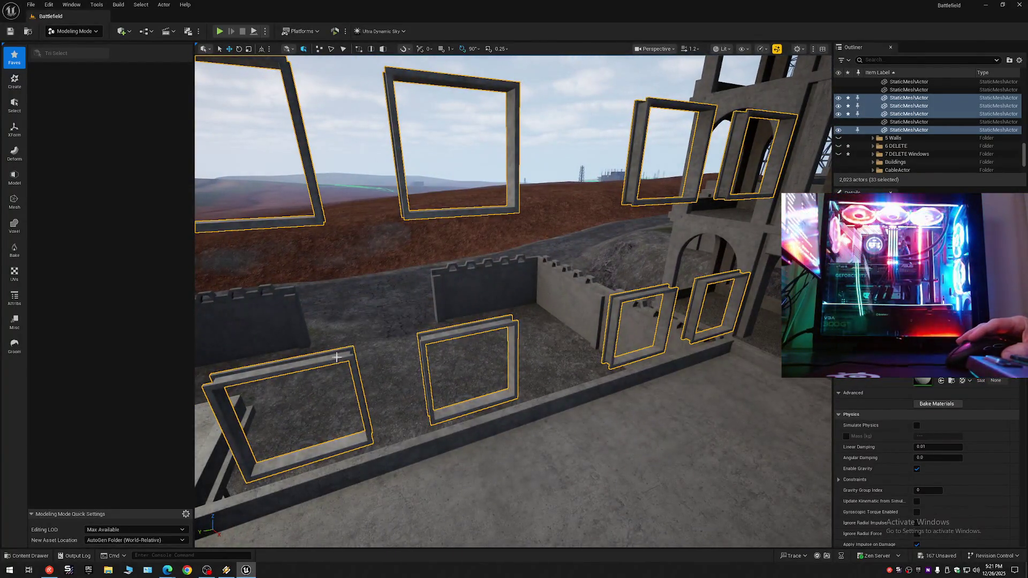
pyautogui.keyDown('ctrl'); pyautogui.click(337, 357); pyautogui.keyUp('ctrl')
pyautogui.keyDown('ctrl'); pyautogui.click(424, 340); pyautogui.keyUp('ctrl')
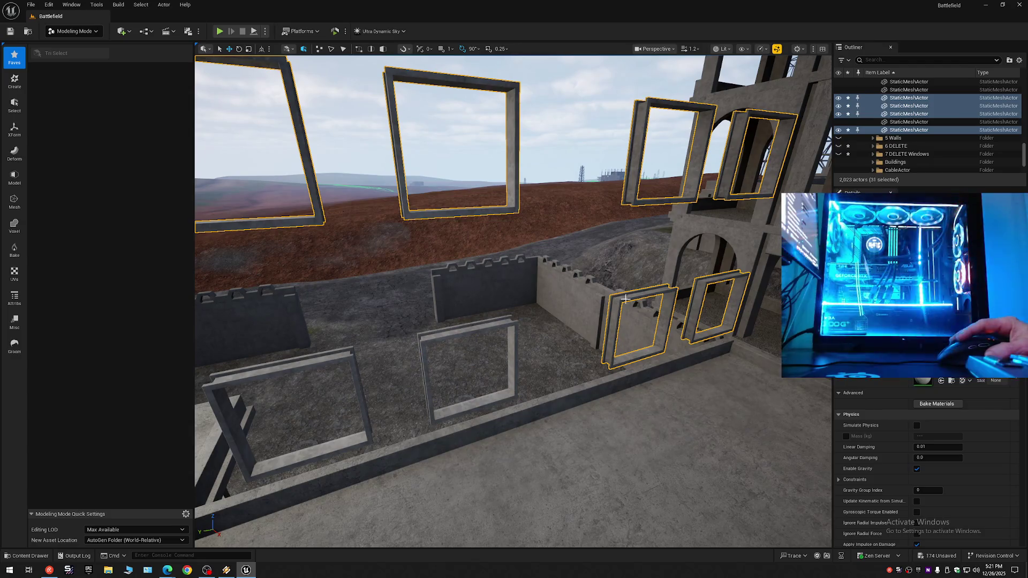
pyautogui.keyDown('ctrl'); pyautogui.click(703, 281); pyautogui.keyUp('ctrl')
pyautogui.keyDown('ctrl'); pyautogui.click(653, 293); pyautogui.keyUp('ctrl')
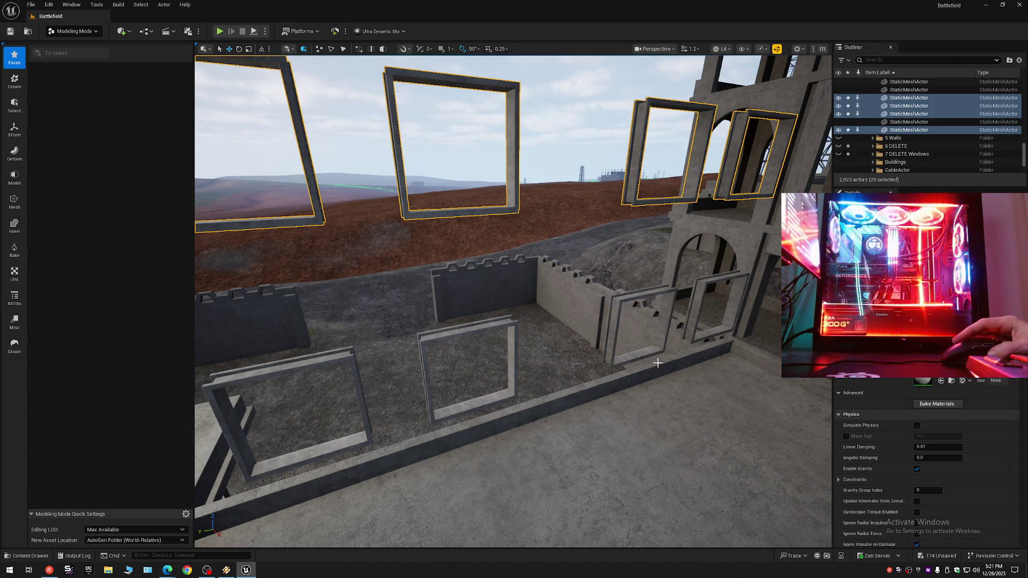
pyautogui.press('f')
pyautogui.keyDown('ctrl'); pyautogui.click(604, 274); pyautogui.keyUp('ctrl')
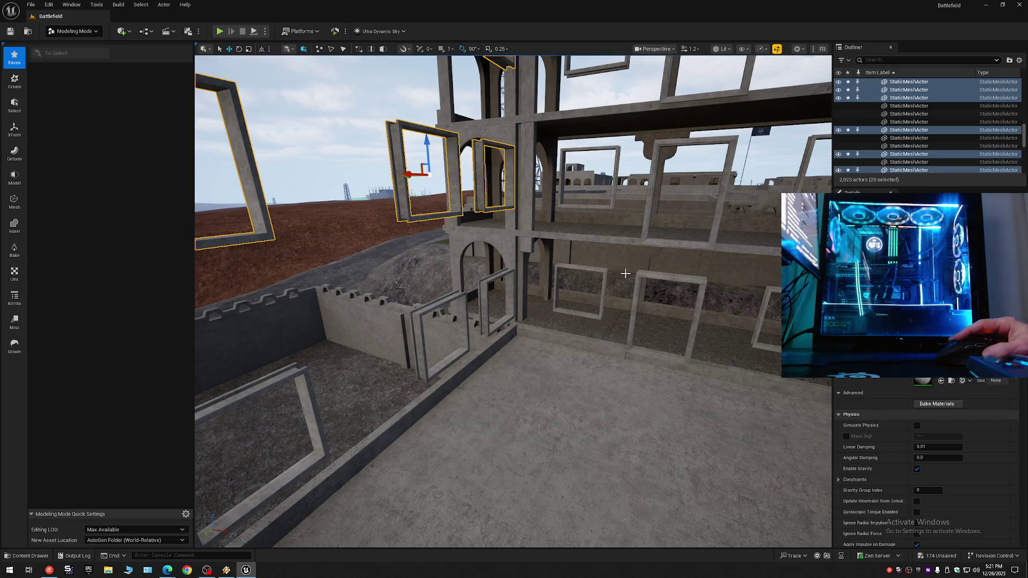
# Step: Add eight more building window frames, totalling 36, and pull back to view the building
pyautogui.keyDown('ctrl'); pyautogui.click(563, 154); pyautogui.keyUp('ctrl')
pyautogui.keyDown('ctrl'); pyautogui.click(661, 146); pyautogui.keyUp('ctrl')
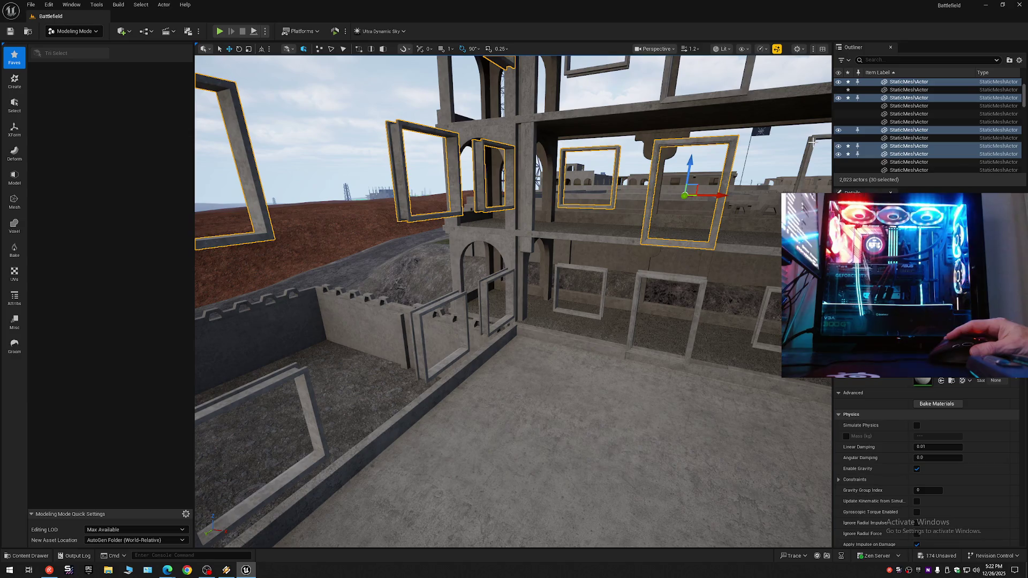
pyautogui.keyDown('ctrl'); pyautogui.click(812, 141); pyautogui.keyUp('ctrl')
pyautogui.keyDown('ctrl'); pyautogui.click(667, 79); pyautogui.keyUp('ctrl')
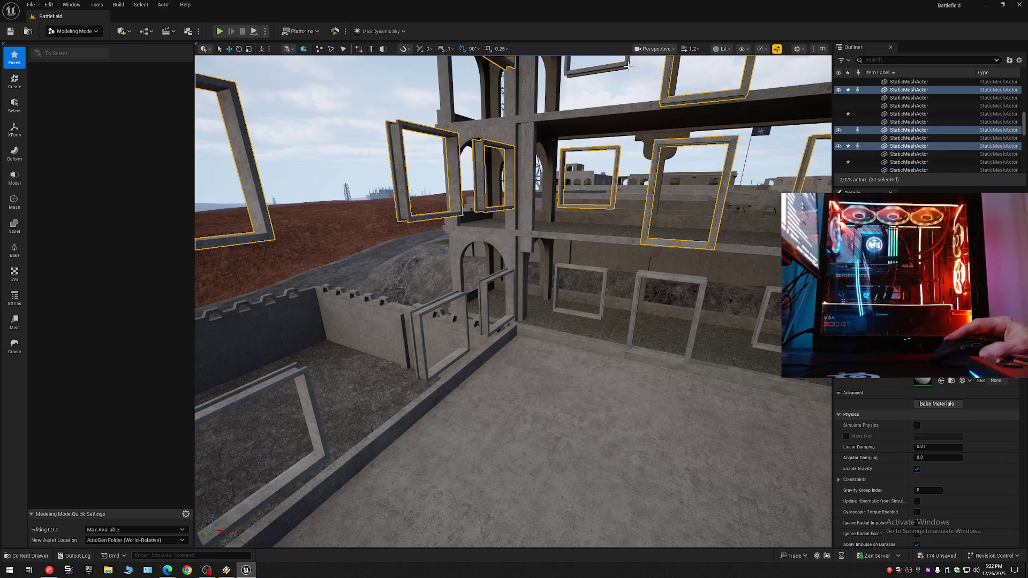
pyautogui.keyDown('ctrl'); pyautogui.click(625, 73); pyautogui.keyUp('ctrl')
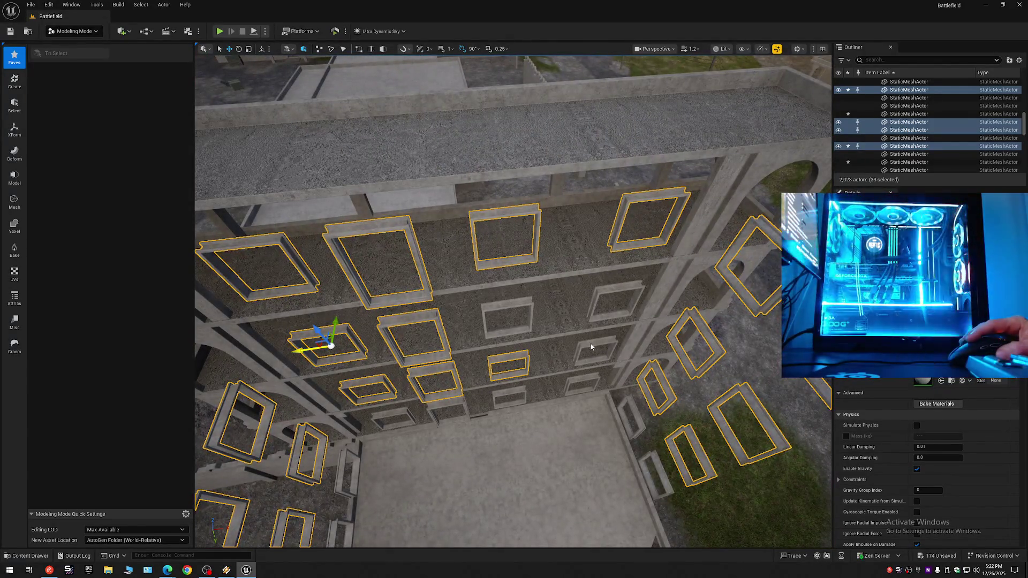
pyautogui.keyDown('ctrl'); pyautogui.click(591, 346); pyautogui.keyUp('ctrl')
pyautogui.keyDown('ctrl'); pyautogui.click(603, 293); pyautogui.keyUp('ctrl')
pyautogui.keyDown('ctrl'); pyautogui.click(518, 314); pyautogui.keyUp('ctrl')
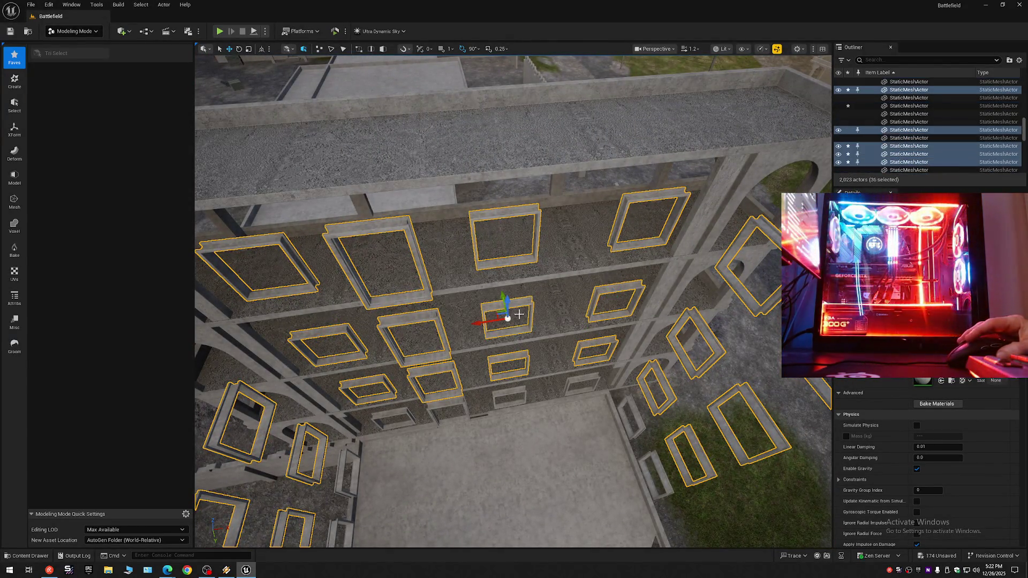
pyautogui.moveTo(537, 334); pyautogui.dragTo(773, 235)
# Step: Move the selected window frames into the 7 DELETE Windows folder
pyautogui.rightClick(875, 152)
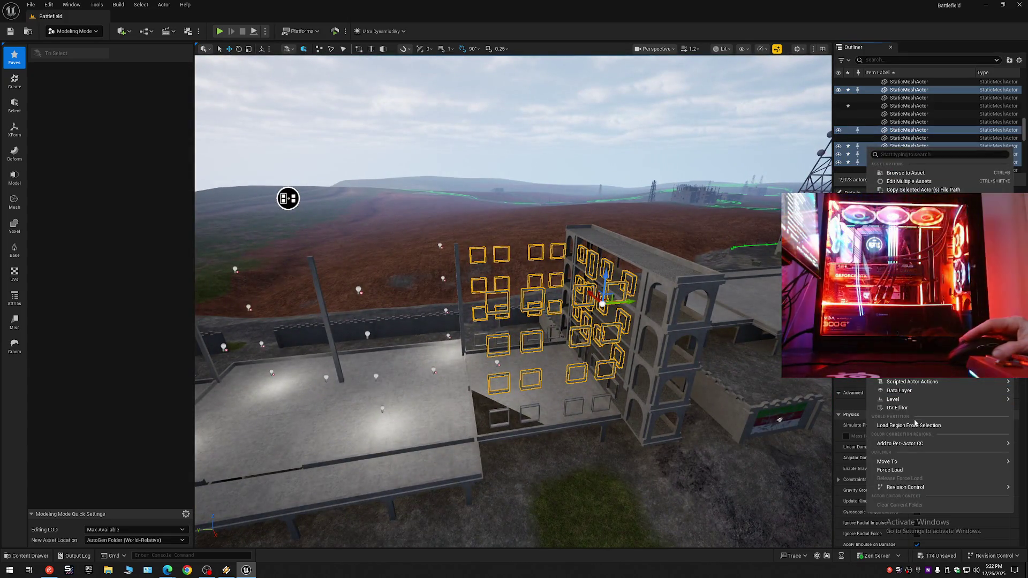
pyautogui.moveTo(905, 462)
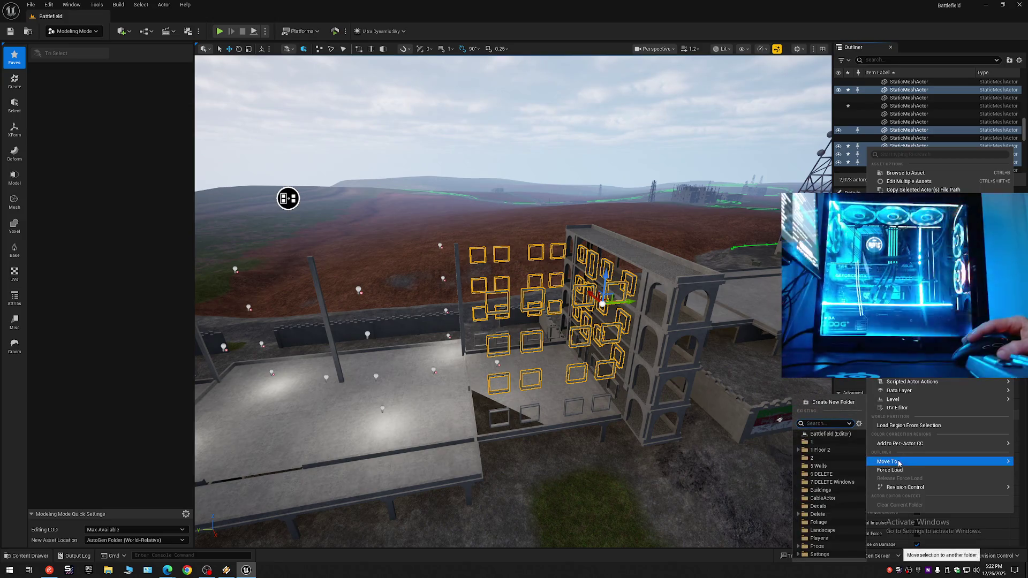
pyautogui.click(832, 482)
# Step: Refresh the Outliner tree and hide the 7 DELETE Windows folder
pyautogui.scroll(5, 926, 123)
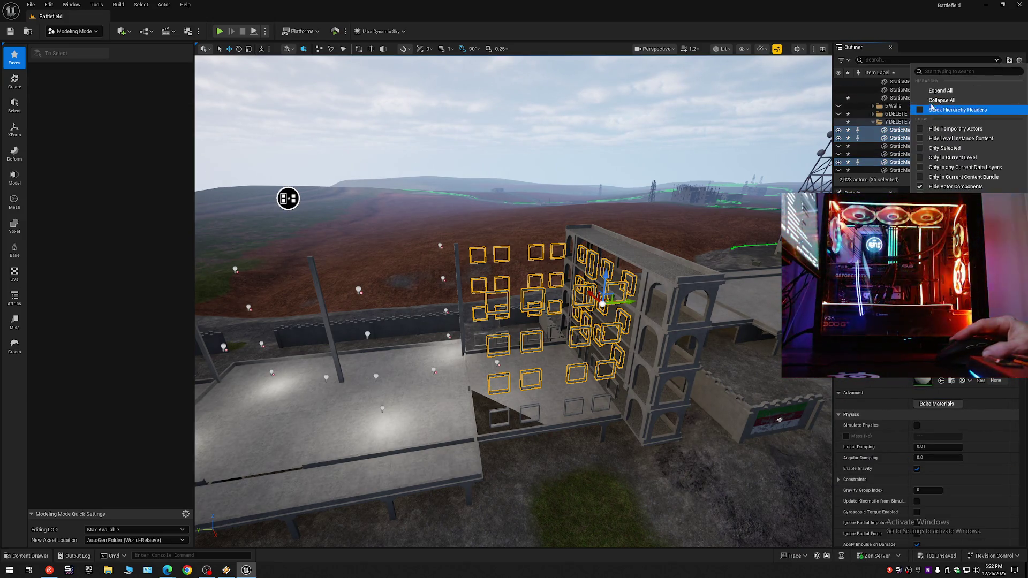
pyautogui.click(867, 83)
pyautogui.click(867, 82)
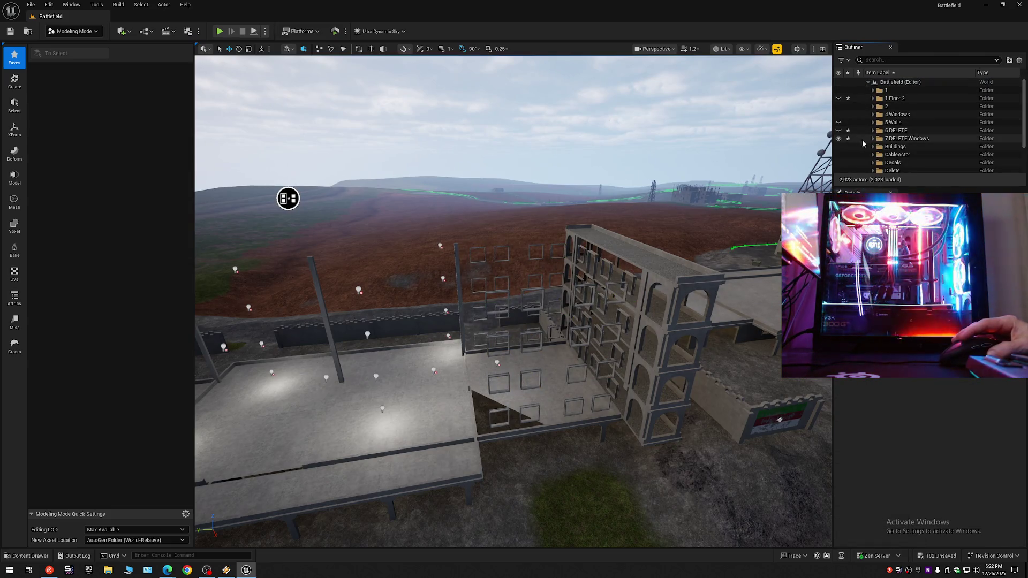
pyautogui.click(839, 139)
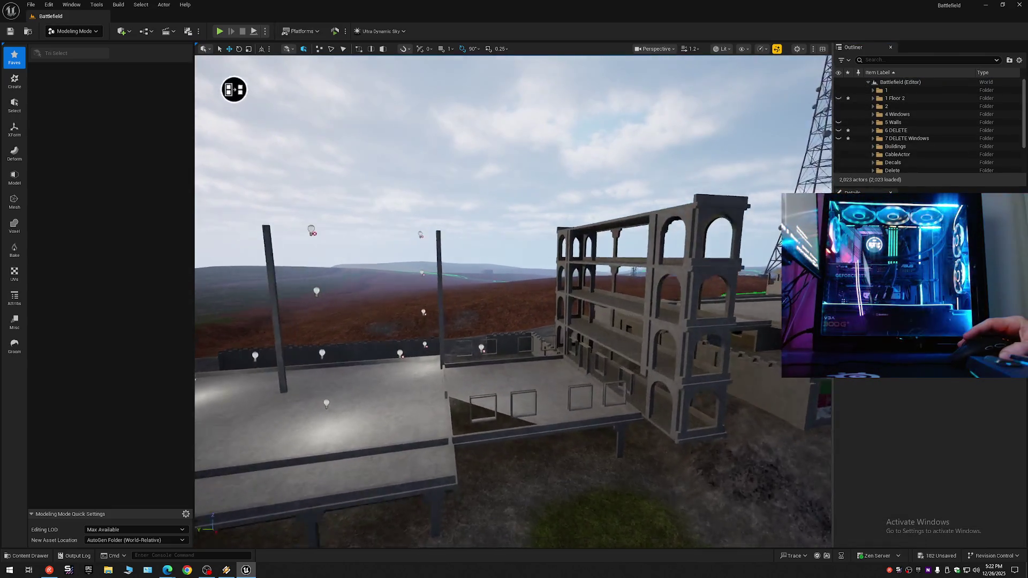
pyautogui.moveTo(512, 300)
pyautogui.mouseDown()
pyautogui.moveTo(482, 278)
pyautogui.moveTo(385, 260)
pyautogui.moveTo(536, 321)
pyautogui.moveTo(536, 306)
pyautogui.mouseUp()
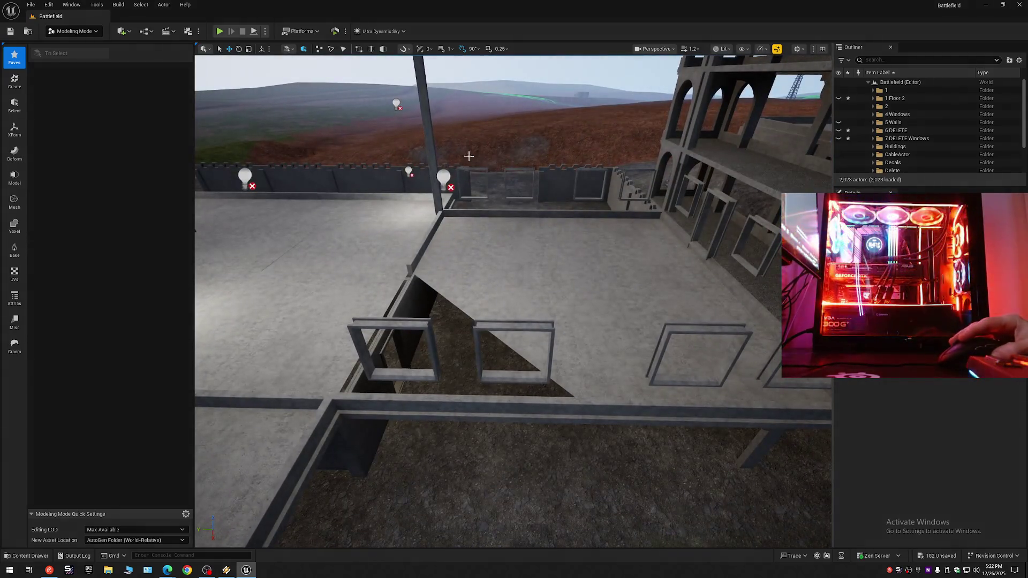
# Step: Select eight window frames along the courtyard floor and upper right wall
pyautogui.moveTo(468, 155); pyautogui.dragTo(473, 156)
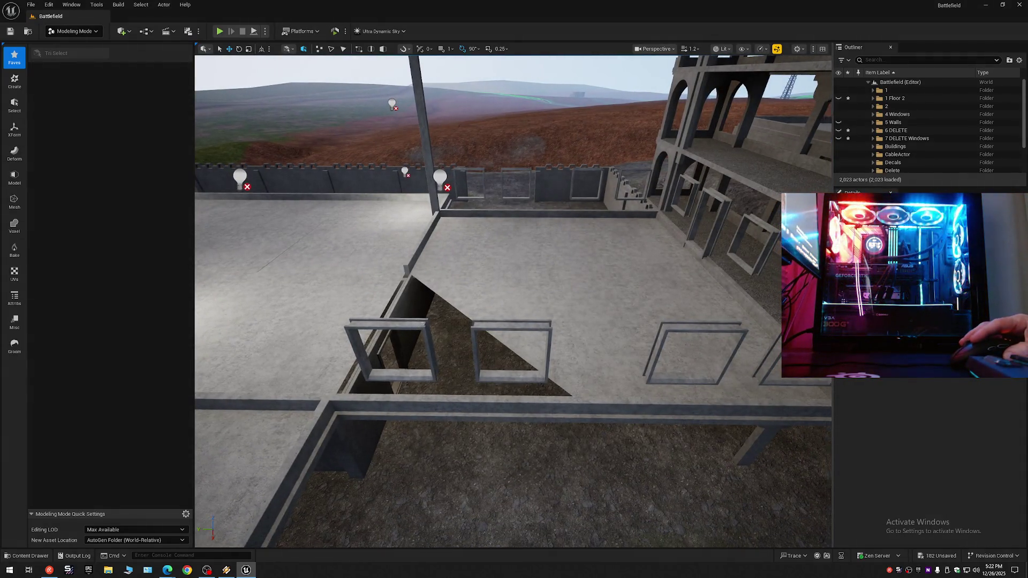
pyautogui.click(391, 322)
pyautogui.keyDown('ctrl'); pyautogui.click(511, 323); pyautogui.keyUp('ctrl')
pyautogui.keyDown('ctrl'); pyautogui.click(723, 323); pyautogui.keyUp('ctrl')
pyautogui.keyDown('ctrl'); pyautogui.click(802, 323); pyautogui.keyUp('ctrl')
pyautogui.keyDown('ctrl'); pyautogui.click(792, 257); pyautogui.keyUp('ctrl')
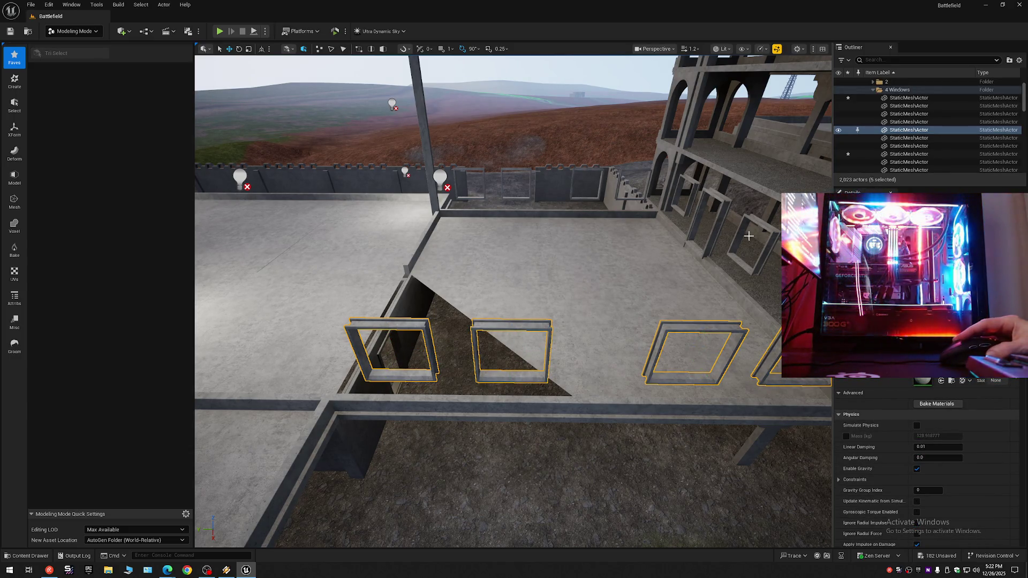
pyautogui.keyDown('ctrl'); pyautogui.click(760, 241); pyautogui.keyUp('ctrl')
pyautogui.keyDown('ctrl'); pyautogui.click(698, 214); pyautogui.keyUp('ctrl')
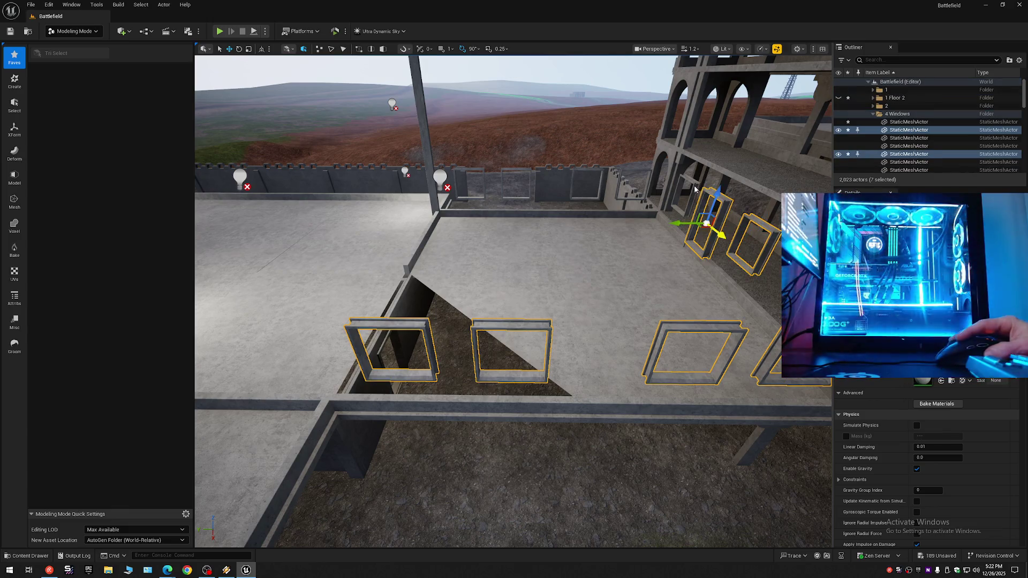
pyautogui.keyDown('ctrl'); pyautogui.click(691, 201); pyautogui.keyUp('ctrl')
# Step: Add four more courtyard and far-wall frames, bringing the selection to twelve
pyautogui.moveTo(690, 200); pyautogui.dragTo(691, 124)
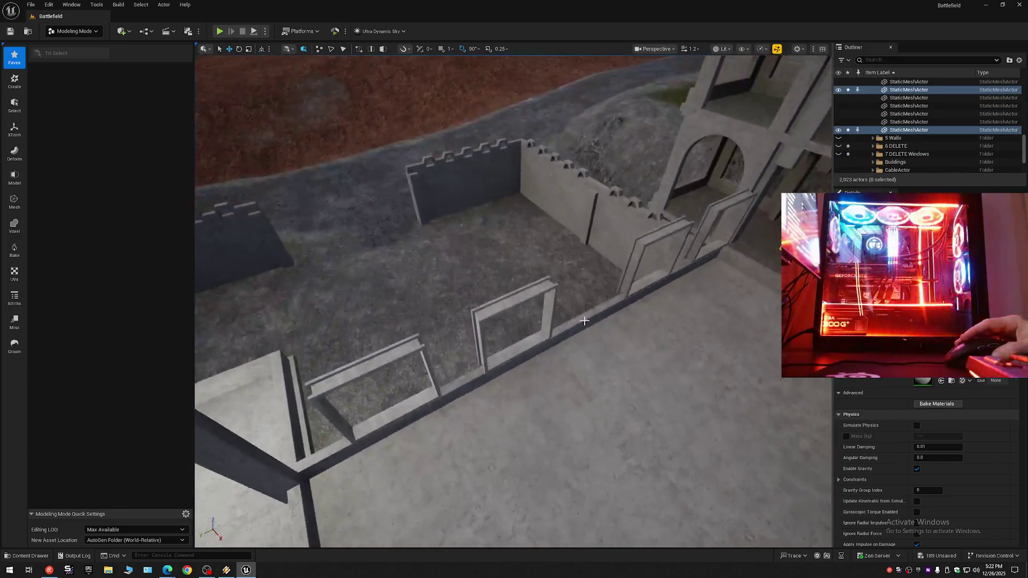
pyautogui.keyDown('ctrl'); pyautogui.click(404, 358); pyautogui.keyUp('ctrl')
pyautogui.keyDown('ctrl'); pyautogui.click(489, 315); pyautogui.keyUp('ctrl')
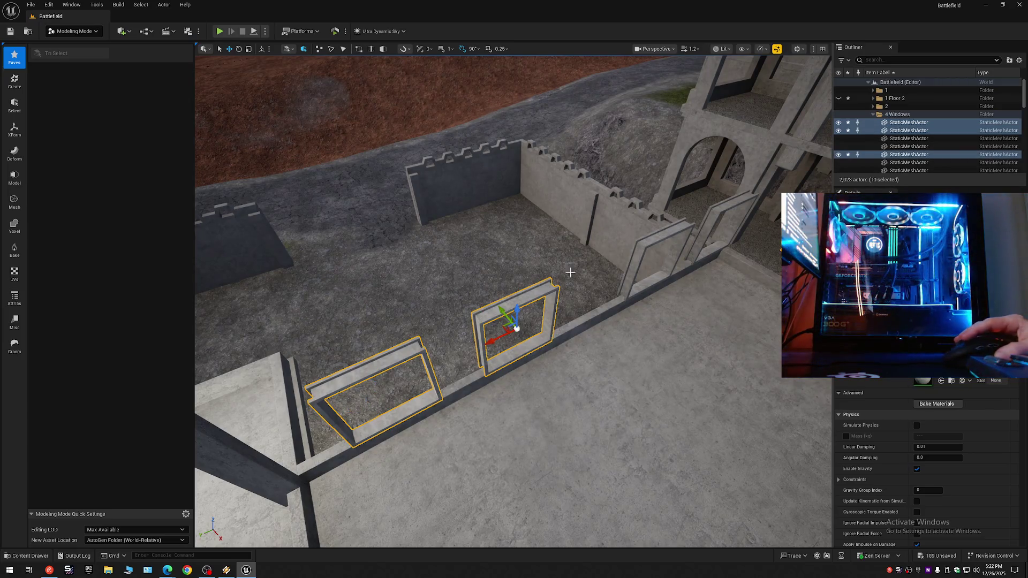
pyautogui.keyDown('ctrl'); pyautogui.click(647, 238); pyautogui.keyUp('ctrl')
pyautogui.keyDown('ctrl'); pyautogui.click(725, 211); pyautogui.keyUp('ctrl')
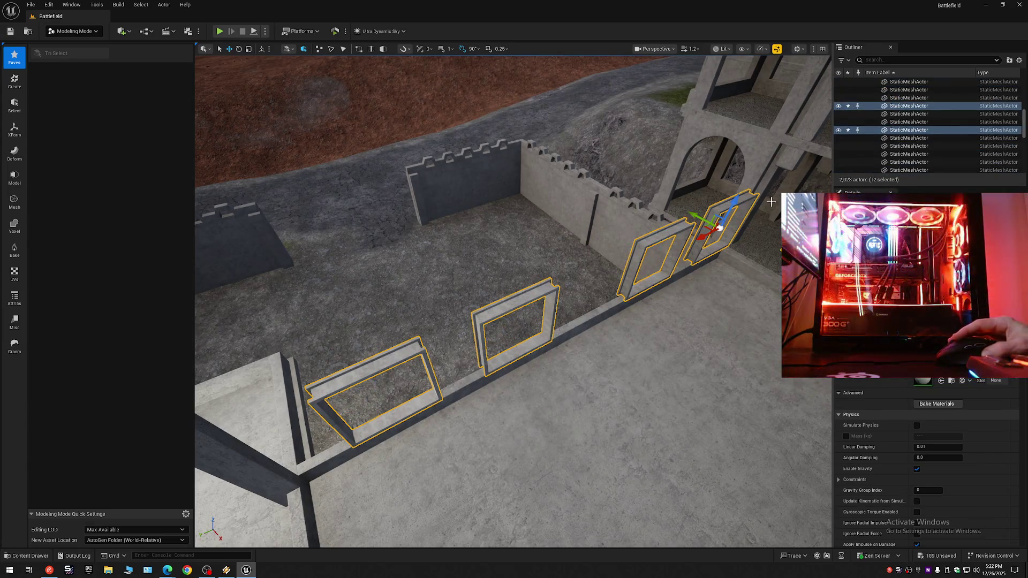
pyautogui.rightClick(860, 134)
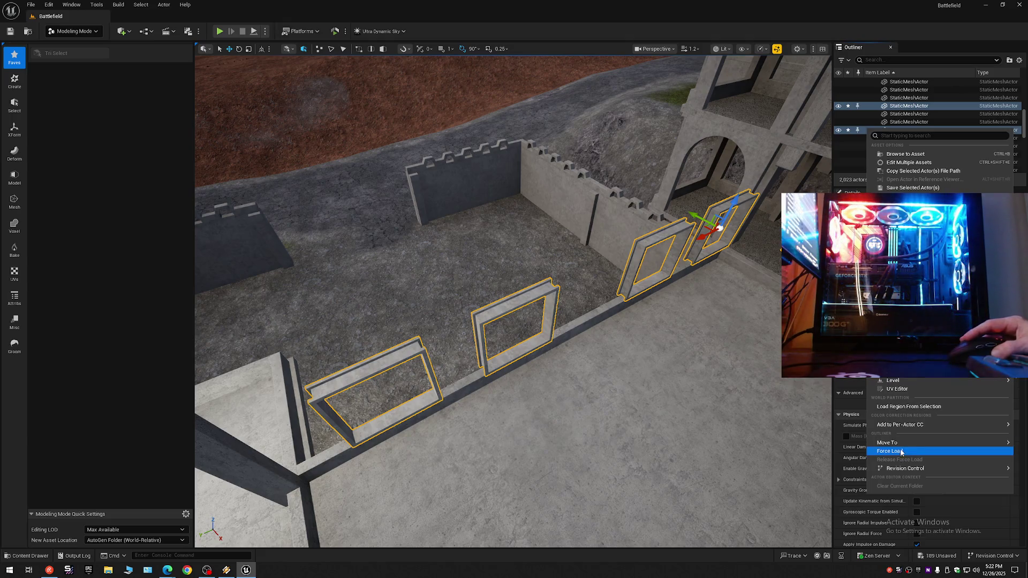
# Step: File the twelve selected frames into the Windows subfolder of 1 Floor 2
pyautogui.moveTo(901, 445)
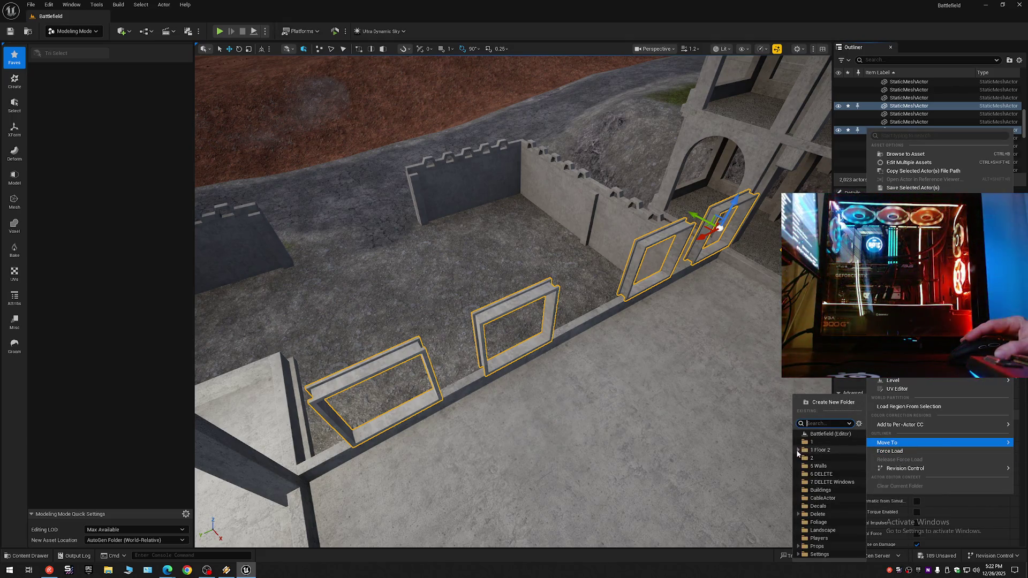
pyautogui.click(799, 449)
pyautogui.click(812, 450)
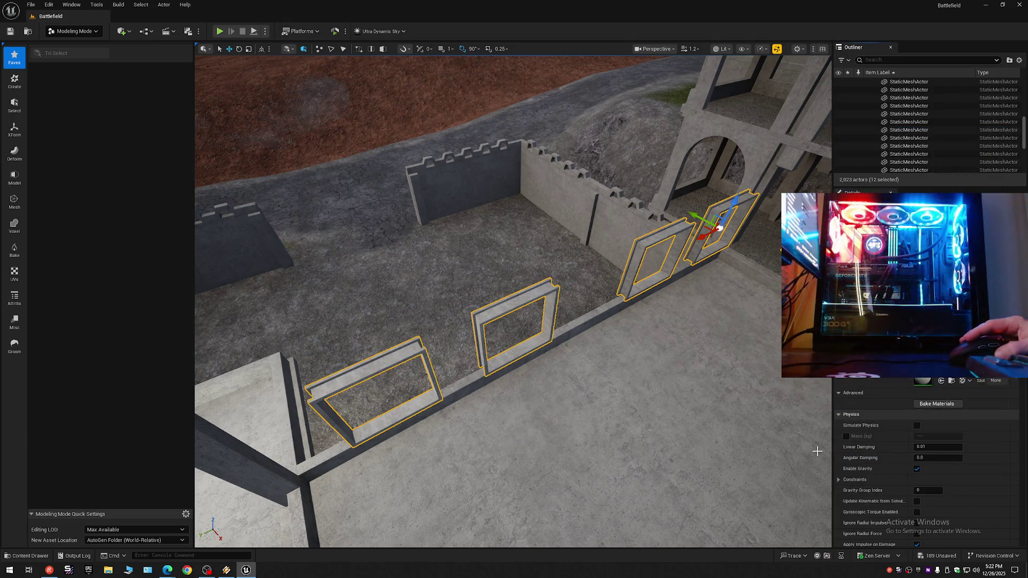
# Step: Collapse the whole Outliner tree back to its top-level folders
pyautogui.click(1010, 60)
pyautogui.click(945, 95)
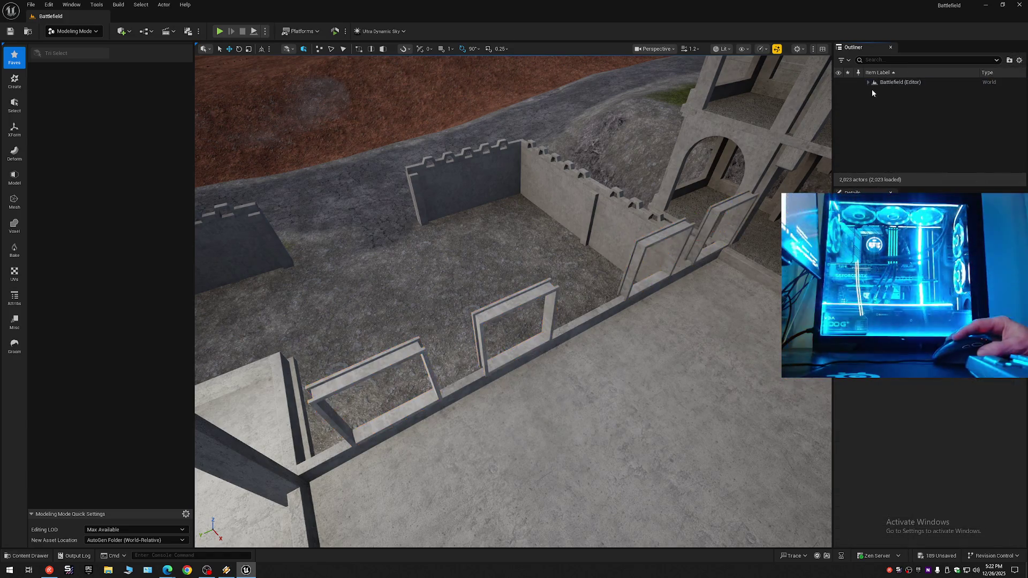
pyautogui.moveTo(804, 135); pyautogui.dragTo(690, 227)
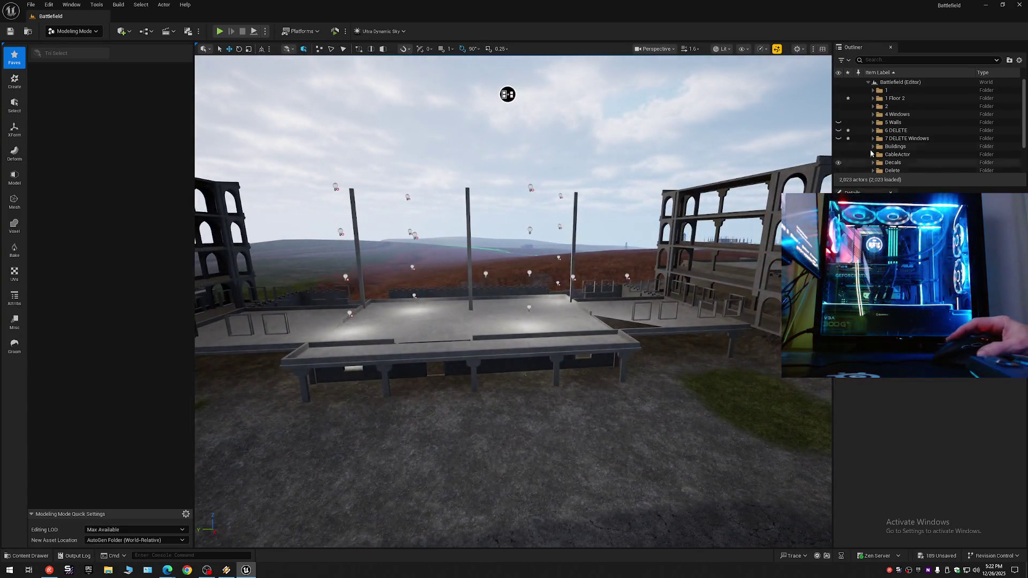
# Step: Toggle the eye icon of 1 Floor 2's Windows folder to change its frames' visibility
pyautogui.click(872, 98)
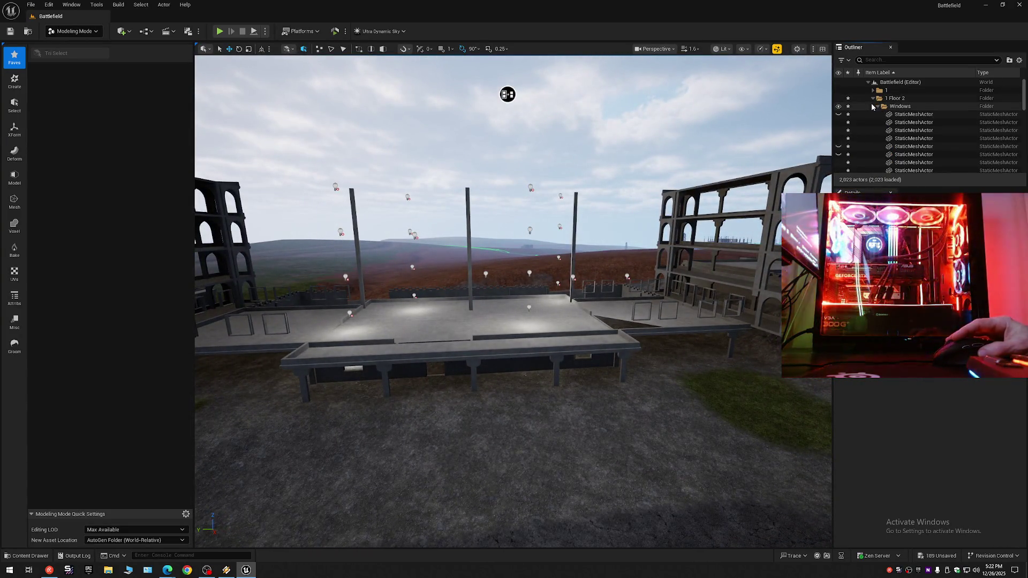
pyautogui.click(877, 107)
pyautogui.click(838, 107)
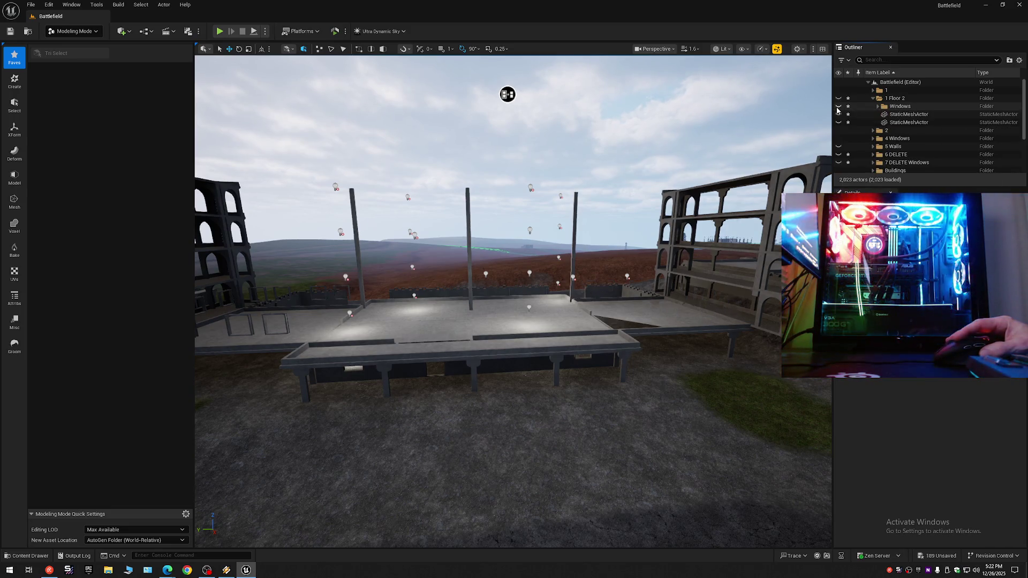
pyautogui.moveTo(514, 321)
pyautogui.mouseDown()
pyautogui.moveTo(444, 334)
pyautogui.moveTo(461, 332)
pyautogui.mouseUp()
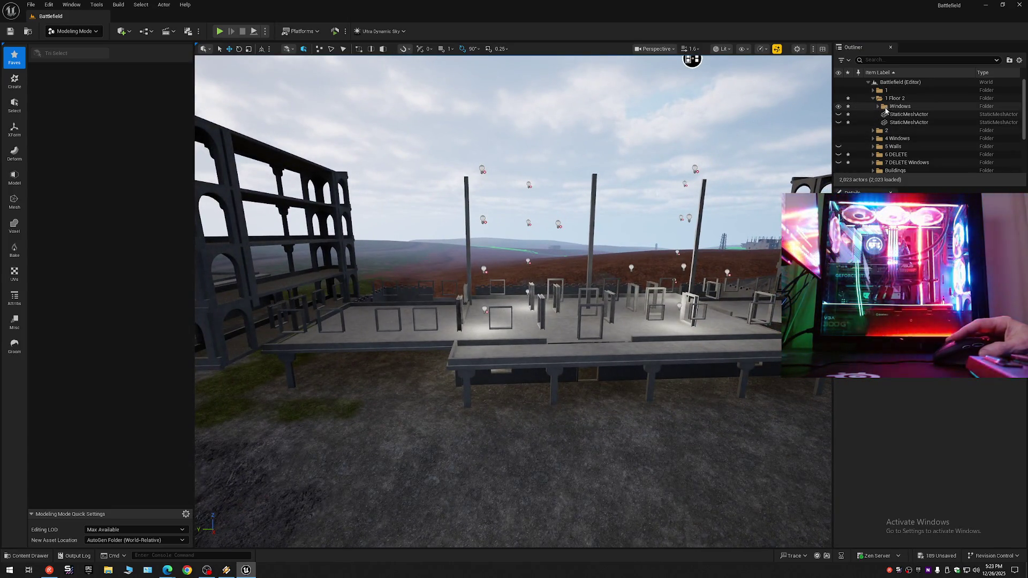
pyautogui.moveTo(607, 232); pyautogui.dragTo(607, 233)
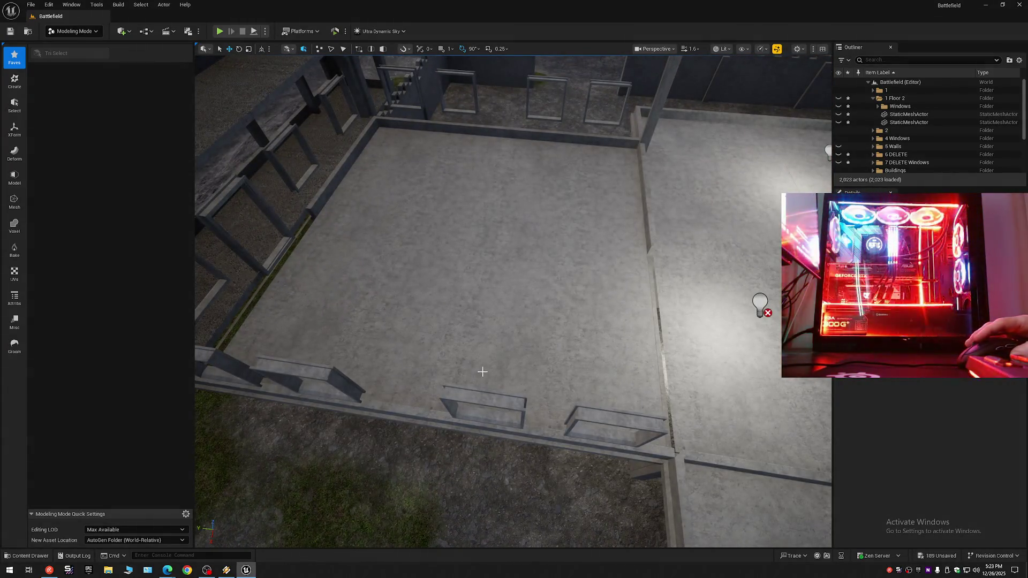
# Step: Select the lower-left, middle and right window frames, undoing an accidental move
pyautogui.click(223, 349)
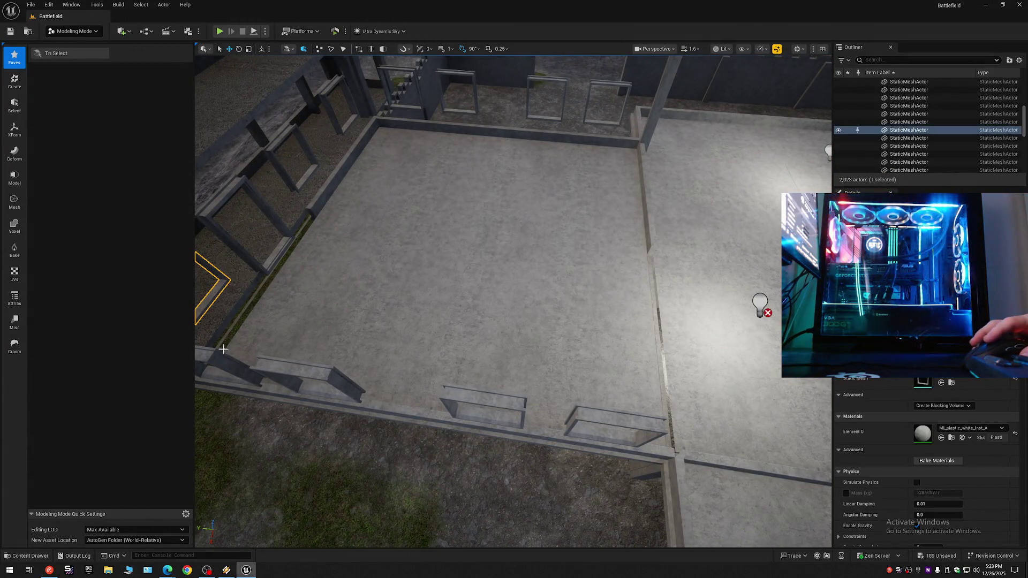
pyautogui.keyDown('ctrl'); pyautogui.click(217, 359); pyautogui.keyUp('ctrl')
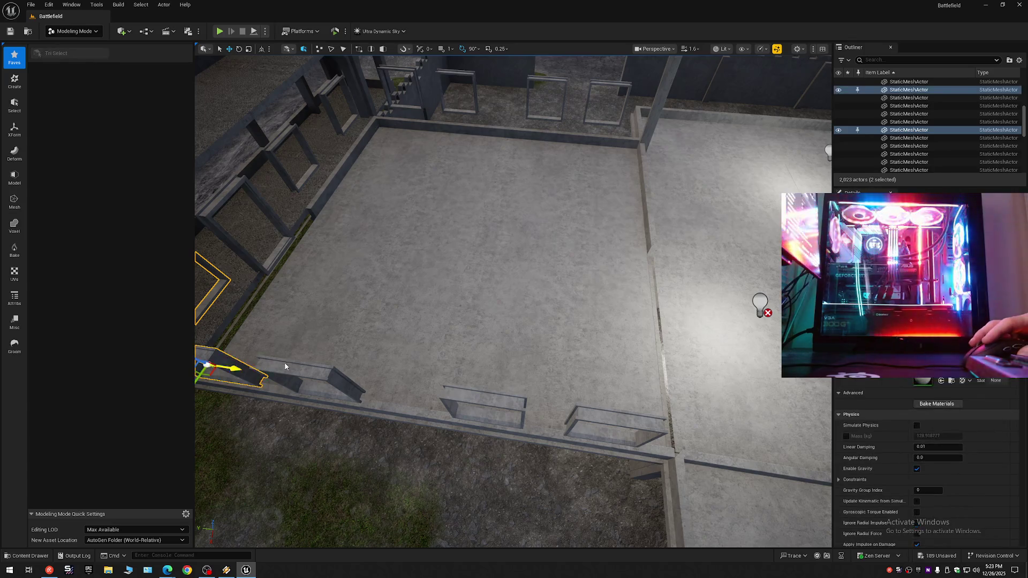
pyautogui.keyDown('ctrl'); pyautogui.click(493, 395); pyautogui.keyUp('ctrl')
pyautogui.hotkey('ctrl', 'z')
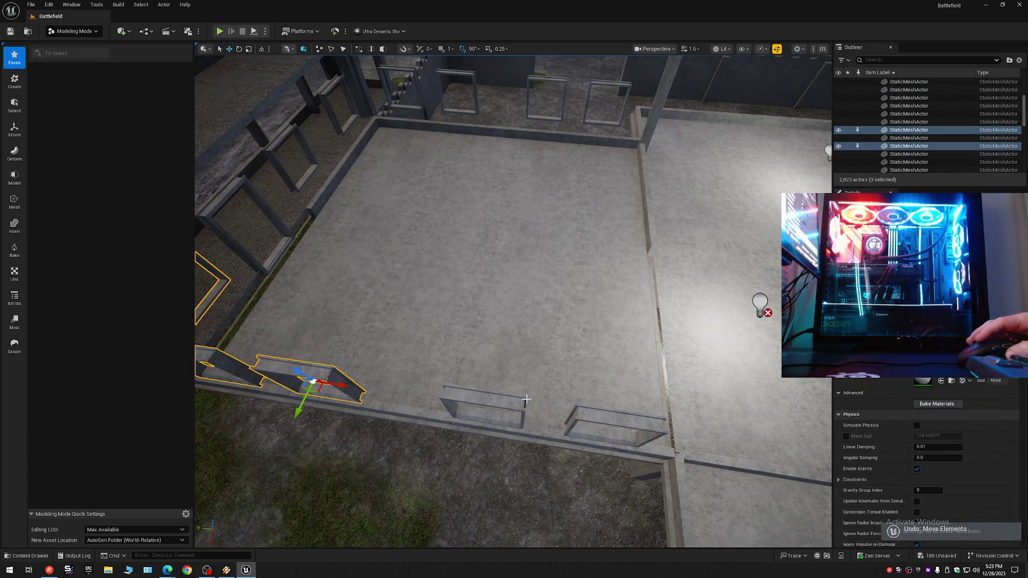
pyautogui.keyDown('ctrl'); pyautogui.click(482, 402); pyautogui.keyUp('ctrl')
pyautogui.keyDown('ctrl'); pyautogui.click(616, 426); pyautogui.keyUp('ctrl')
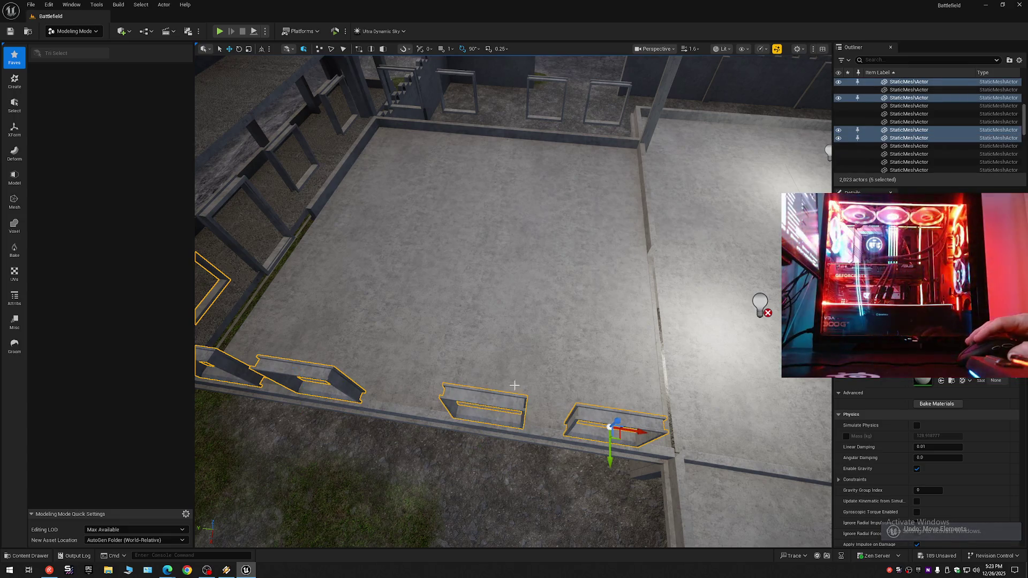
# Step: Add the left-wall and back-wall window frames, undoing a stray move of one
pyautogui.keyDown('ctrl'); pyautogui.click(243, 183); pyautogui.keyUp('ctrl')
pyautogui.keyDown('ctrl'); pyautogui.click(287, 136); pyautogui.keyUp('ctrl')
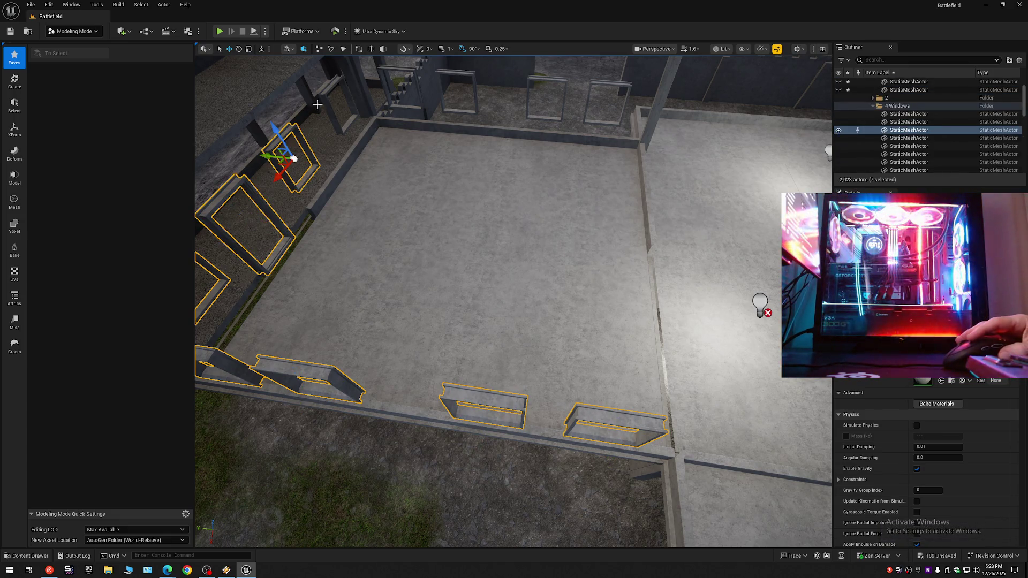
pyautogui.keyDown('ctrl'); pyautogui.click(325, 94); pyautogui.keyUp('ctrl')
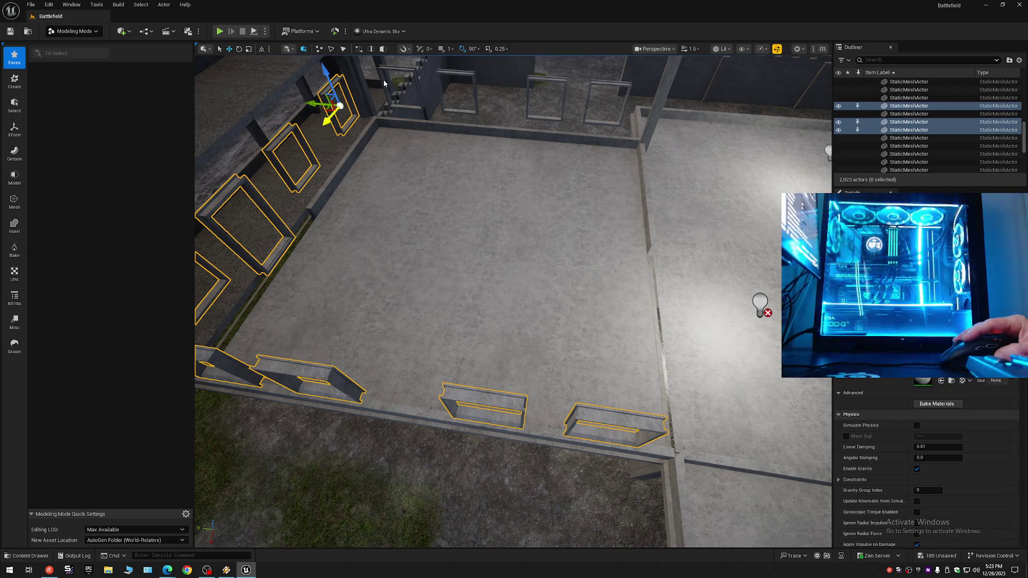
pyautogui.keyDown('ctrl'); pyautogui.click(416, 79); pyautogui.keyUp('ctrl')
pyautogui.keyDown('ctrl'); pyautogui.click(457, 75); pyautogui.keyUp('ctrl')
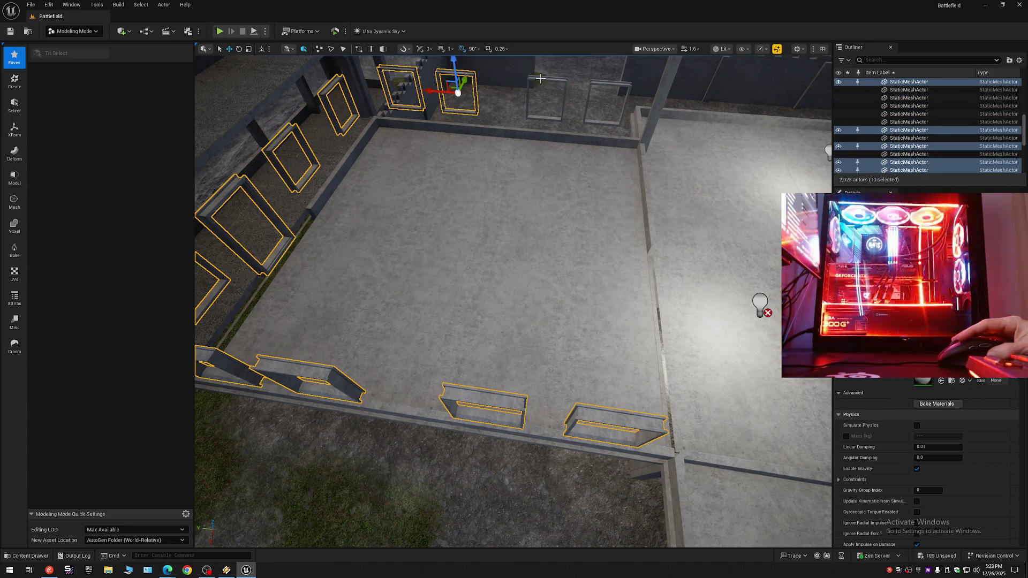
pyautogui.keyDown('ctrl'); pyautogui.click(540, 79); pyautogui.keyUp('ctrl')
pyautogui.keyDown('ctrl'); pyautogui.click(600, 90); pyautogui.keyUp('ctrl')
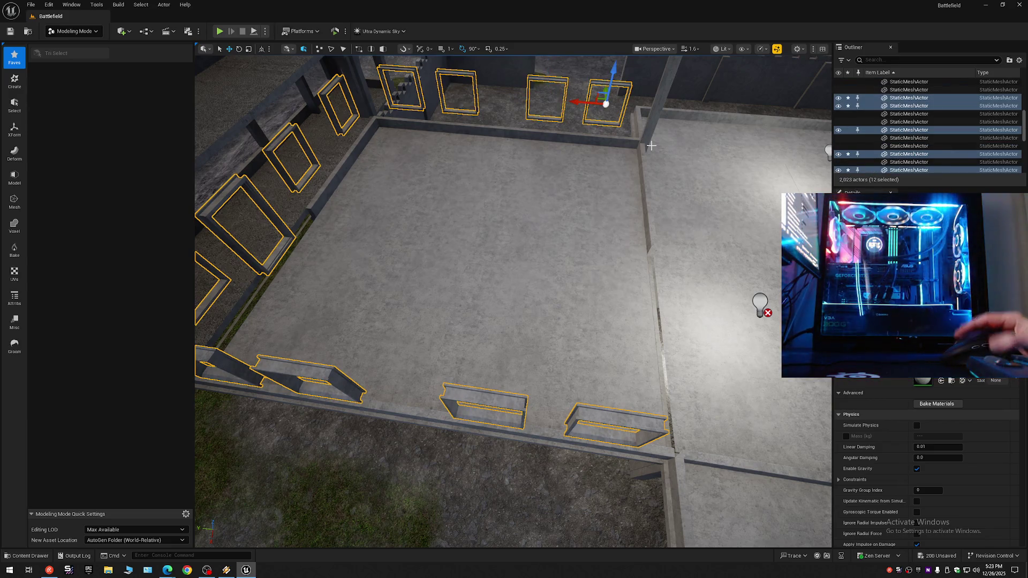
pyautogui.hotkey('ctrl', 'z')
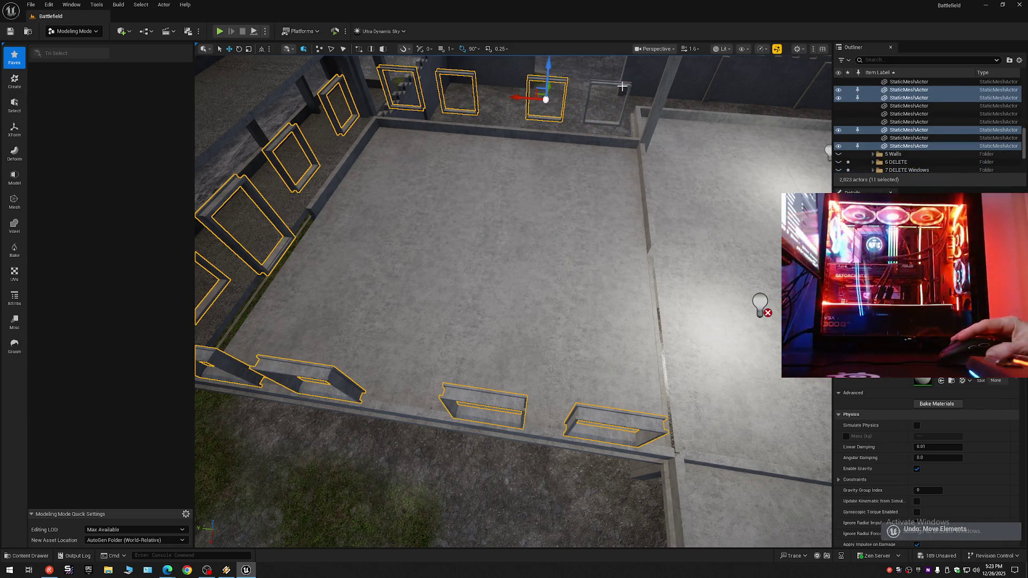
pyautogui.keyDown('ctrl'); pyautogui.click(627, 105); pyautogui.keyUp('ctrl')
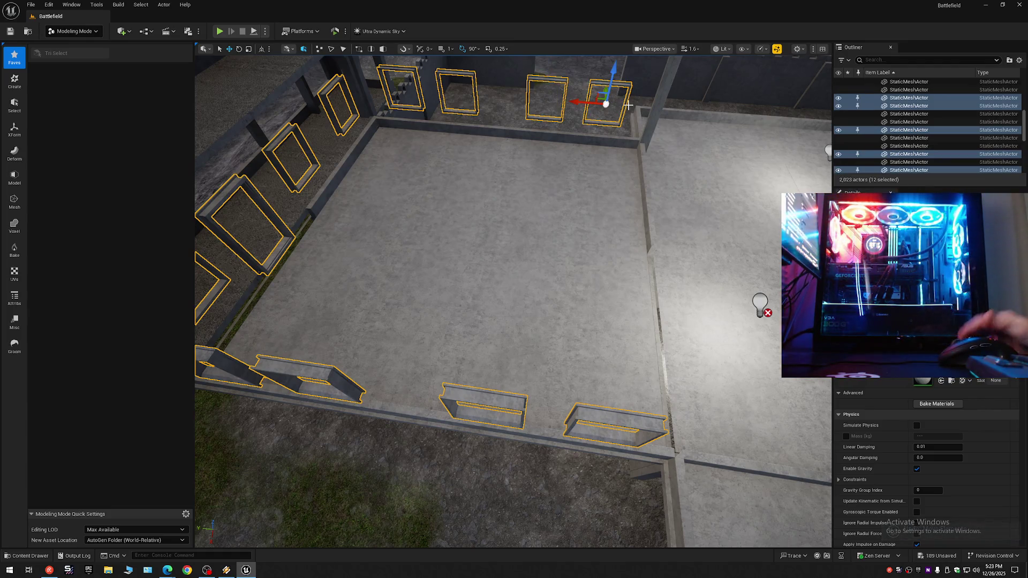
# Step: File the twelve selected frames into 1 Floor 2's Windows folder and clear the selection
pyautogui.rightClick(880, 107)
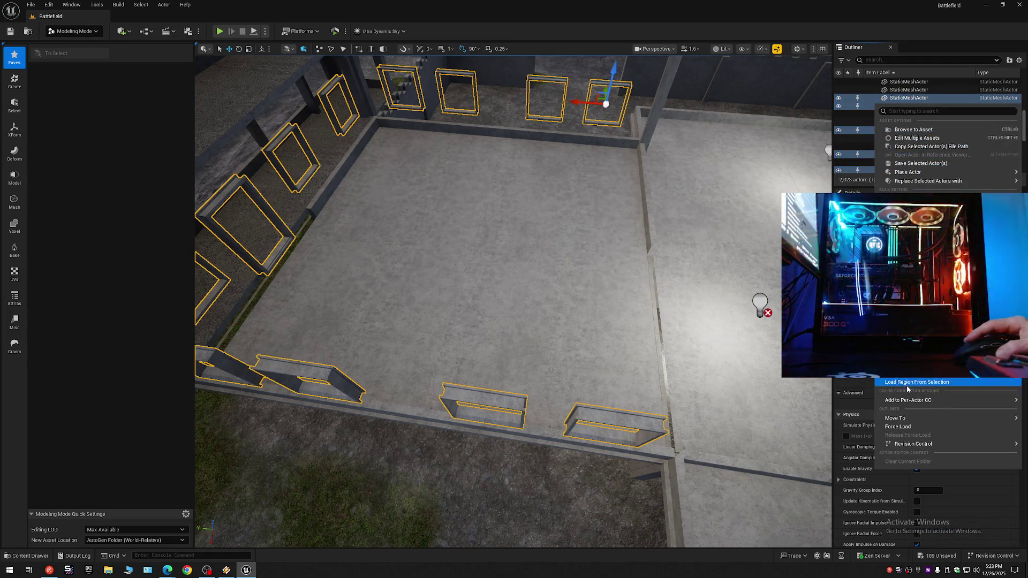
pyautogui.moveTo(904, 422)
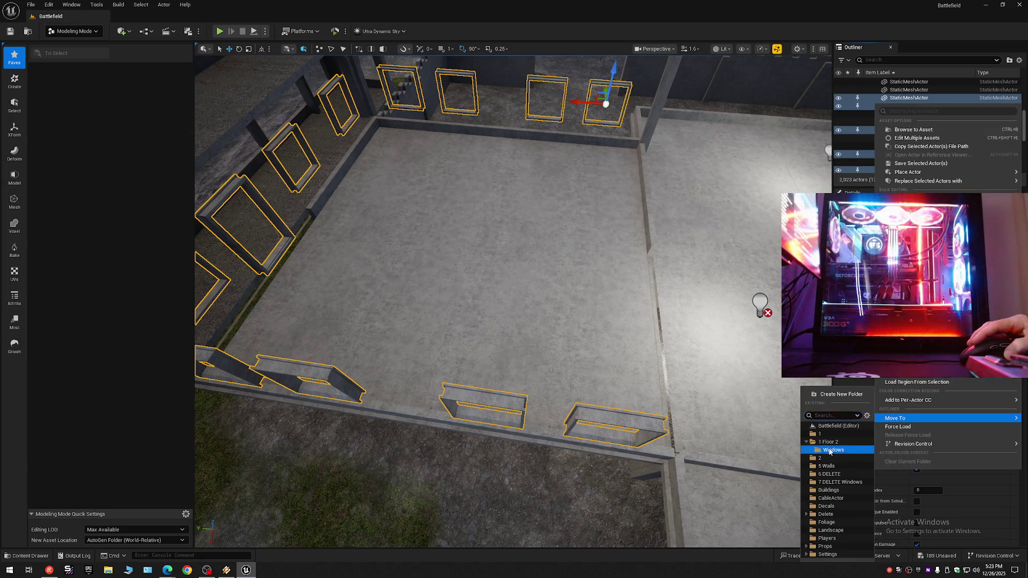
pyautogui.click(833, 450)
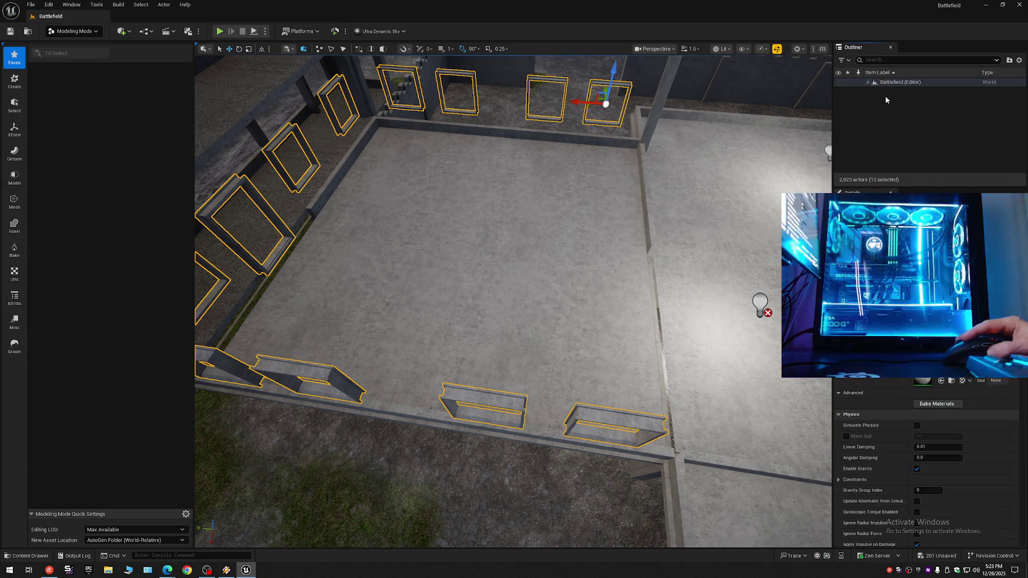
pyautogui.click(884, 95)
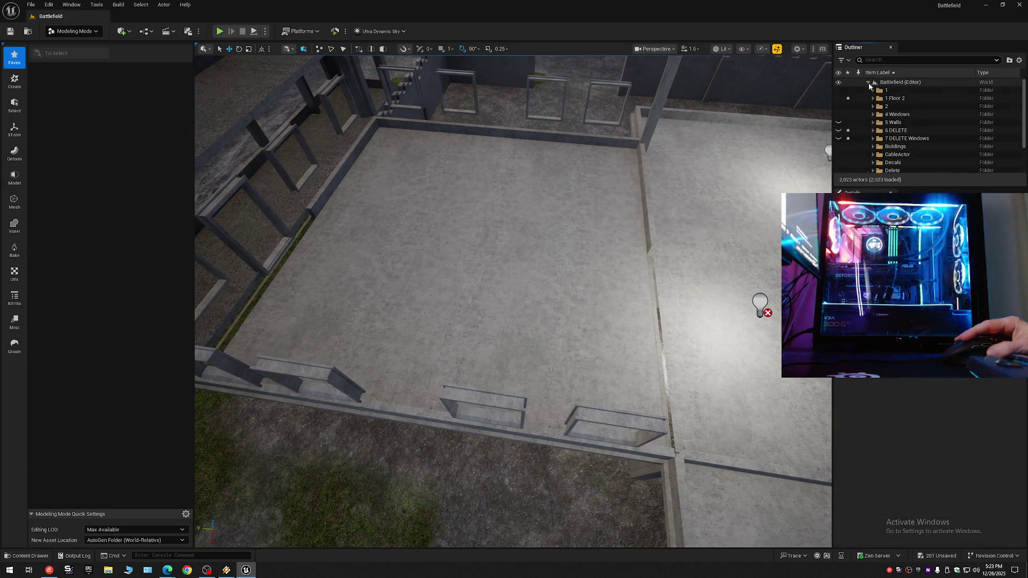
# Step: Hide the entire 1 Floor 2 folder with its eye icon
pyautogui.click(838, 99)
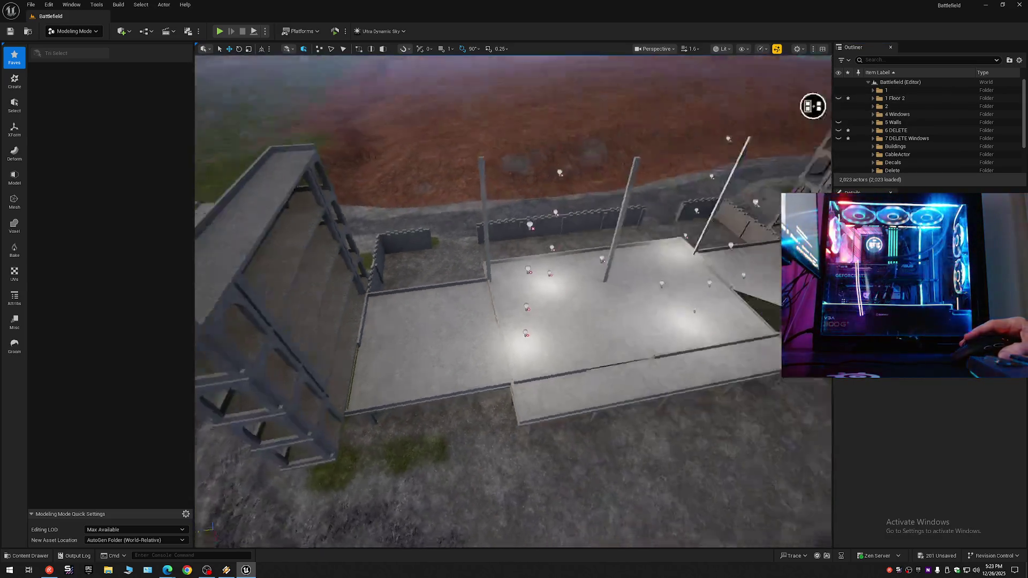
pyautogui.scroll(-2, 471, 171)
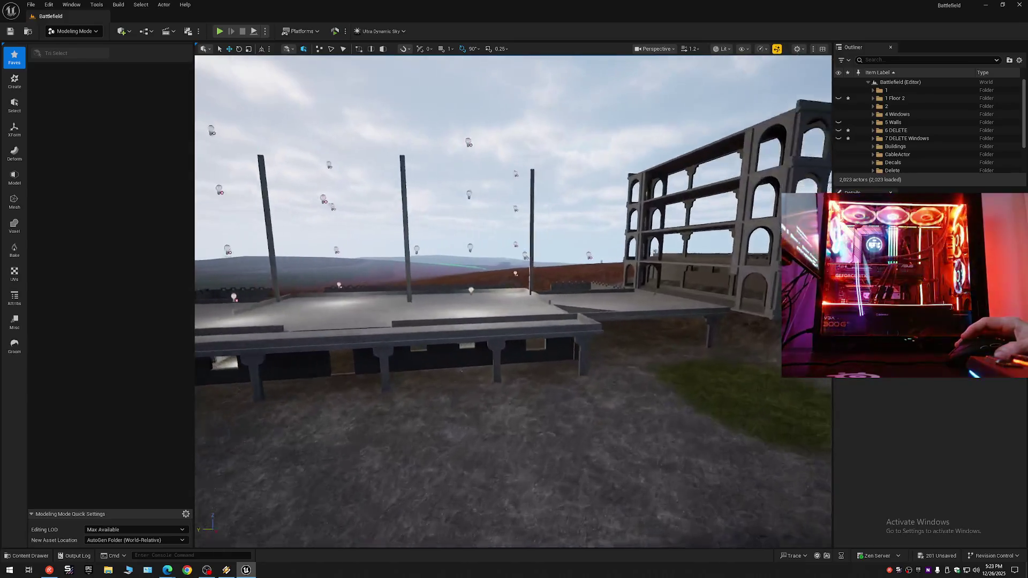
pyautogui.scroll(-1, 513, 300)
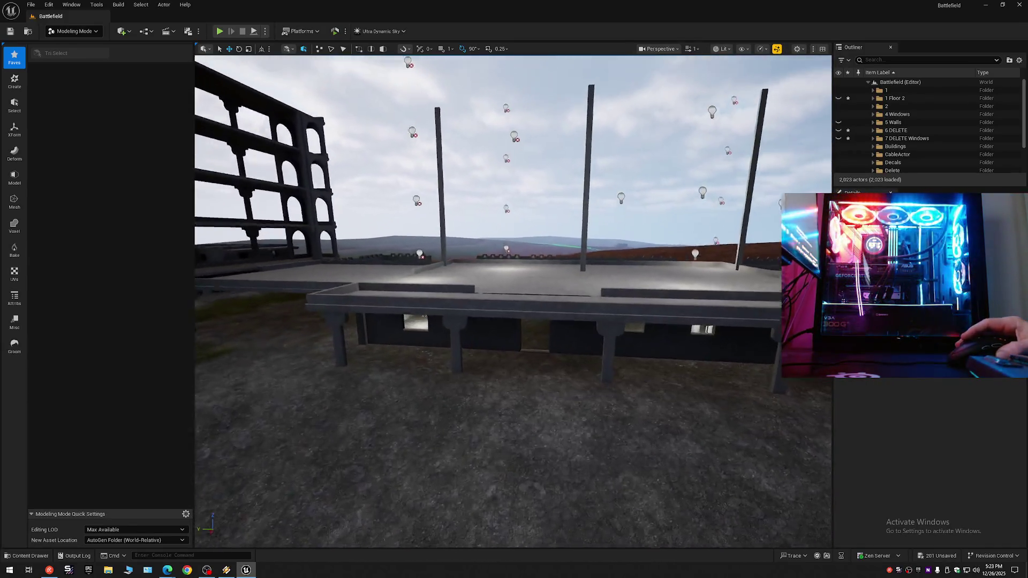
pyautogui.scroll(-1, 513, 300)
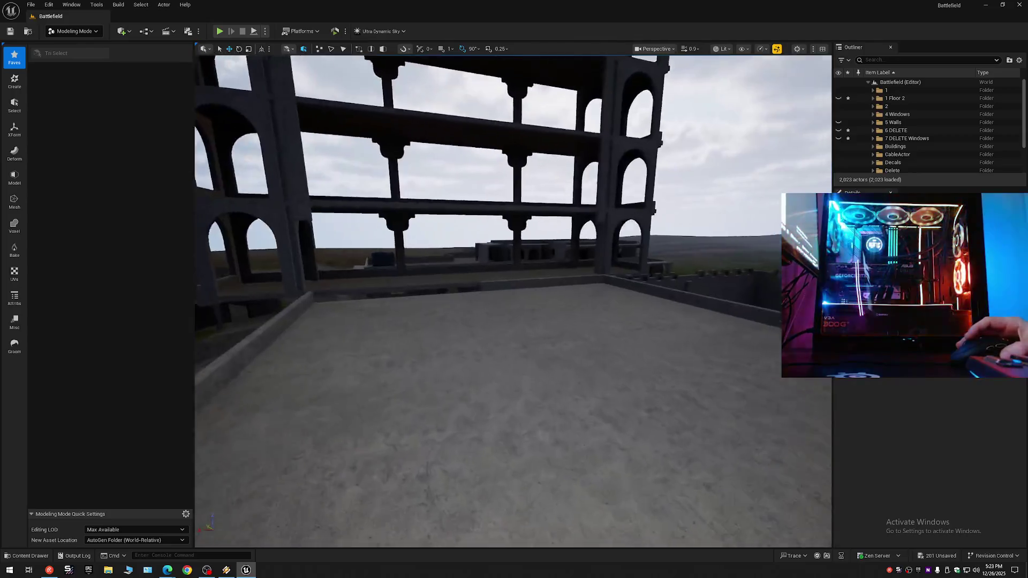
pyautogui.scroll(-1, 513, 300)
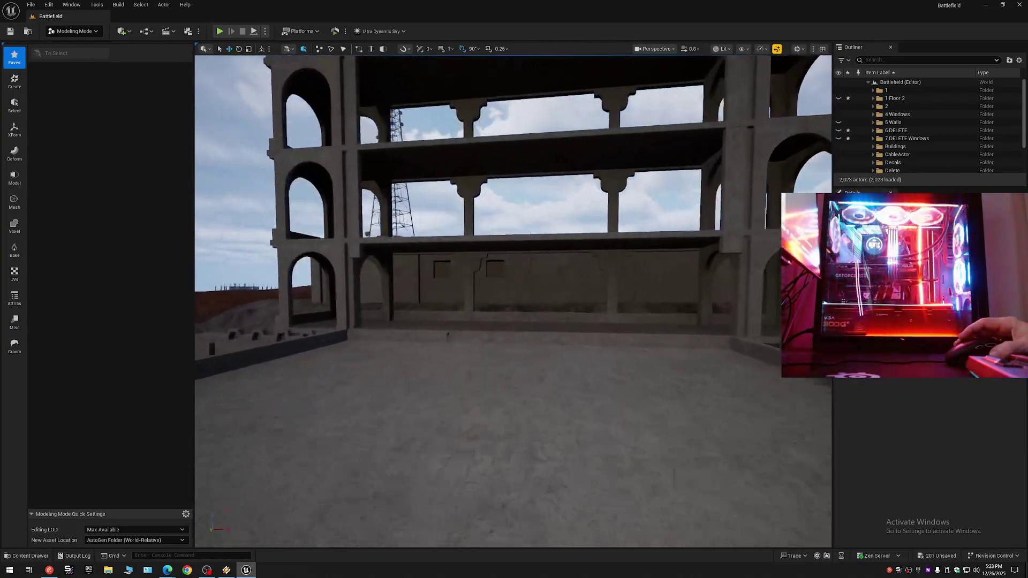
pyautogui.scroll(-2, 513, 300)
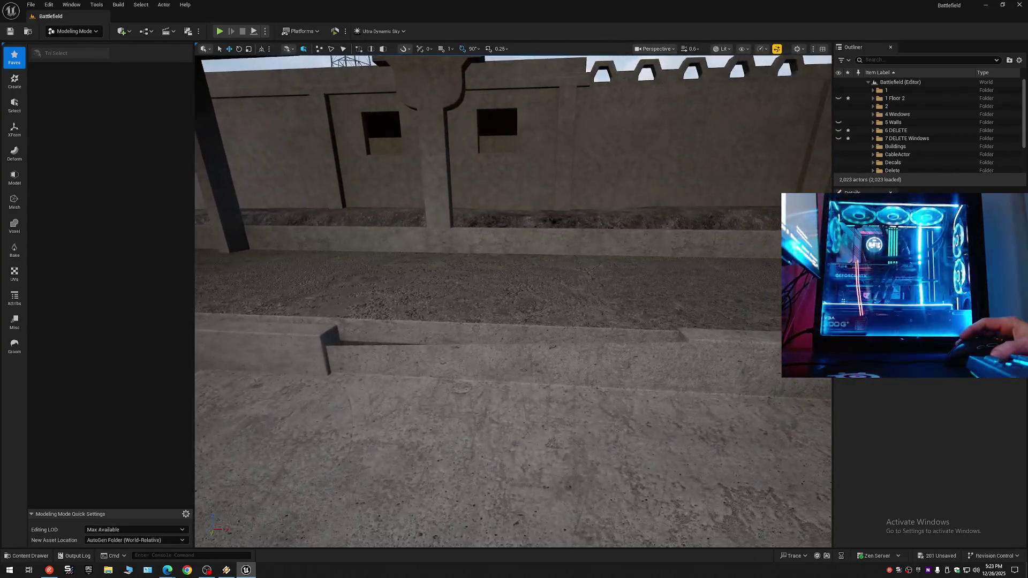
# Step: Fly back and turn toward the arched building to inspect its empty openings
pyautogui.press('s')
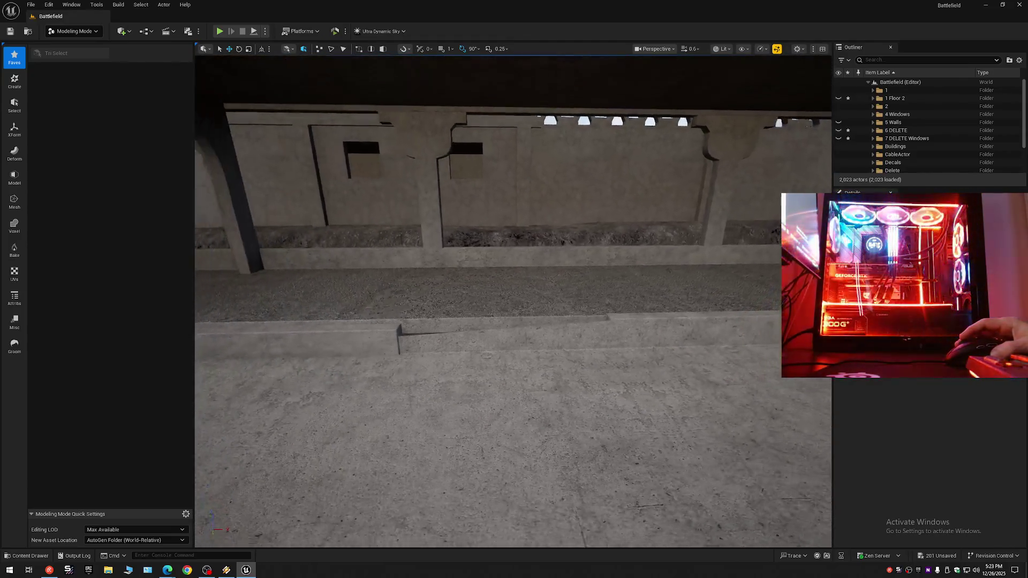
pyautogui.moveTo(512, 299); pyautogui.dragTo(459, 279)
pyautogui.scroll(1, 512, 300)
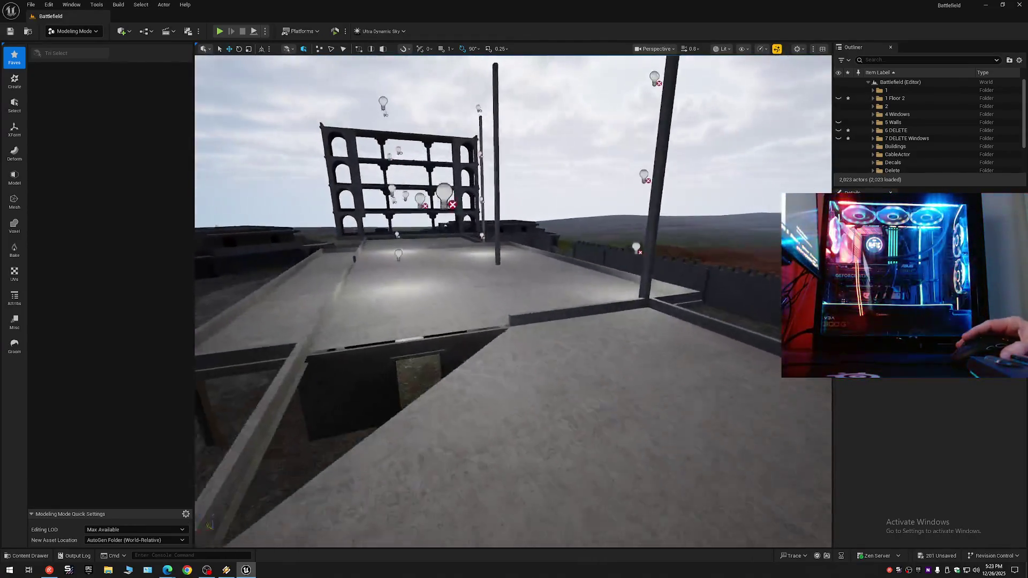
pyautogui.press('w')
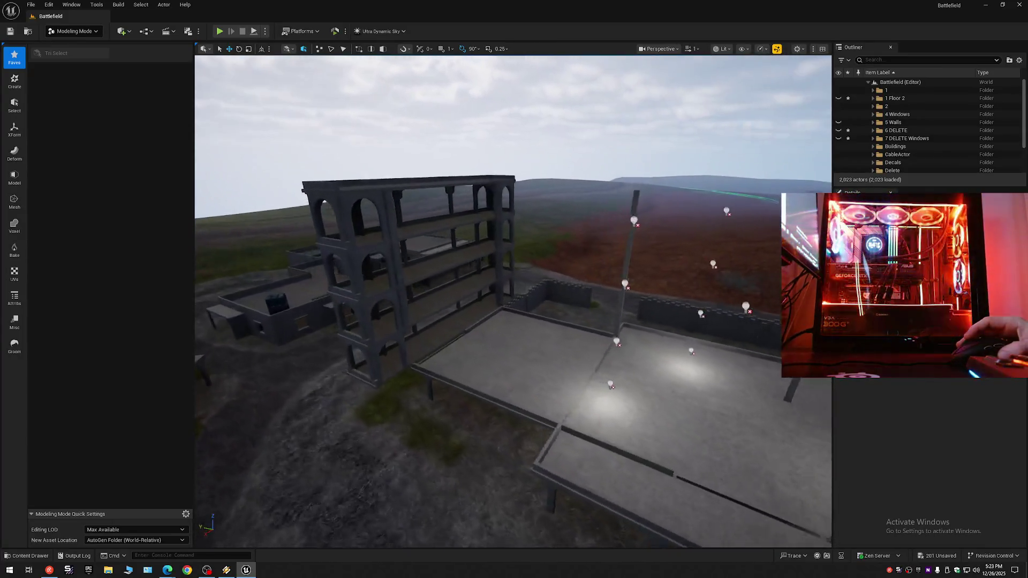
pyautogui.moveTo(513, 299); pyautogui.dragTo(422, 294)
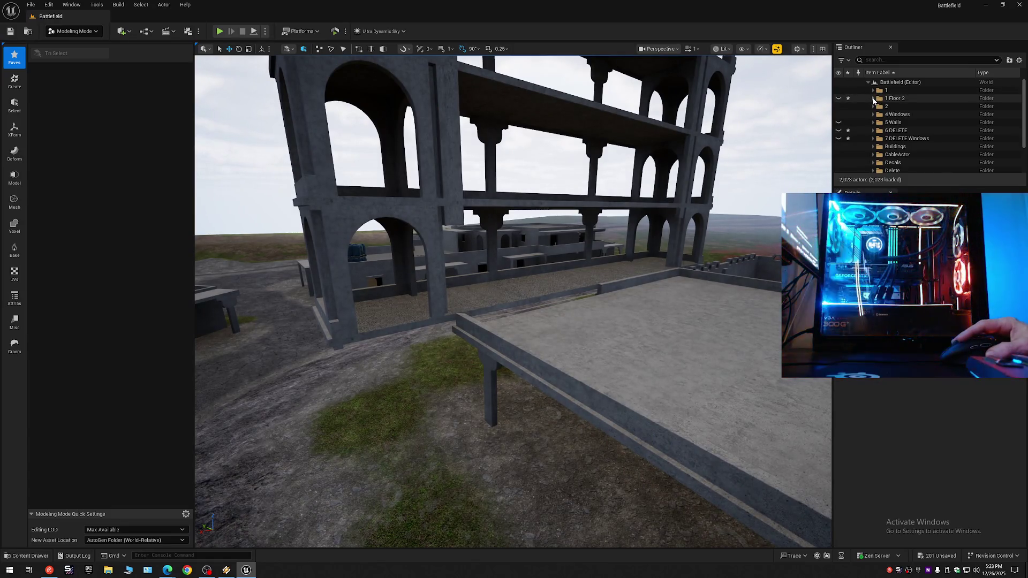
pyautogui.click(873, 99)
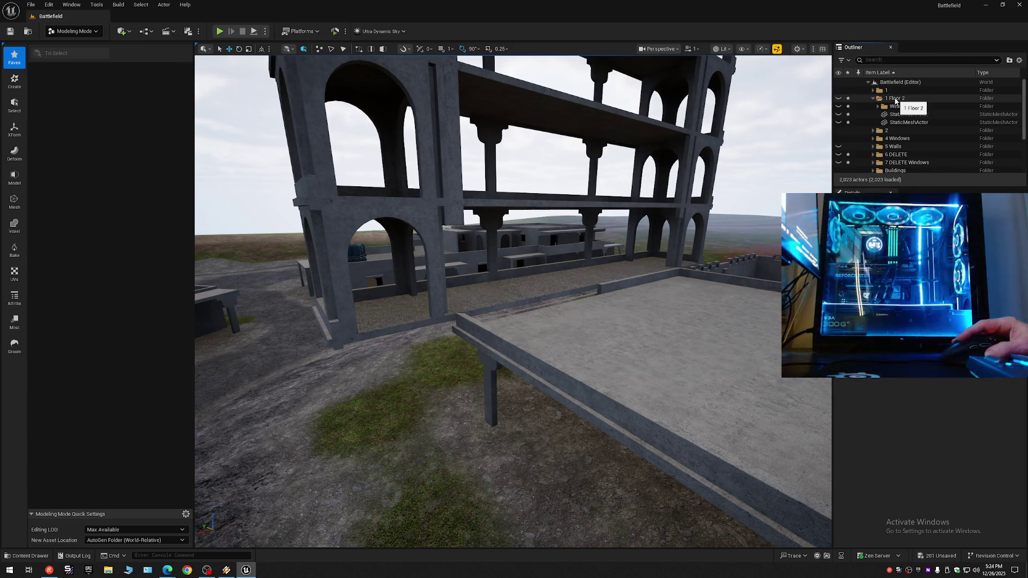
# Step: Create a new 'Bal' subfolder under 1 Floor 2, next to Windows
pyautogui.click(895, 99)
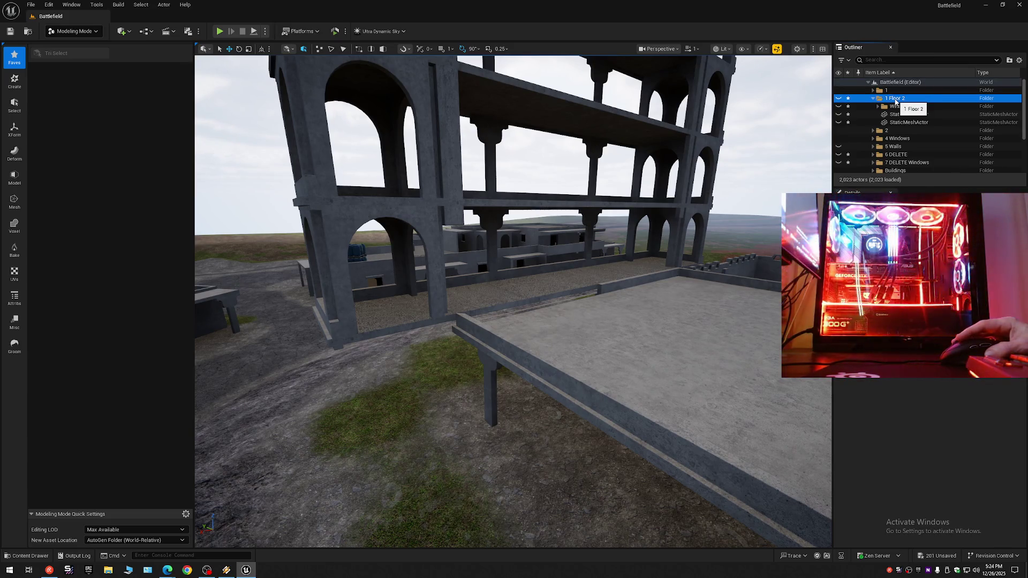
pyautogui.rightClick(895, 101)
pyautogui.click(928, 127)
pyautogui.write('Bal')
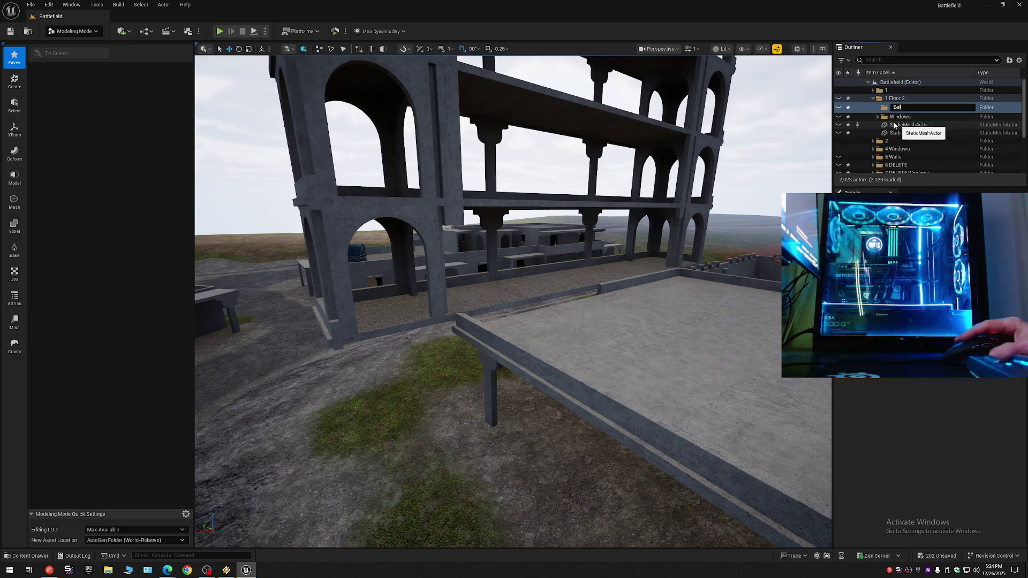
pyautogui.press('Return')
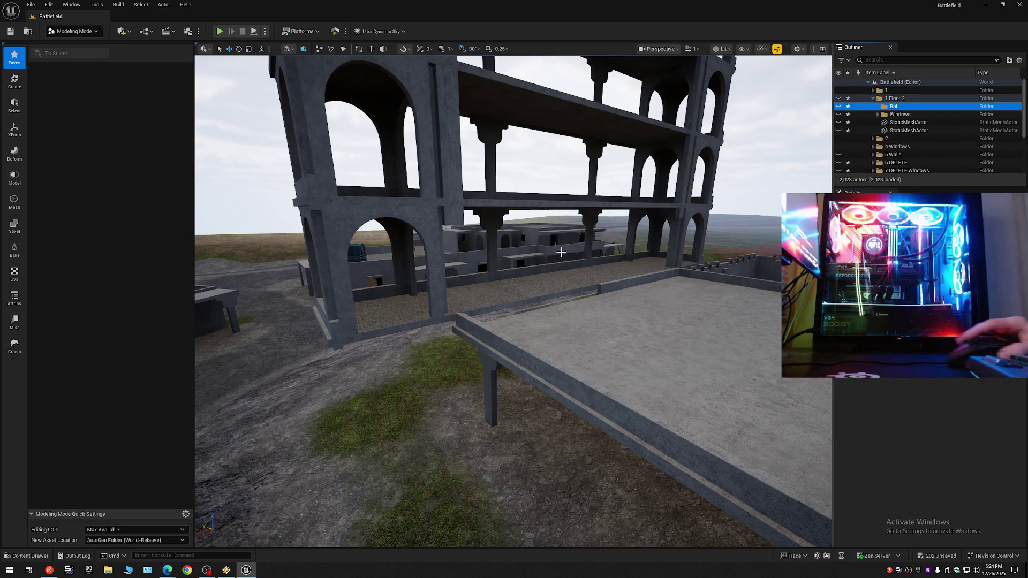
pyautogui.click(428, 241)
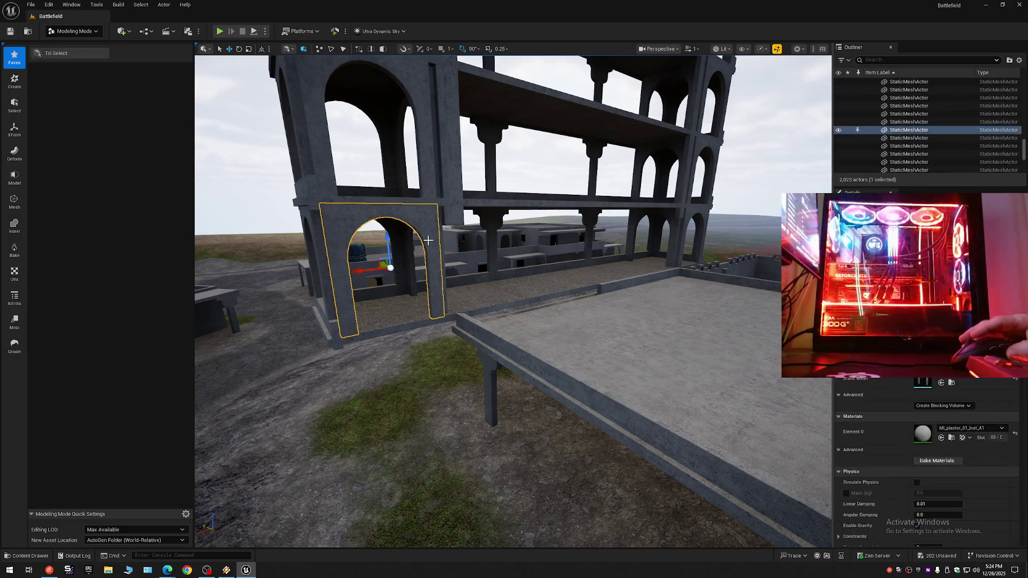
# Step: Add the left arch pieces and three lower-storey floor pieces to the selection
pyautogui.keyDown('ctrl'); pyautogui.click(393, 237); pyautogui.keyUp('ctrl')
pyautogui.keyDown('ctrl'); pyautogui.click(404, 251); pyautogui.keyUp('ctrl')
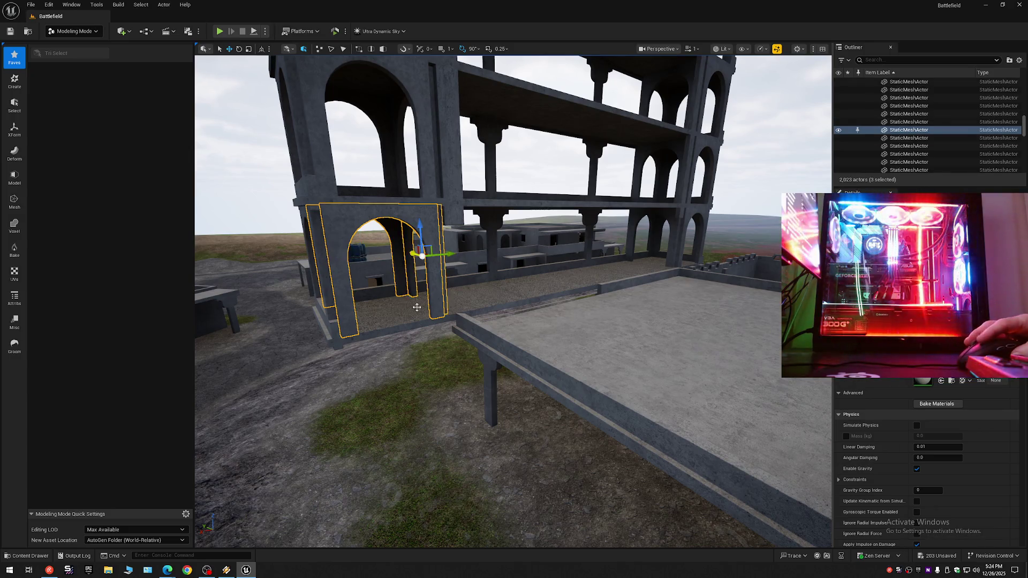
pyautogui.keyDown('ctrl'); pyautogui.click(416, 308); pyautogui.keyUp('ctrl')
pyautogui.keyDown('ctrl'); pyautogui.click(540, 282); pyautogui.keyUp('ctrl')
pyautogui.keyDown('ctrl'); pyautogui.click(656, 259); pyautogui.keyUp('ctrl')
# Step: Add the right arch, two beam pillars, and the front arch and top beam
pyautogui.keyDown('ctrl'); pyautogui.click(673, 225); pyautogui.keyUp('ctrl')
pyautogui.keyDown('ctrl'); pyautogui.click(622, 219); pyautogui.keyUp('ctrl')
pyautogui.keyDown('ctrl'); pyautogui.click(589, 217); pyautogui.keyUp('ctrl')
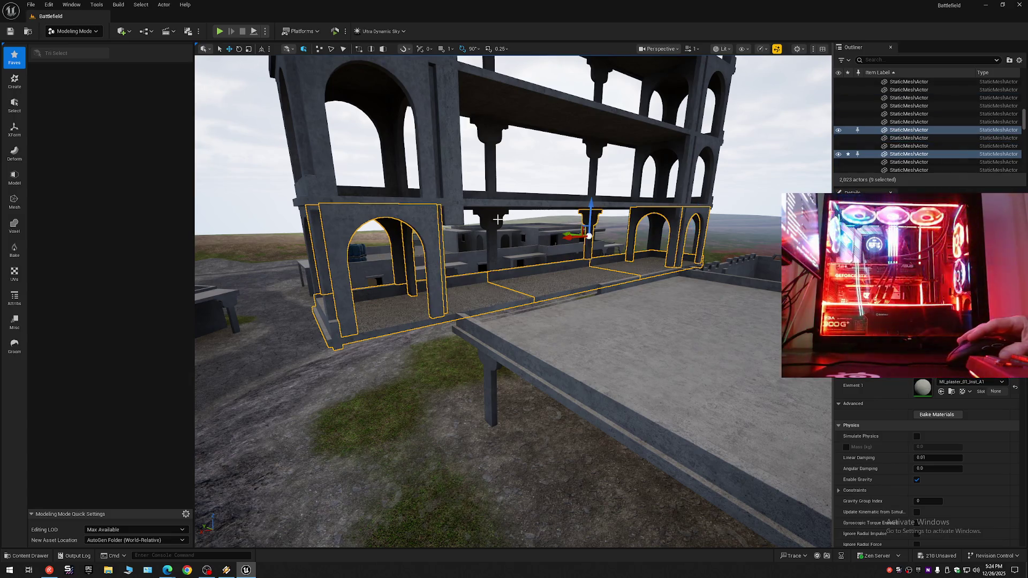
pyautogui.keyDown('ctrl'); pyautogui.click(498, 241); pyautogui.keyUp('ctrl')
pyautogui.moveTo(538, 317)
pyautogui.mouseDown()
pyautogui.moveTo(682, 88)
pyautogui.moveTo(616, 65)
pyautogui.moveTo(467, 266)
pyautogui.mouseUp()
pyautogui.keyDown('ctrl'); pyautogui.click(682, 88); pyautogui.keyUp('ctrl')
pyautogui.keyDown('ctrl'); pyautogui.click(513, 243); pyautogui.keyUp('ctrl')
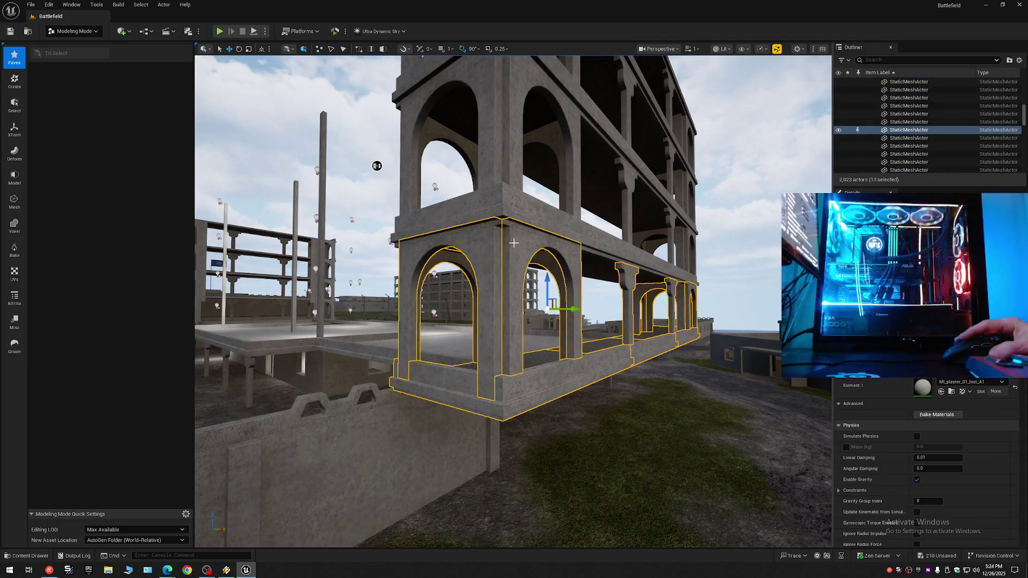
# Step: Move the picked arch and beam meshes into 1 Floor 2's Bal folder
pyautogui.rightClick(881, 131)
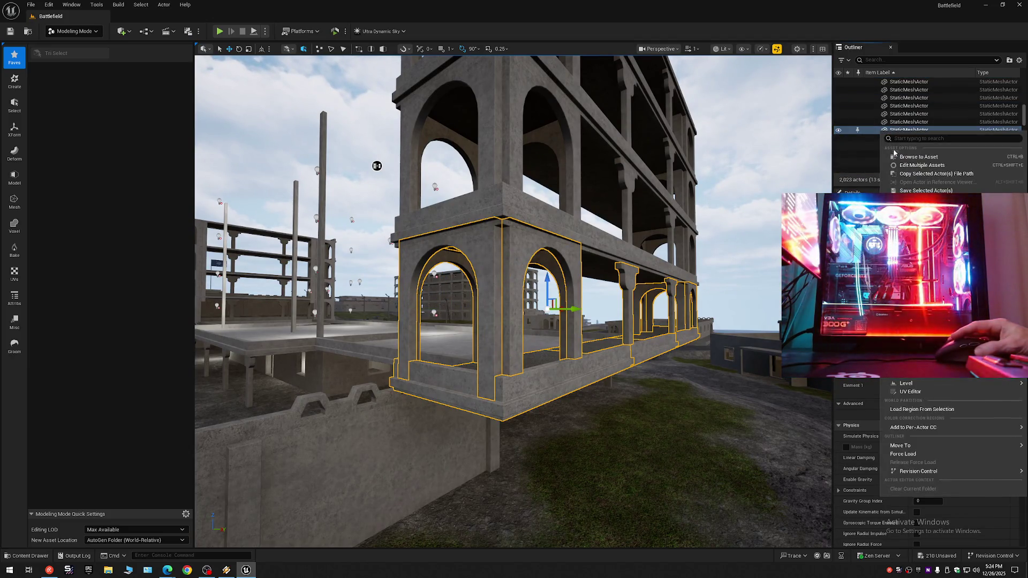
pyautogui.moveTo(910, 445)
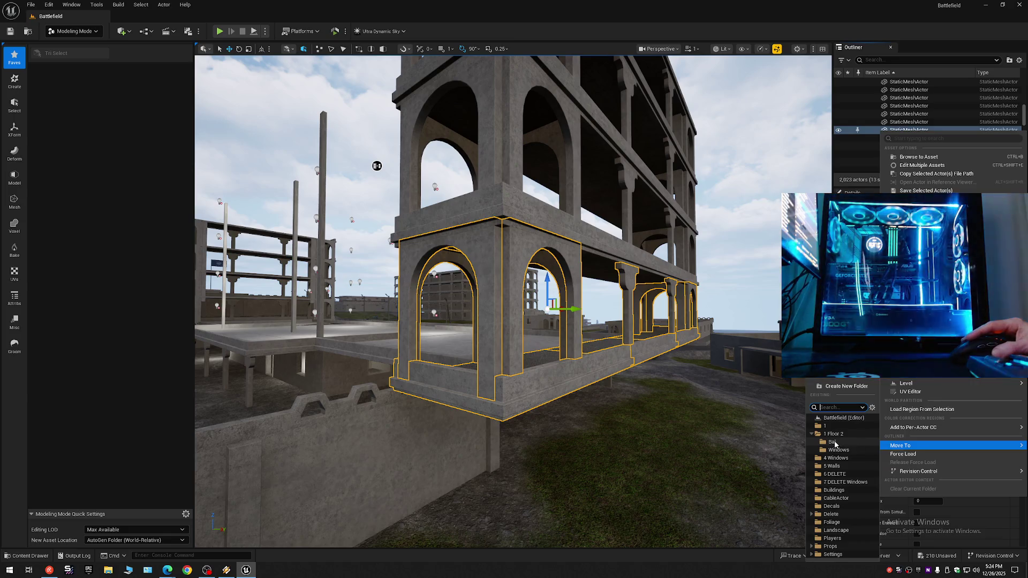
pyautogui.click(833, 442)
# Step: Collapse the Outliner to its top-level folders and hide the 1 Floor 2 folder
pyautogui.click(1019, 60)
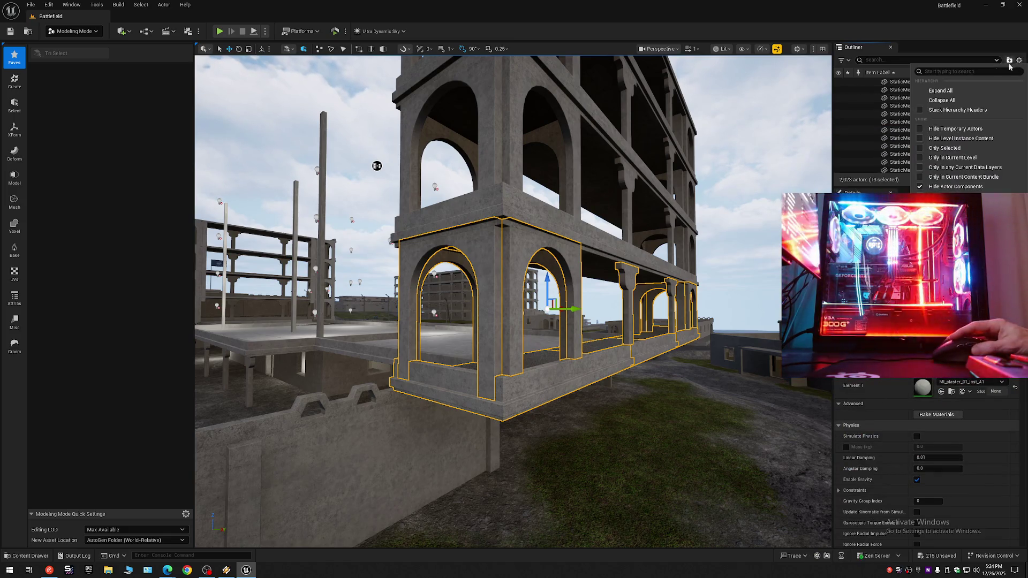
pyautogui.click(950, 100)
pyautogui.click(878, 93)
pyautogui.click(868, 82)
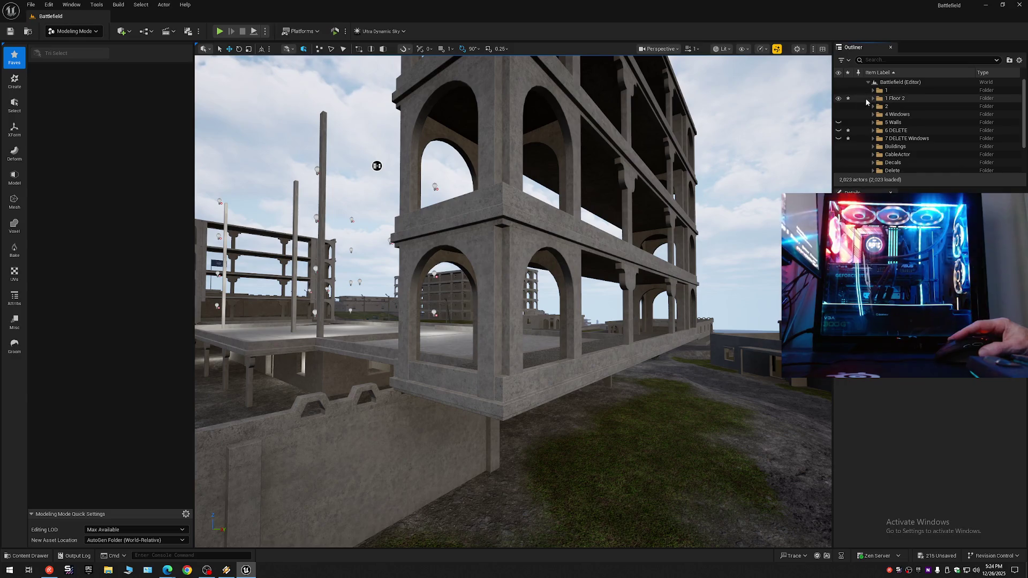
pyautogui.click(838, 99)
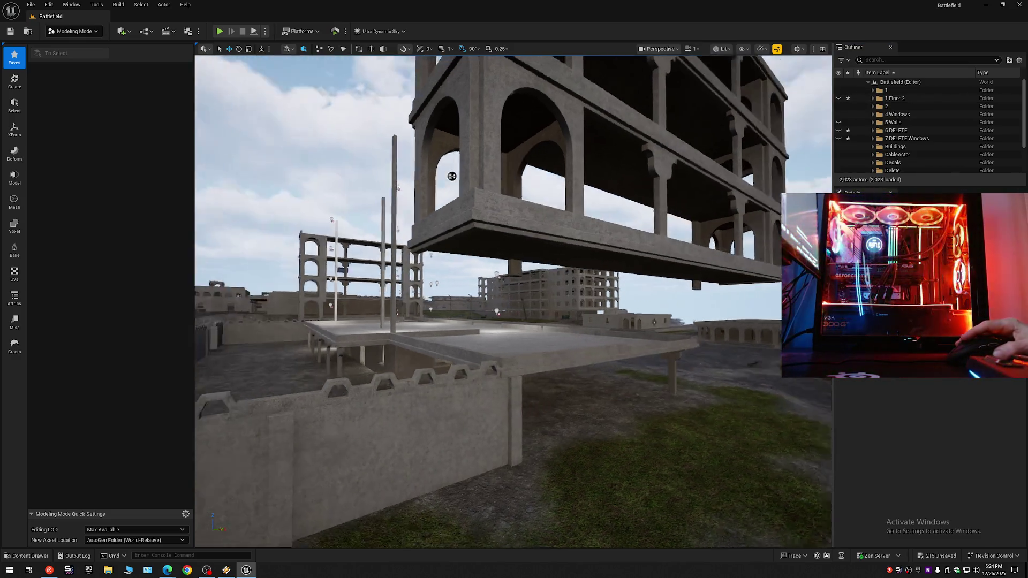
# Step: Fly the camera back and around the building to view it without its ground-floor arcade
pyautogui.press('s')
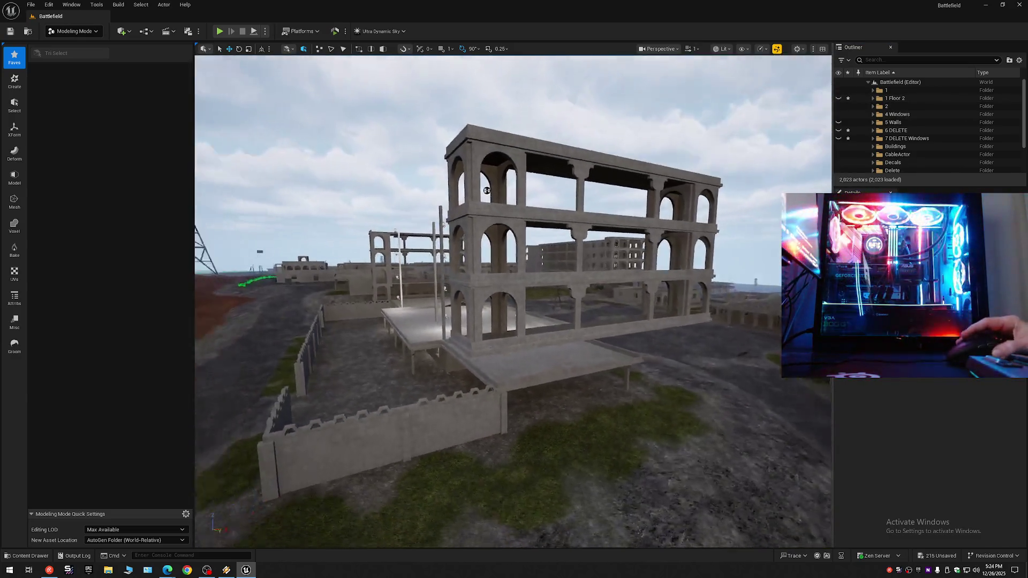
pyautogui.press('w')
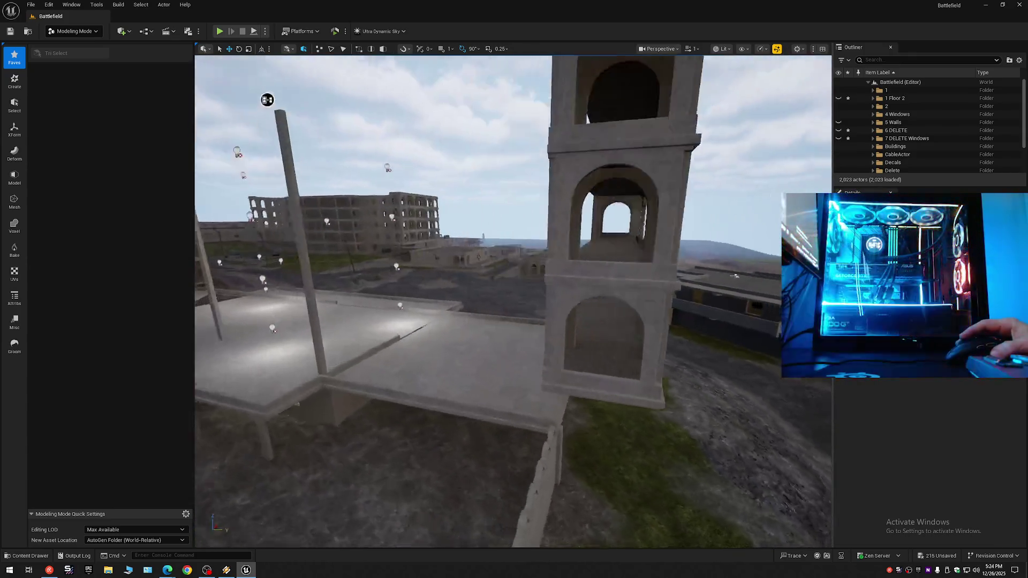
pyautogui.press('w')
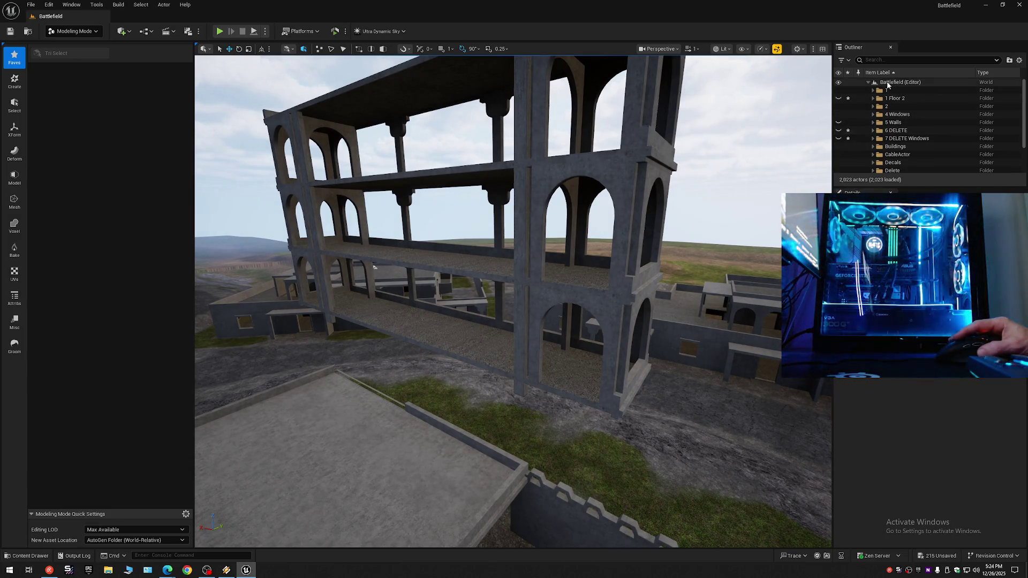
# Step: Create a top-level Outliner folder named '6 DELETE Bal' and select the next building's arch wall
pyautogui.rightClick(887, 83)
pyautogui.click(917, 100)
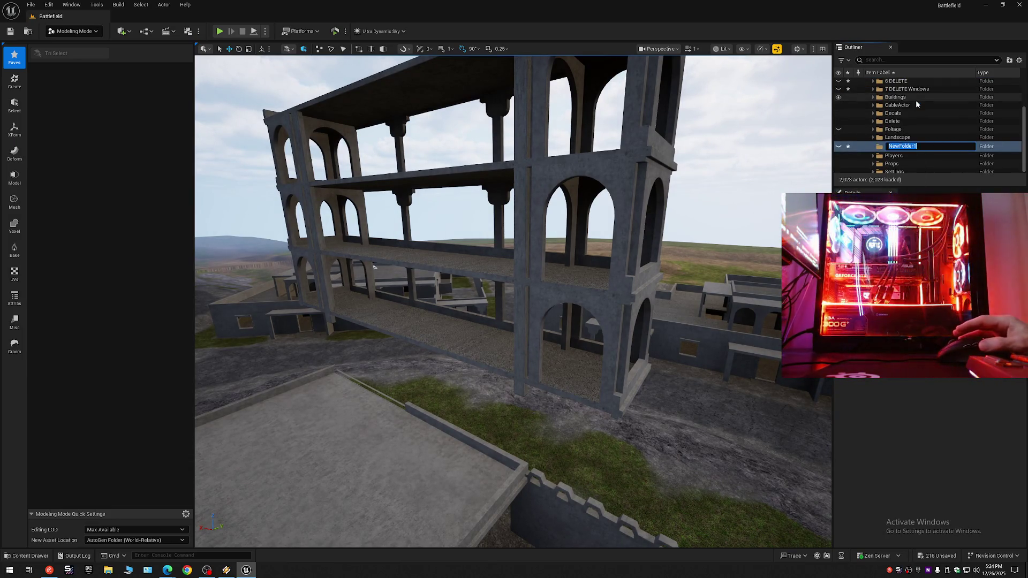
pyautogui.write('6 DEL')
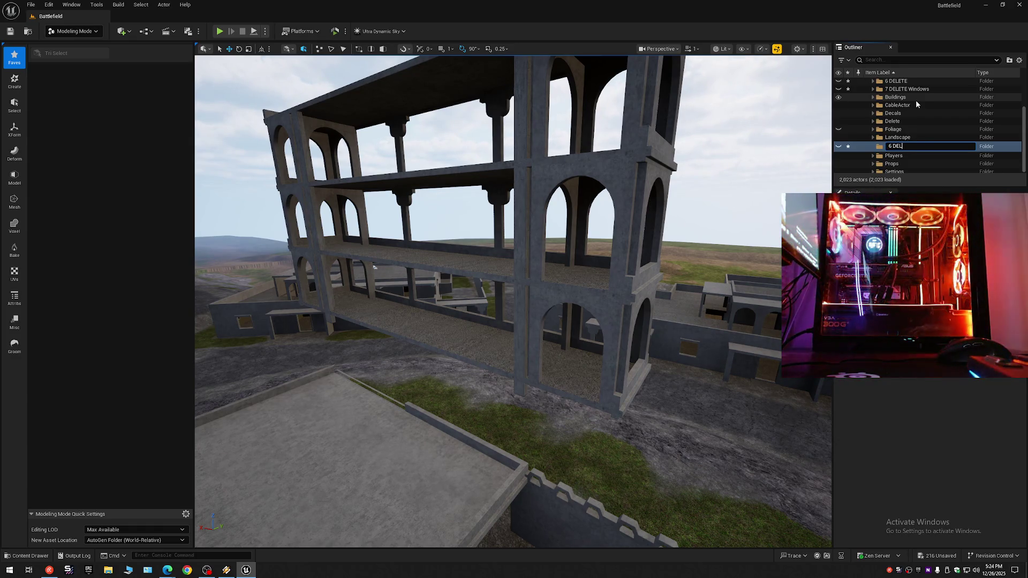
pyautogui.write('ETE Bal')
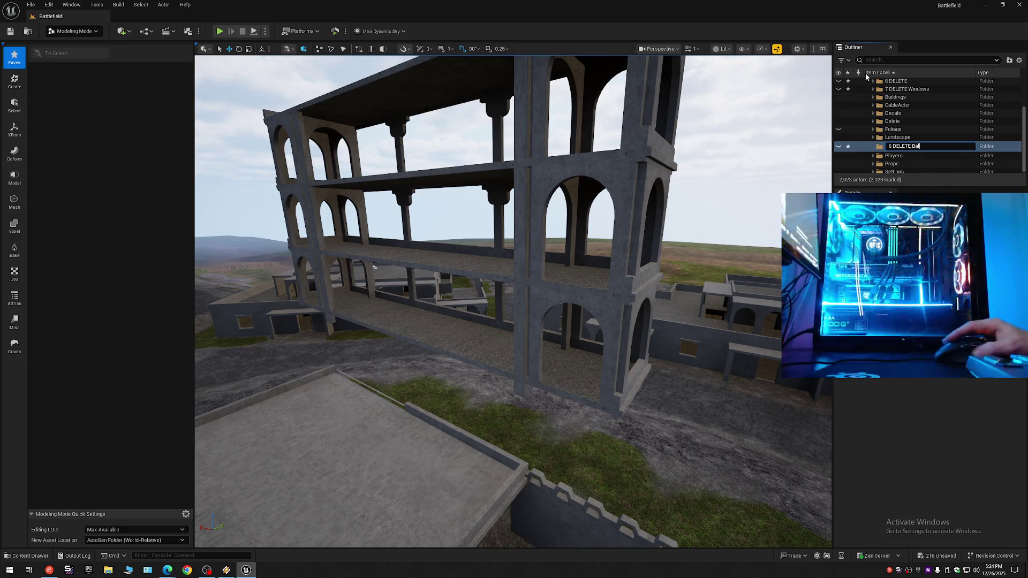
pyautogui.press('Return')
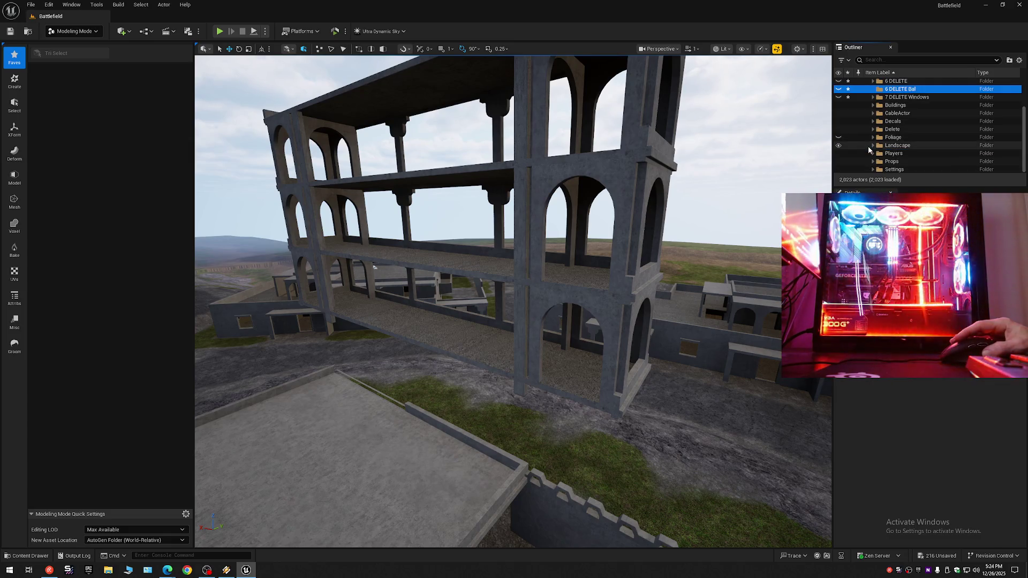
pyautogui.scroll(1, 880, 145)
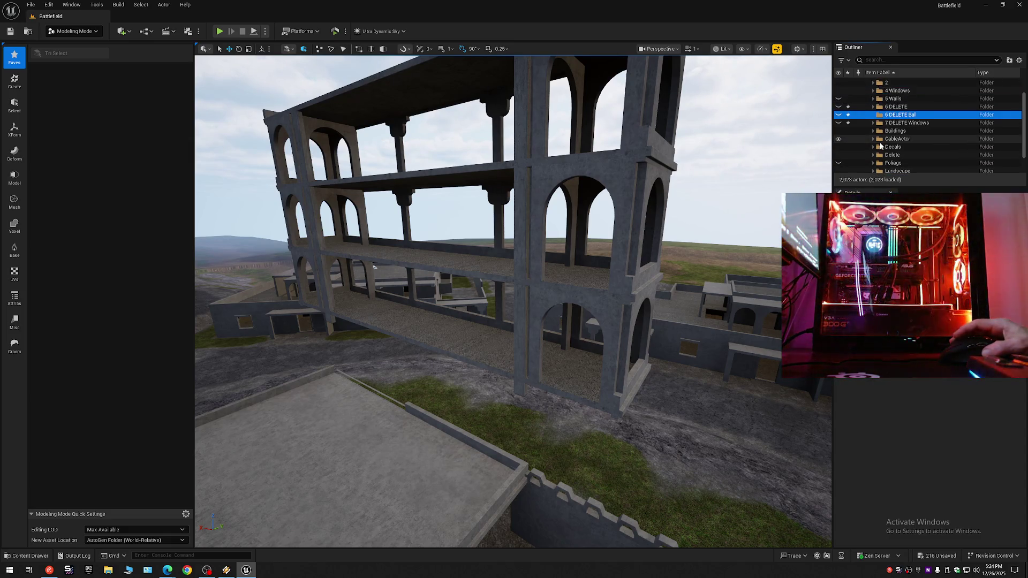
pyautogui.click(608, 310)
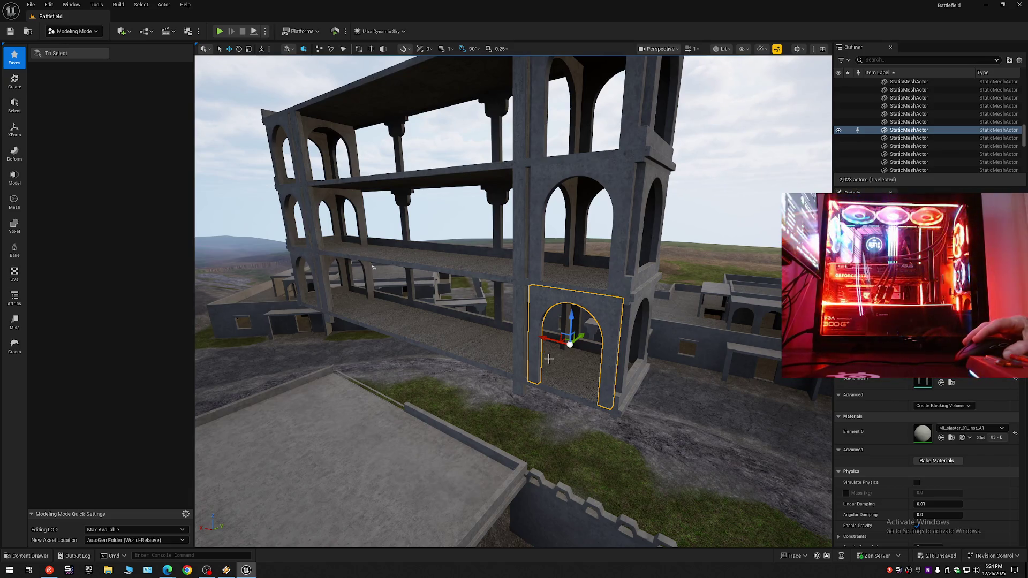
# Step: Add the floor slabs of all three storeys to the selection
pyautogui.keyDown('ctrl'); pyautogui.click(479, 342); pyautogui.keyUp('ctrl')
pyautogui.keyDown('ctrl'); pyautogui.click(407, 322); pyautogui.keyUp('ctrl')
pyautogui.keyDown('ctrl'); pyautogui.click(351, 304); pyautogui.keyUp('ctrl')
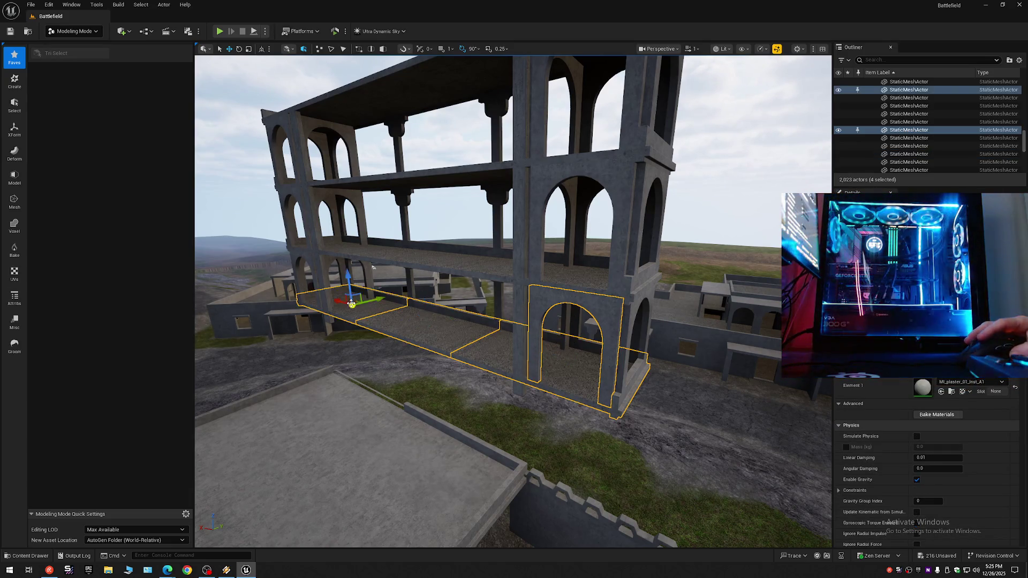
pyautogui.keyDown('ctrl'); pyautogui.click(351, 252); pyautogui.keyUp('ctrl')
pyautogui.keyDown('ctrl'); pyautogui.click(415, 257); pyautogui.keyUp('ctrl')
pyautogui.keyDown('ctrl'); pyautogui.click(511, 257); pyautogui.keyUp('ctrl')
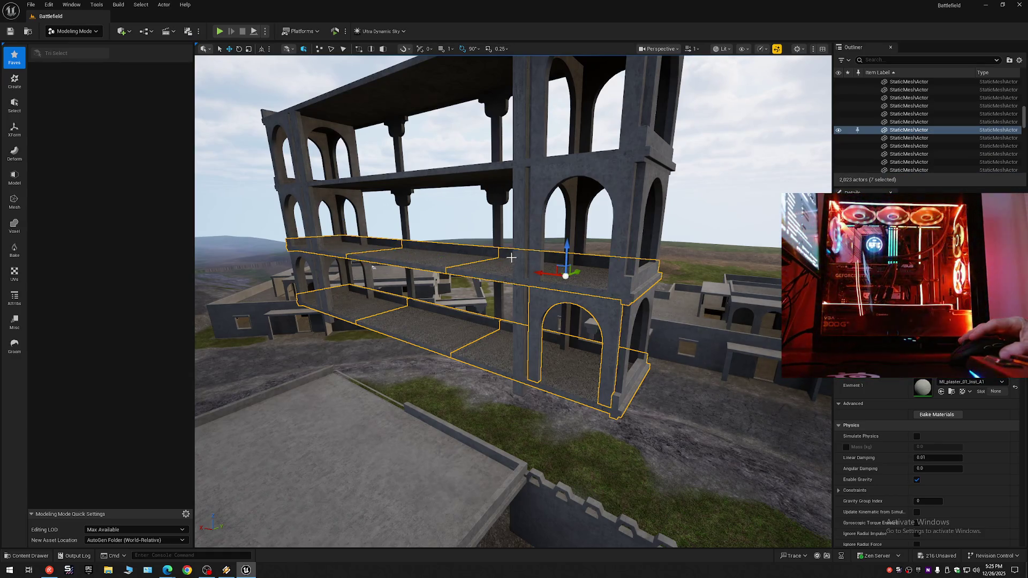
pyautogui.keyDown('ctrl'); pyautogui.click(480, 167); pyautogui.keyUp('ctrl')
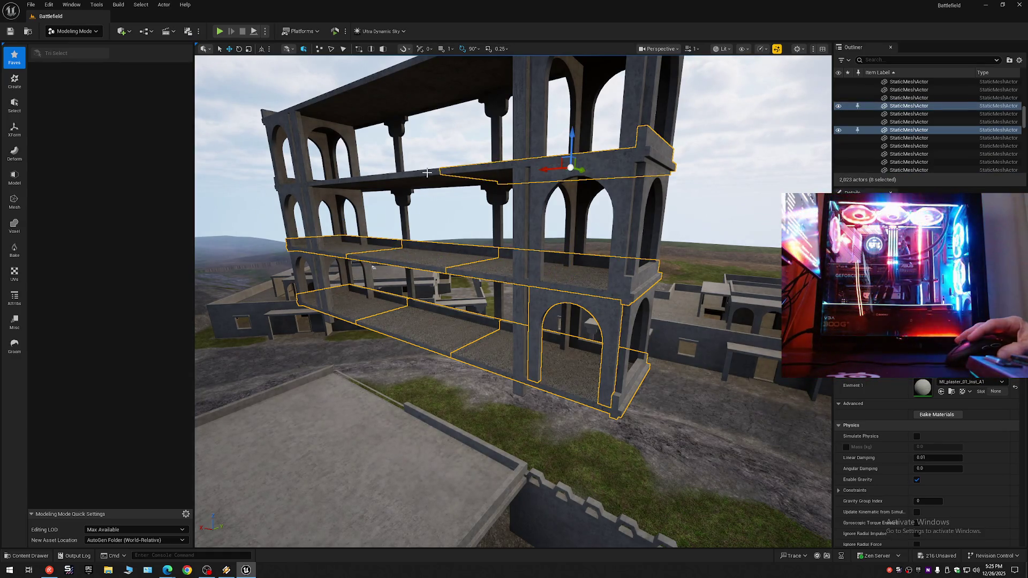
pyautogui.keyDown('ctrl'); pyautogui.click(351, 185); pyautogui.keyUp('ctrl')
pyautogui.keyDown('ctrl'); pyautogui.click(327, 183); pyautogui.keyUp('ctrl')
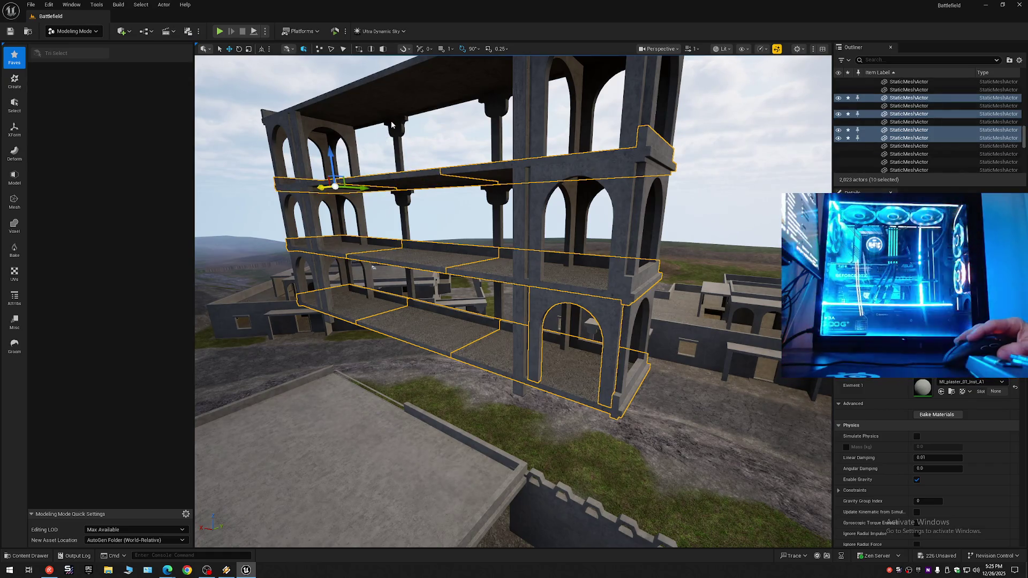
# Step: Add the column capitals, columns and an arch wall piece to the selection
pyautogui.keyDown('ctrl'); pyautogui.click(399, 132); pyautogui.keyUp('ctrl')
pyautogui.keyDown('ctrl'); pyautogui.click(497, 108); pyautogui.keyUp('ctrl')
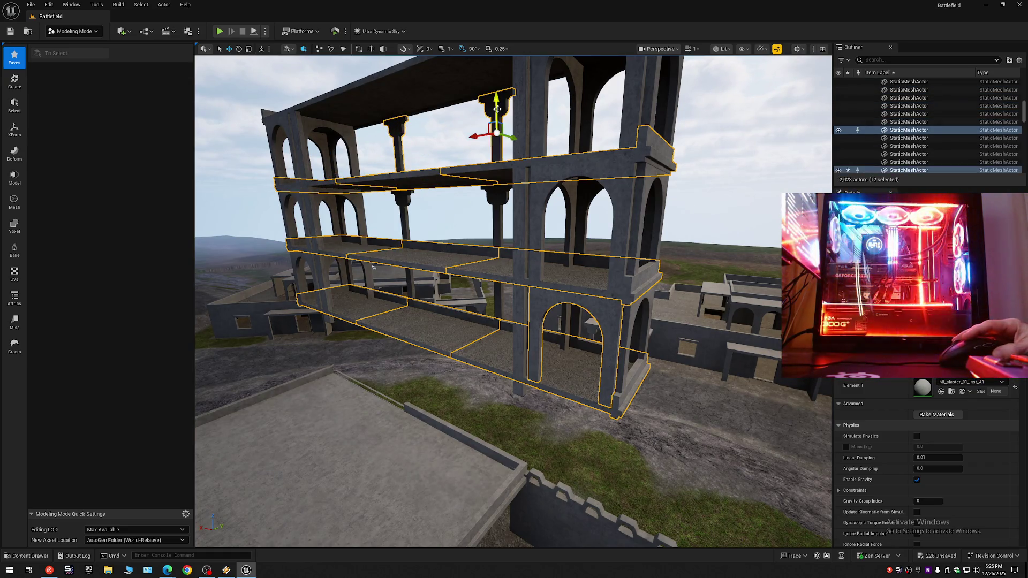
pyautogui.keyDown('ctrl'); pyautogui.click(495, 196); pyautogui.keyUp('ctrl')
pyautogui.keyDown('ctrl'); pyautogui.click(404, 201); pyautogui.keyUp('ctrl')
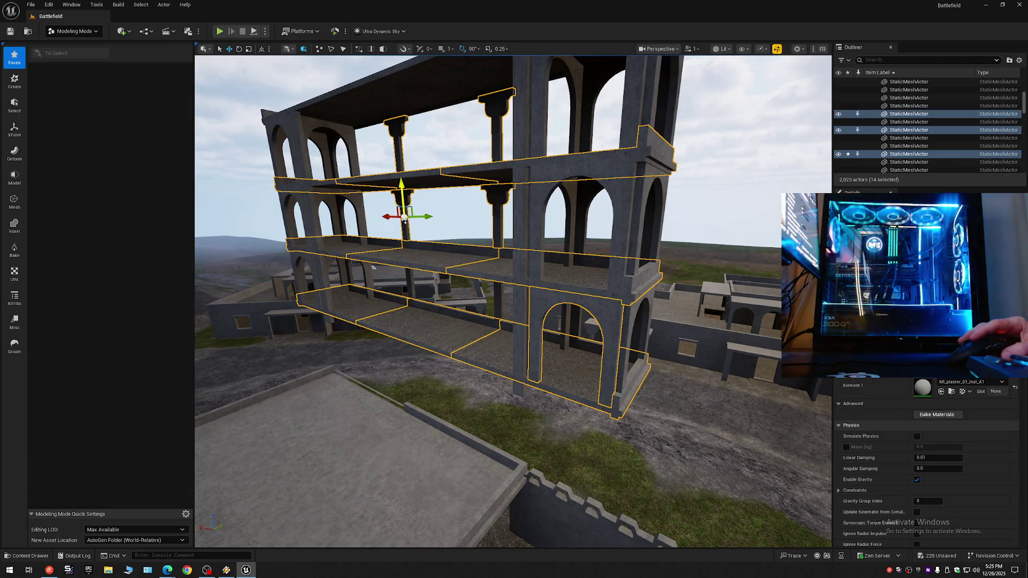
pyautogui.keyDown('ctrl'); pyautogui.click(409, 278); pyautogui.keyUp('ctrl')
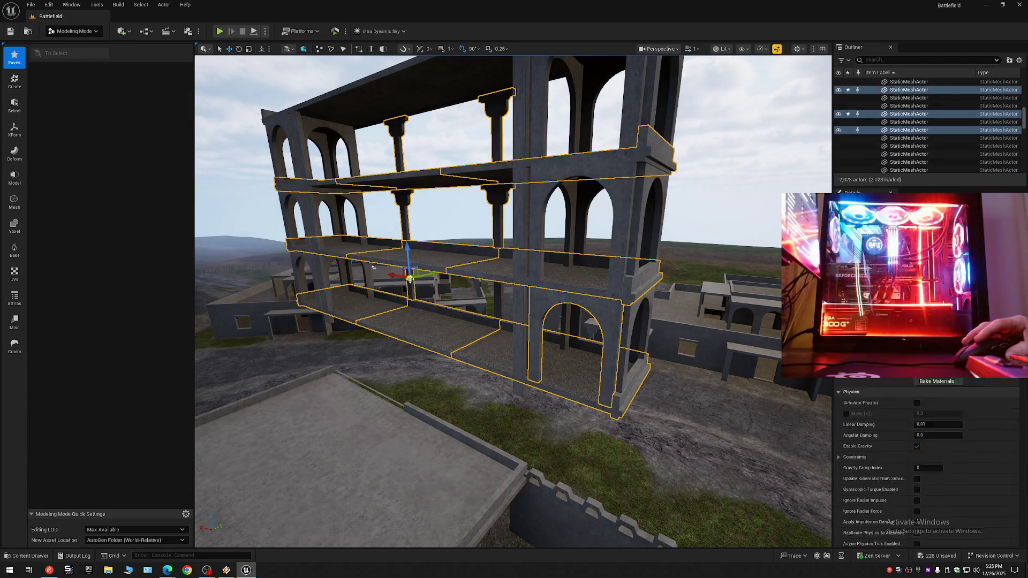
pyautogui.keyDown('ctrl'); pyautogui.click(496, 292); pyautogui.keyUp('ctrl')
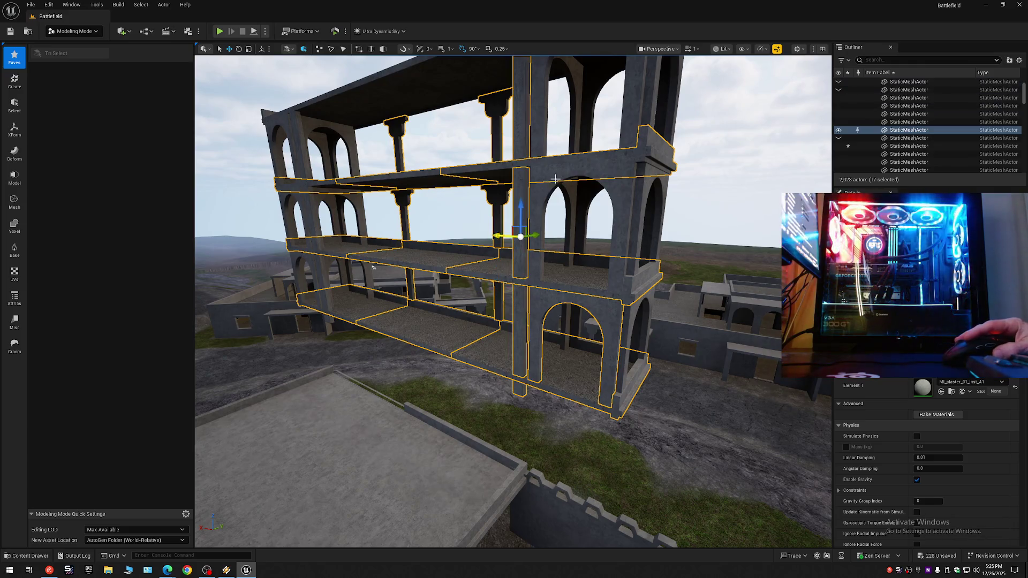
pyautogui.keyDown('ctrl'); pyautogui.click(522, 198); pyautogui.keyUp('ctrl')
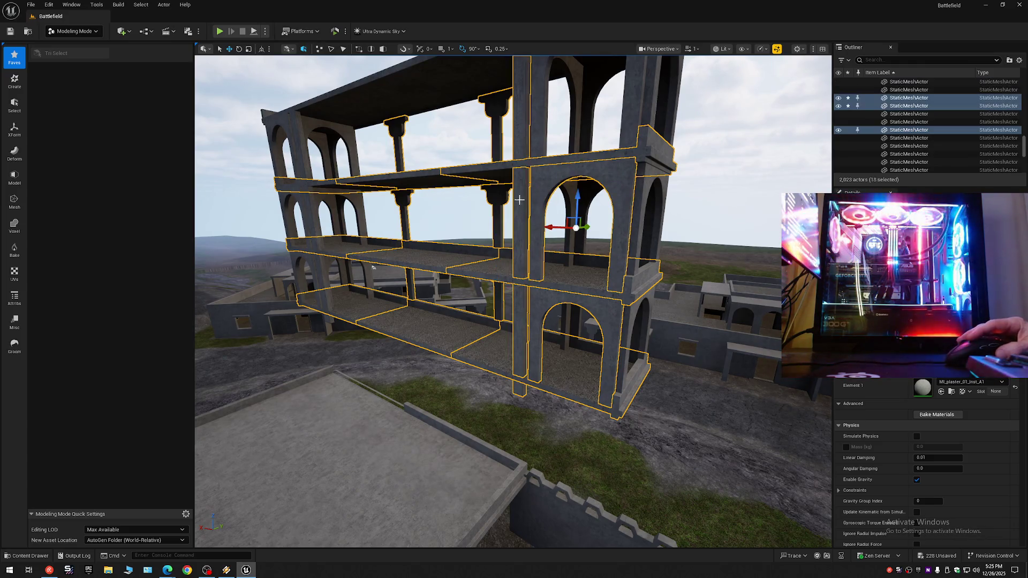
pyautogui.keyDown('ctrl'); pyautogui.click(634, 118); pyautogui.keyUp('ctrl')
pyautogui.keyDown('ctrl'); pyautogui.click(643, 125); pyautogui.keyUp('ctrl')
pyautogui.keyDown('ctrl'); pyautogui.click(637, 238); pyautogui.keyUp('ctrl')
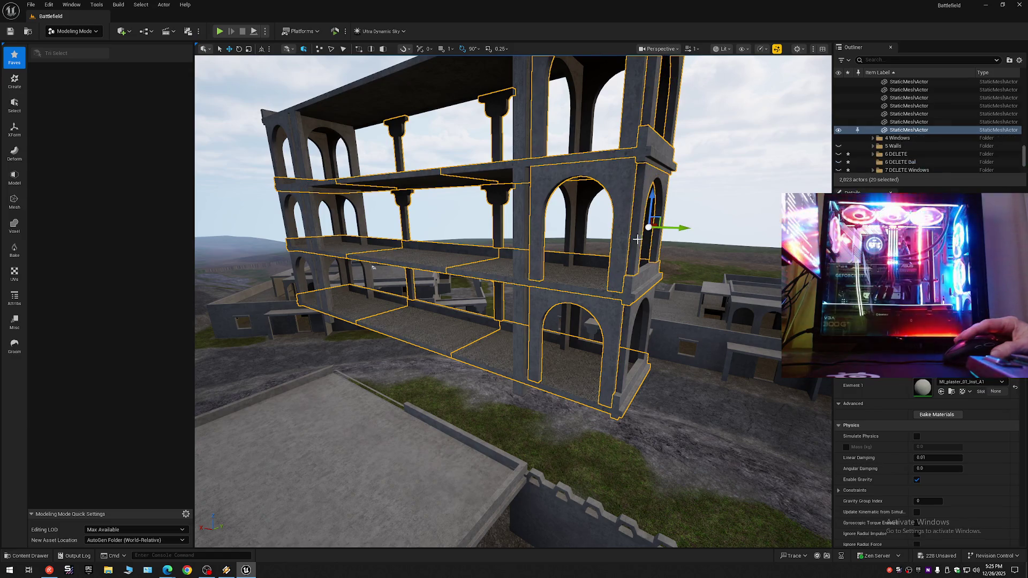
pyautogui.keyDown('ctrl'); pyautogui.click(633, 321); pyautogui.keyUp('ctrl')
# Step: From the building's long side, add the left arch walls and end wall pieces
pyautogui.moveTo(603, 342); pyautogui.dragTo(366, 342)
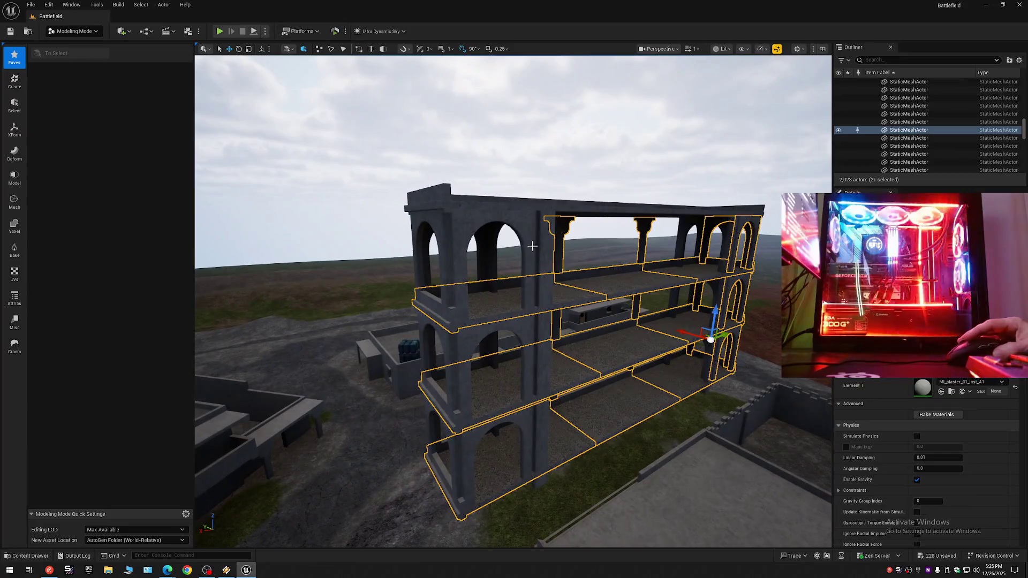
pyautogui.keyDown('ctrl'); pyautogui.click(525, 228); pyautogui.keyUp('ctrl')
pyautogui.keyDown('ctrl'); pyautogui.click(523, 340); pyautogui.keyUp('ctrl')
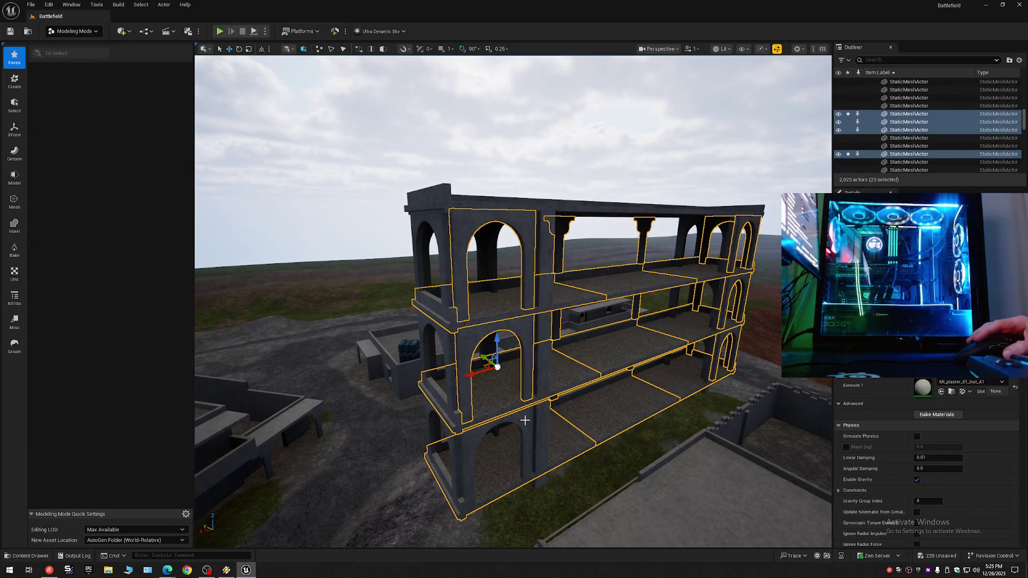
pyautogui.keyDown('ctrl'); pyautogui.click(510, 427); pyautogui.keyUp('ctrl')
pyautogui.moveTo(488, 428); pyautogui.dragTo(653, 428)
pyautogui.keyDown('ctrl'); pyautogui.click(406, 251); pyautogui.keyUp('ctrl')
pyautogui.keyDown('ctrl'); pyautogui.click(492, 404); pyautogui.keyUp('ctrl')
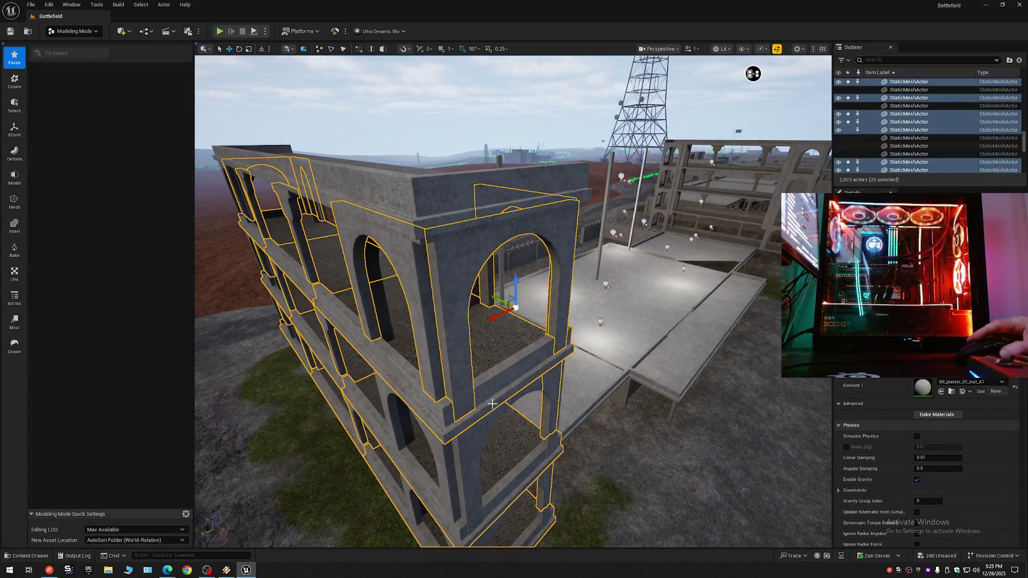
pyautogui.keyDown('ctrl'); pyautogui.click(471, 460); pyautogui.keyUp('ctrl')
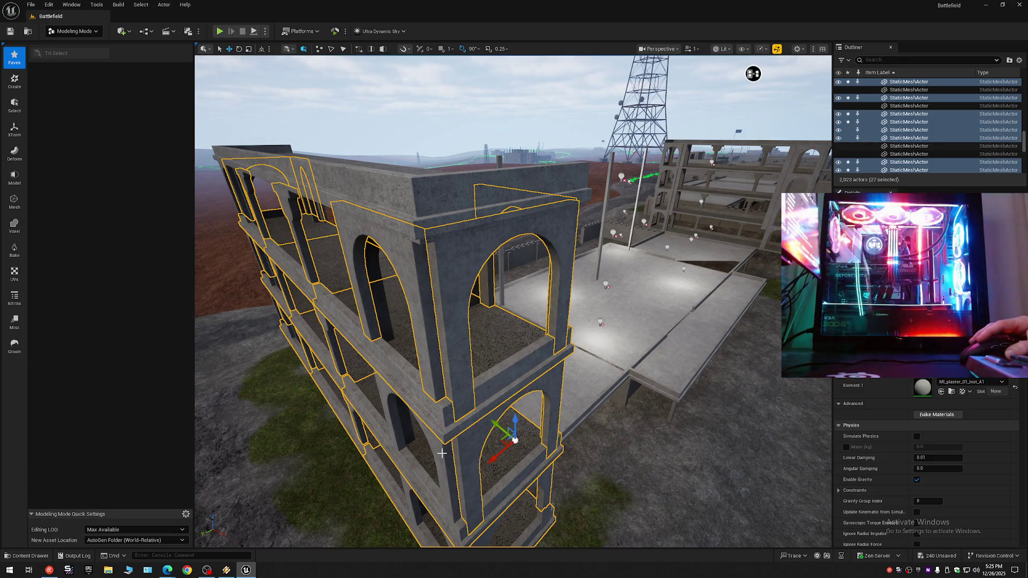
pyautogui.keyDown('ctrl'); pyautogui.click(498, 454); pyautogui.keyUp('ctrl')
# Step: Add the remaining wall and arch pieces, bringing the selection to 32 meshes
pyautogui.scroll(3, 484, 484)
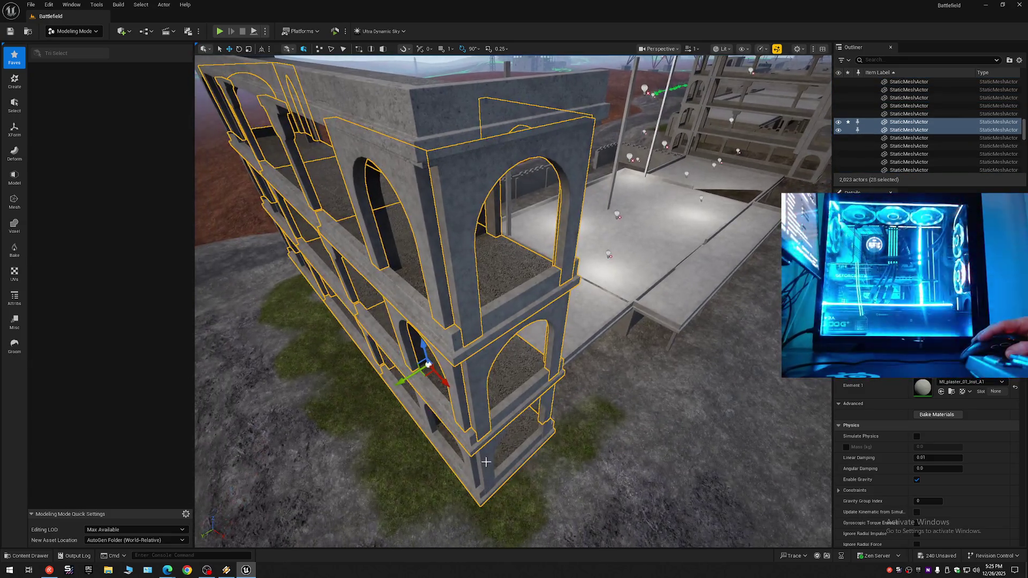
pyautogui.keyDown('ctrl'); pyautogui.click(487, 459); pyautogui.keyUp('ctrl')
pyautogui.keyDown('ctrl'); pyautogui.click(463, 462); pyautogui.keyUp('ctrl')
pyautogui.moveTo(463, 462)
pyautogui.mouseDown()
pyautogui.moveTo(463, 396)
pyautogui.moveTo(438, 471)
pyautogui.moveTo(412, 468)
pyautogui.moveTo(462, 475)
pyautogui.mouseUp()
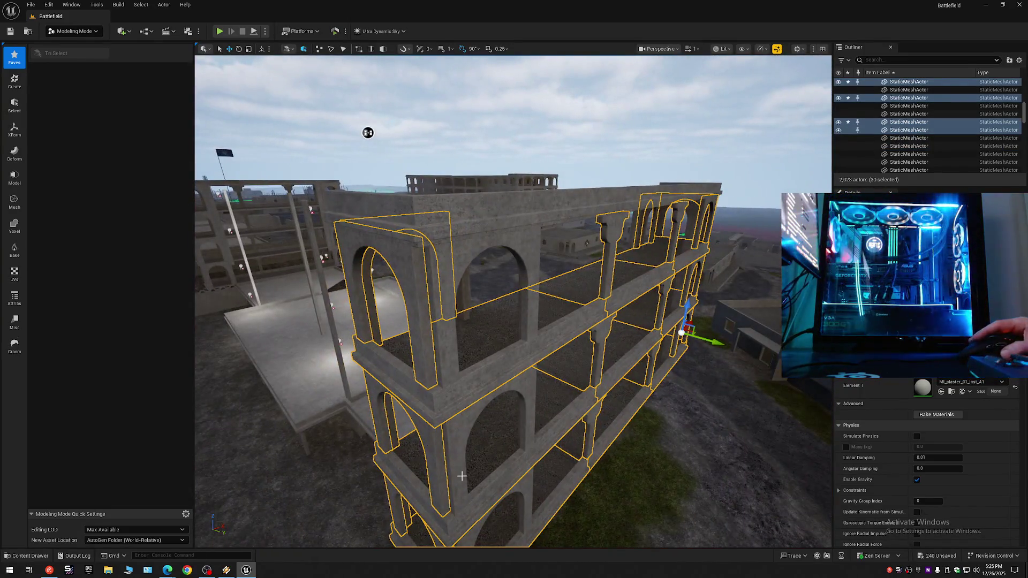
pyautogui.keyDown('ctrl'); pyautogui.click(460, 459); pyautogui.keyUp('ctrl')
pyautogui.keyDown('ctrl'); pyautogui.click(454, 336); pyautogui.keyUp('ctrl')
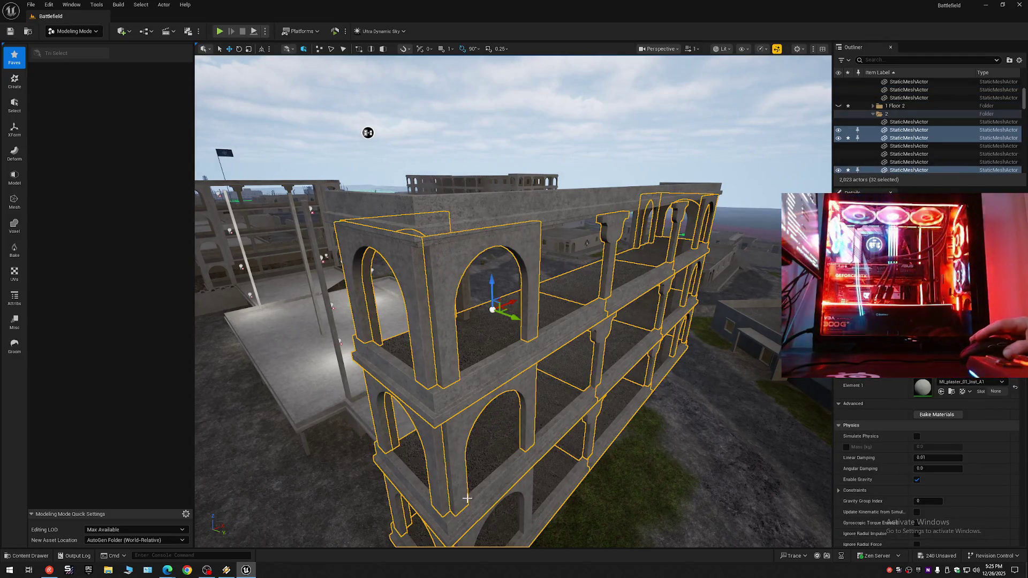
pyautogui.keyDown('ctrl'); pyautogui.click(528, 488); pyautogui.keyUp('ctrl')
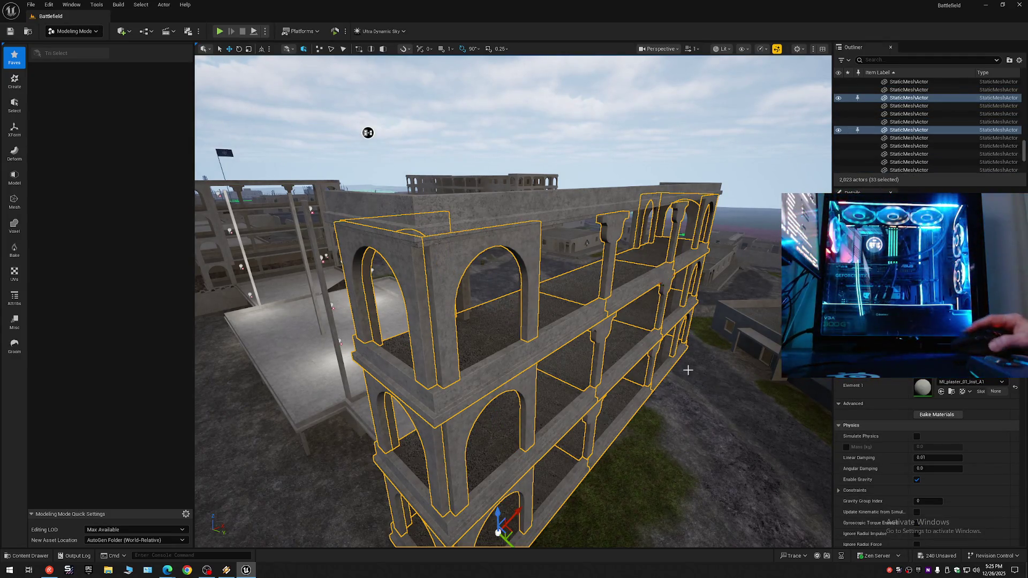
# Step: Move the selected building pieces into 6 DELETE Bal and hide that folder
pyautogui.rightClick(874, 129)
pyautogui.moveTo(910, 452)
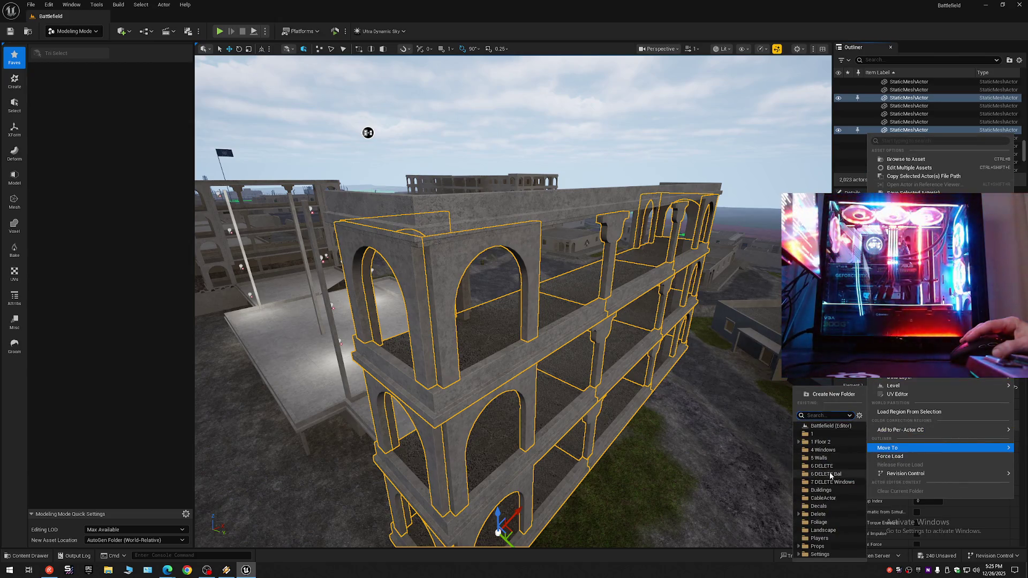
pyautogui.click(830, 475)
pyautogui.click(1018, 61)
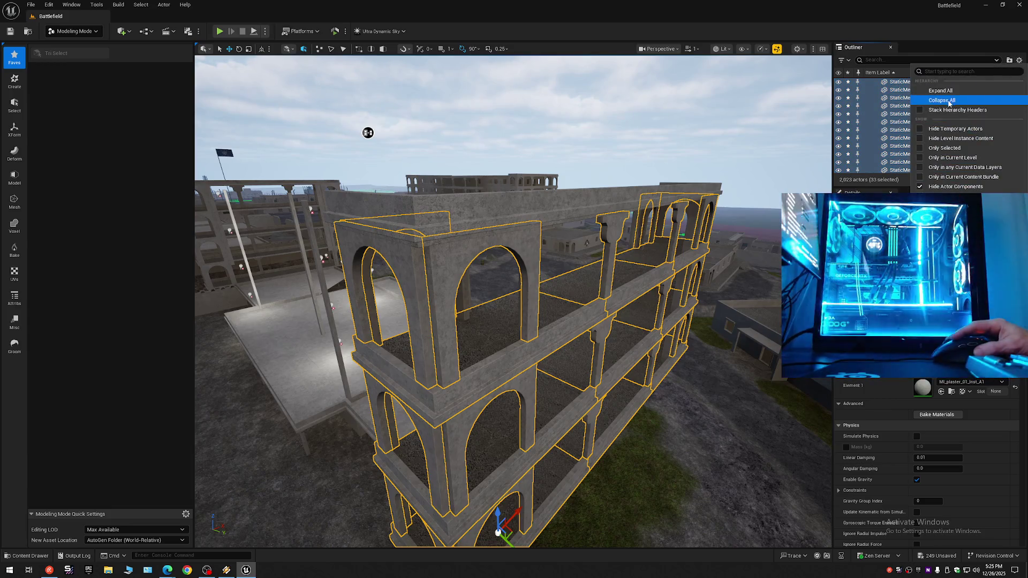
pyautogui.click(949, 101)
pyautogui.click(868, 82)
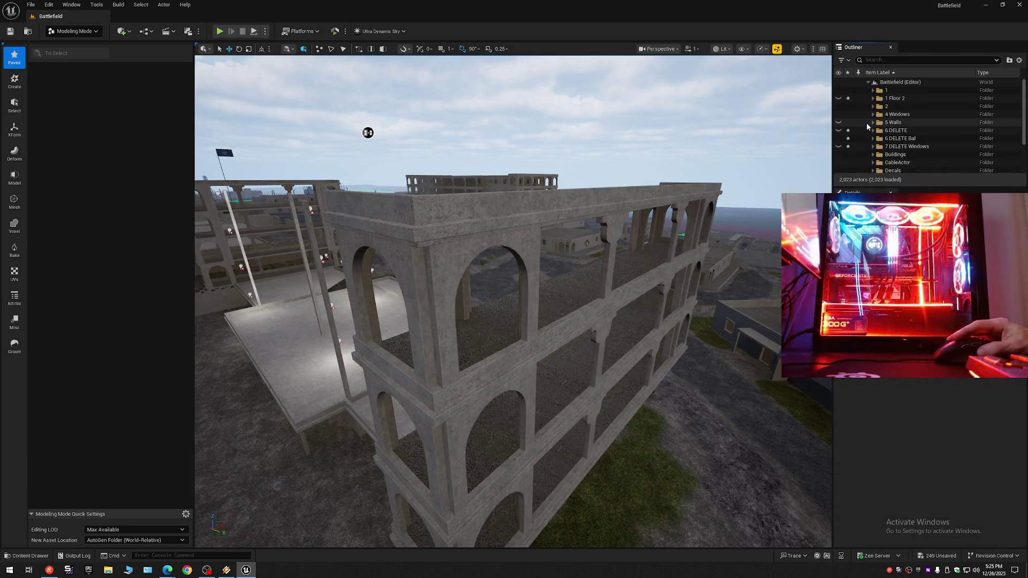
pyautogui.click(838, 140)
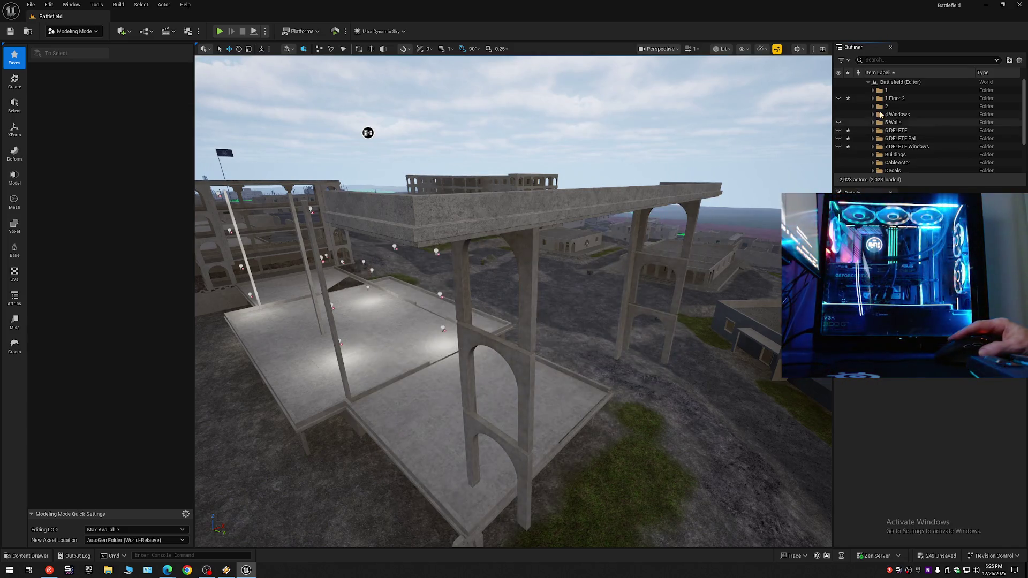
# Step: Create a new top-level Outliner folder named '6 DELETEE'
pyautogui.click(895, 83)
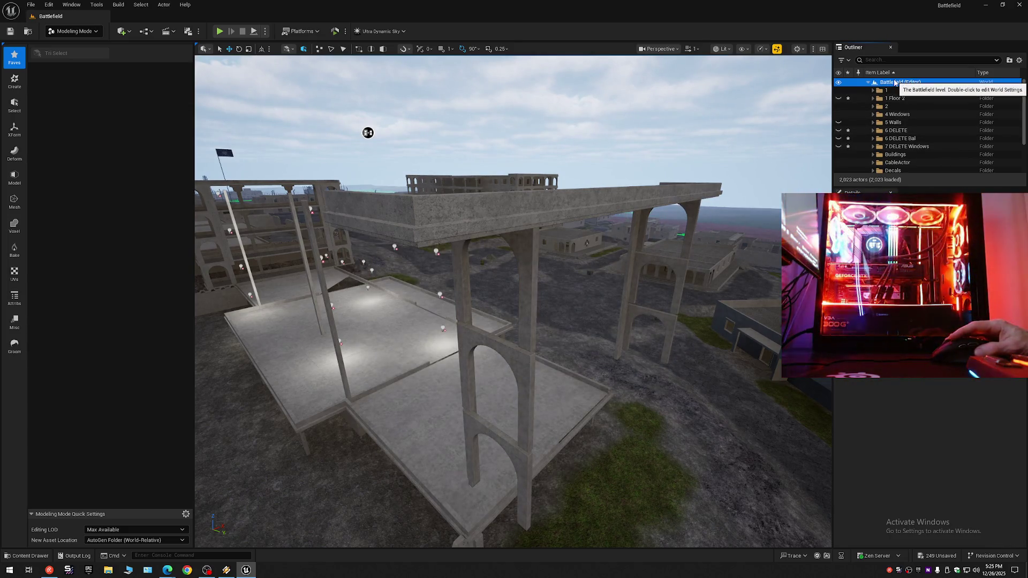
pyautogui.rightClick(895, 83)
pyautogui.click(936, 100)
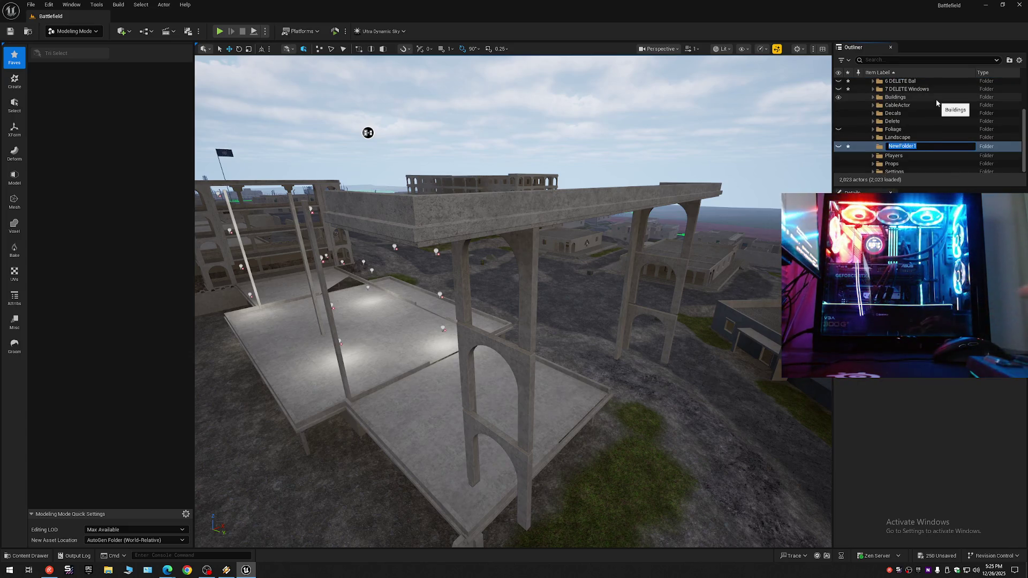
pyautogui.write('6 DELETEE')
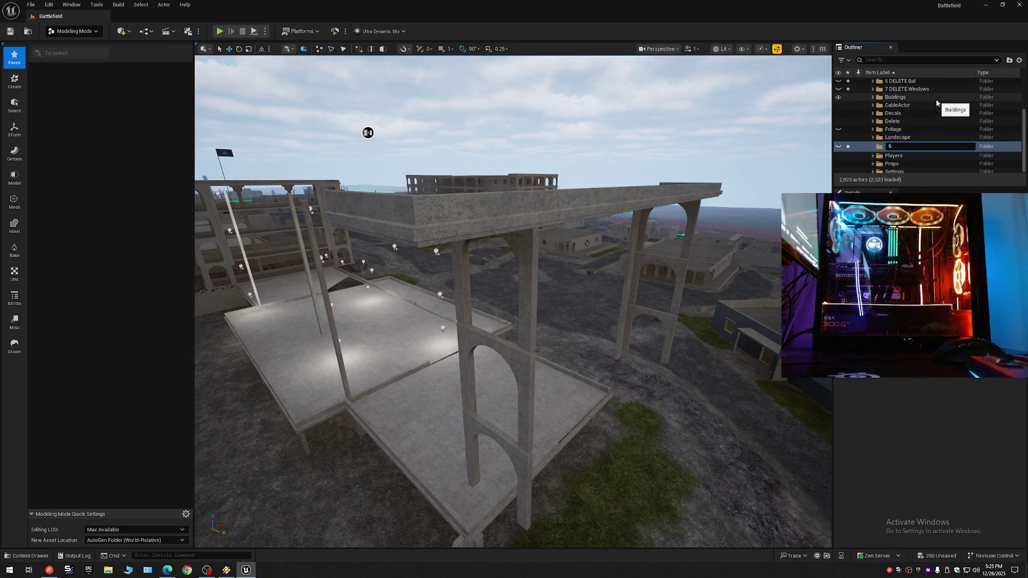
pyautogui.press('Return')
# Step: Nest the DELETE folders inside the 6 DELETEE folder
pyautogui.click(906, 111)
pyautogui.scroll(1, 906, 111)
pyautogui.keyDown('ctrl'); pyautogui.click(900, 106); pyautogui.keyUp('ctrl')
pyautogui.moveTo(900, 99)
pyautogui.mouseDown()
pyautogui.moveTo(908, 100)
pyautogui.moveTo(901, 112)
pyautogui.mouseUp()
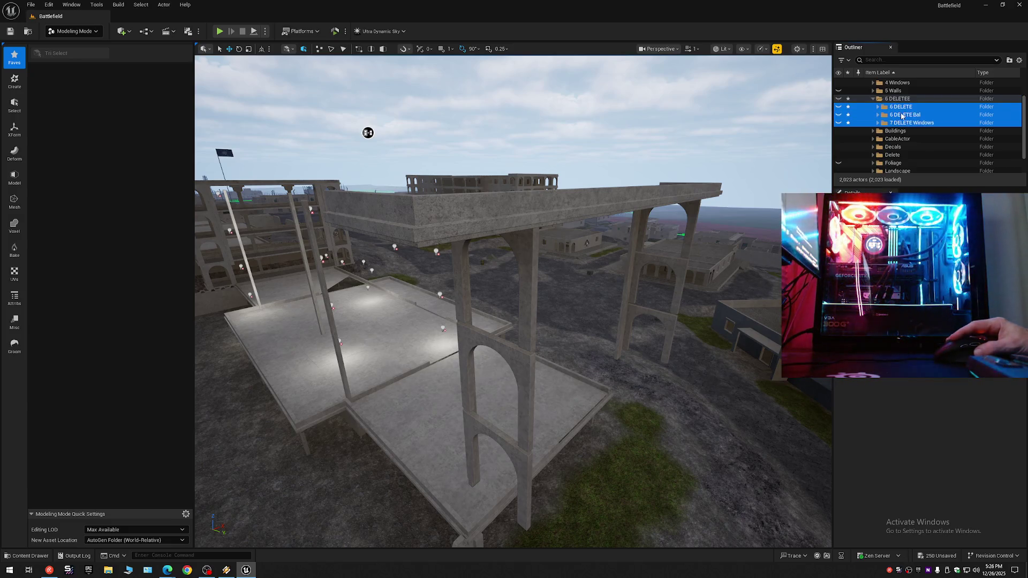
pyautogui.click(873, 98)
pyautogui.scroll(2, 926, 101)
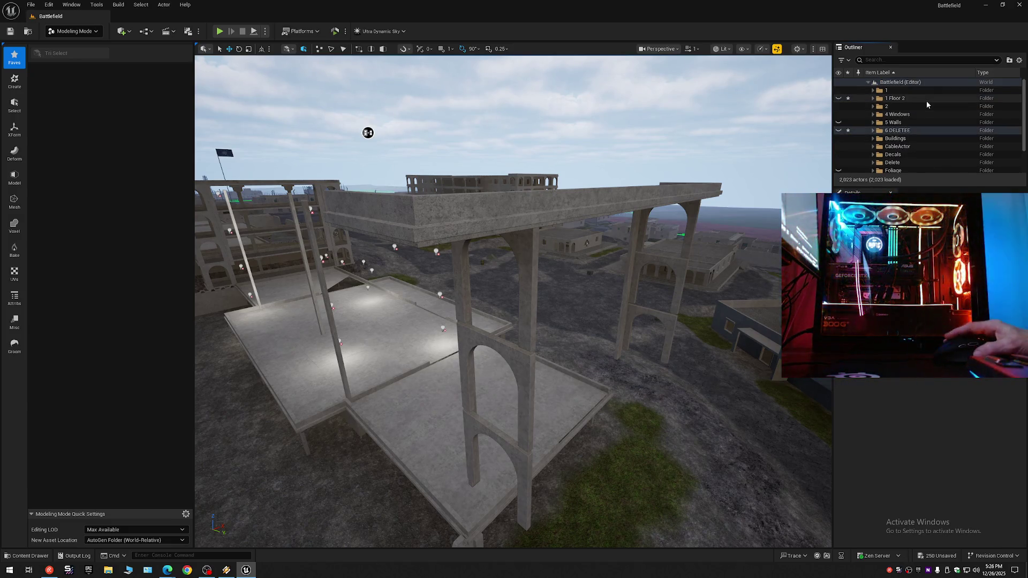
pyautogui.scroll(-2, 903, 144)
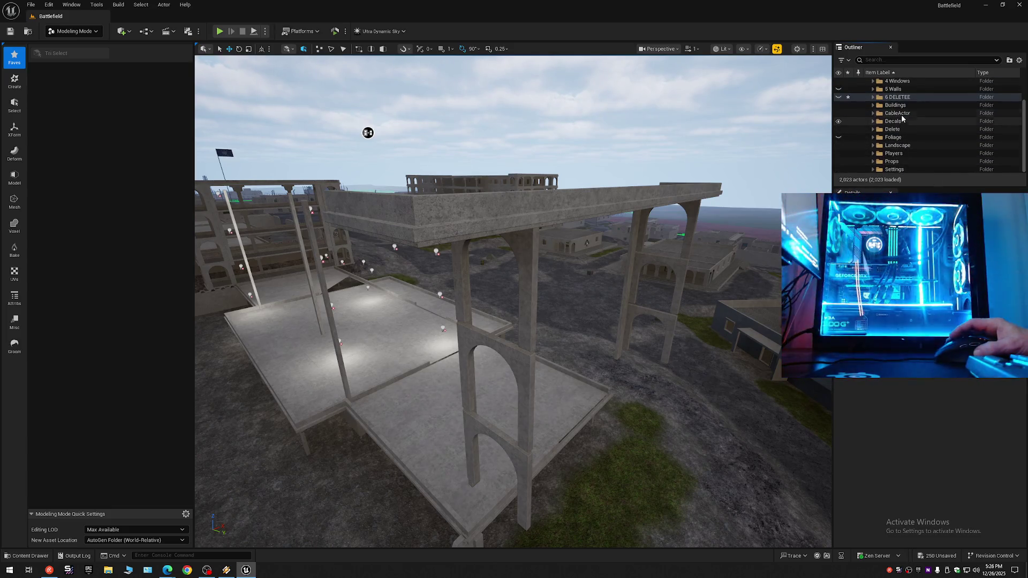
pyautogui.scroll(2, 901, 114)
# Step: Collapse the Outliner tree and hide the concrete floor slabs in folder 1
pyautogui.rightClick(891, 82)
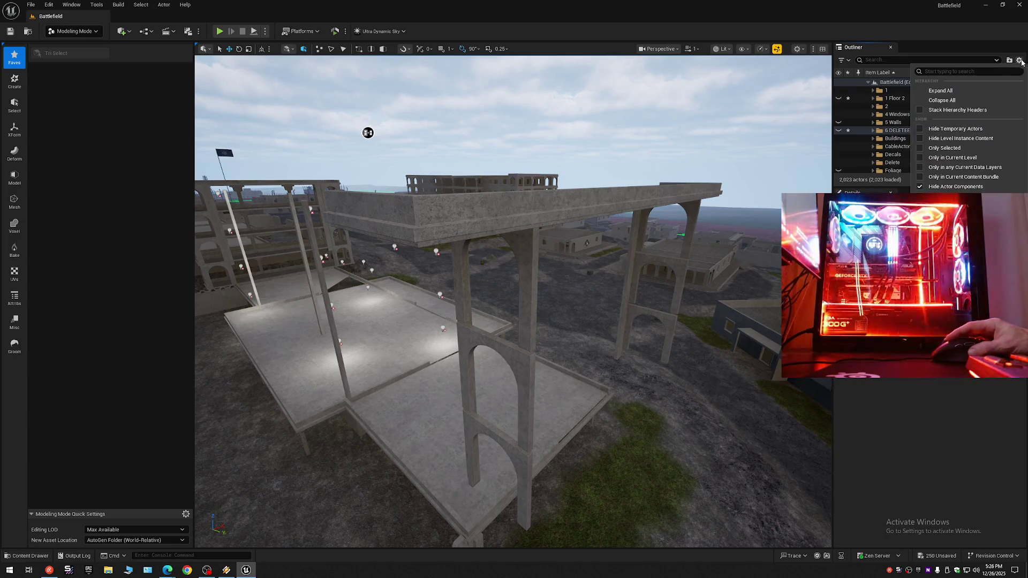
pyautogui.click(899, 101)
pyautogui.doubleClick(883, 82)
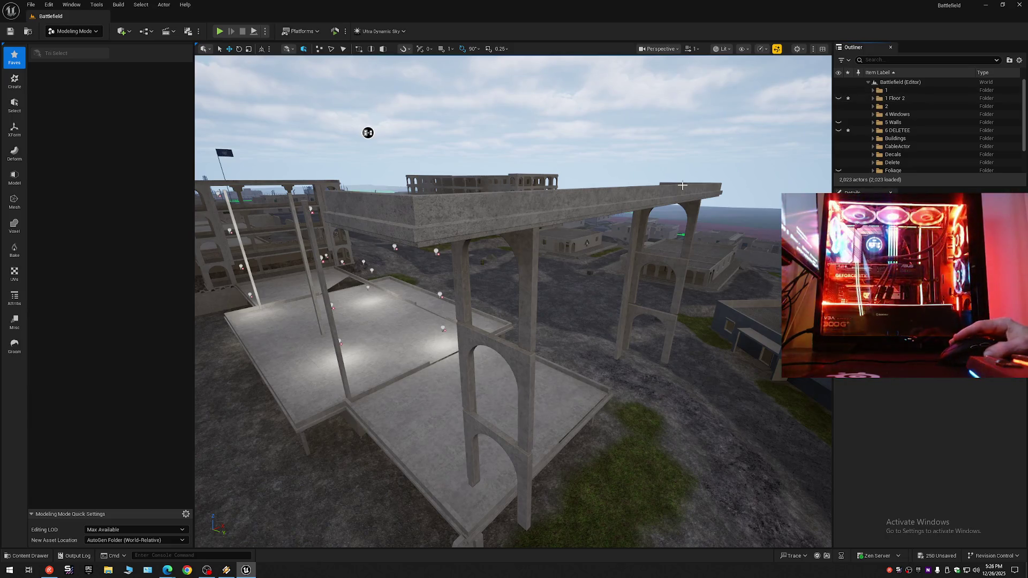
pyautogui.click(838, 92)
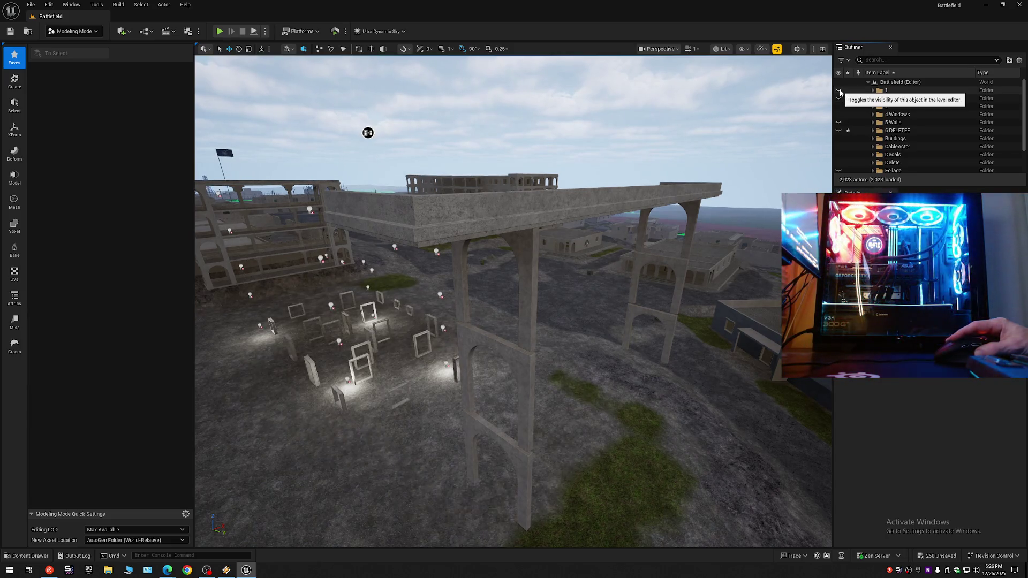
# Step: Hide the tiered floor slabs and the upper concrete roof slab
pyautogui.moveTo(514, 299); pyautogui.dragTo(482, 300)
pyautogui.moveTo(409, 132)
pyautogui.mouseDown()
pyautogui.moveTo(379, 139)
pyautogui.moveTo(585, 103)
pyautogui.moveTo(606, 121)
pyautogui.moveTo(695, 94)
pyautogui.mouseUp()
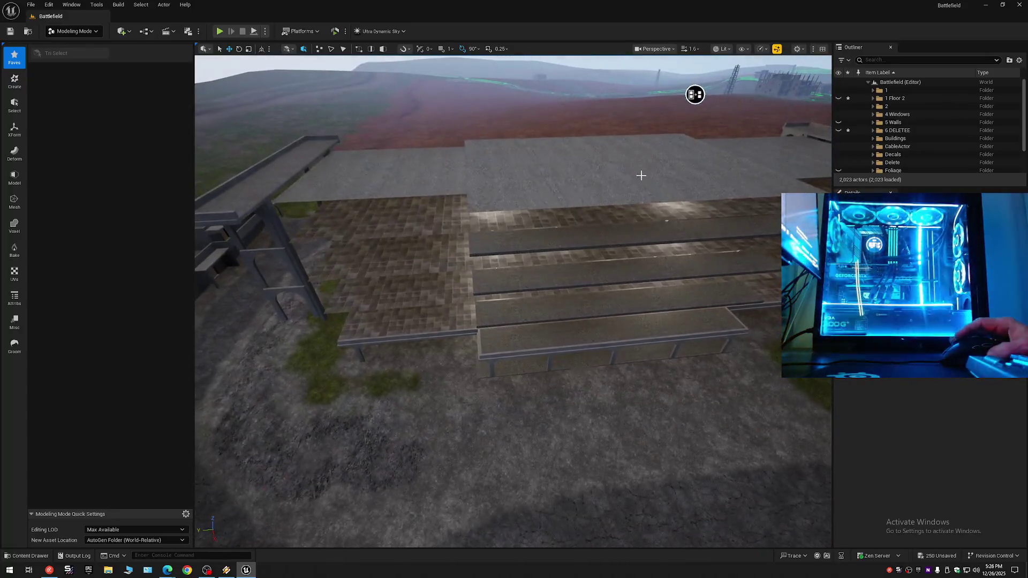
pyautogui.click(509, 332)
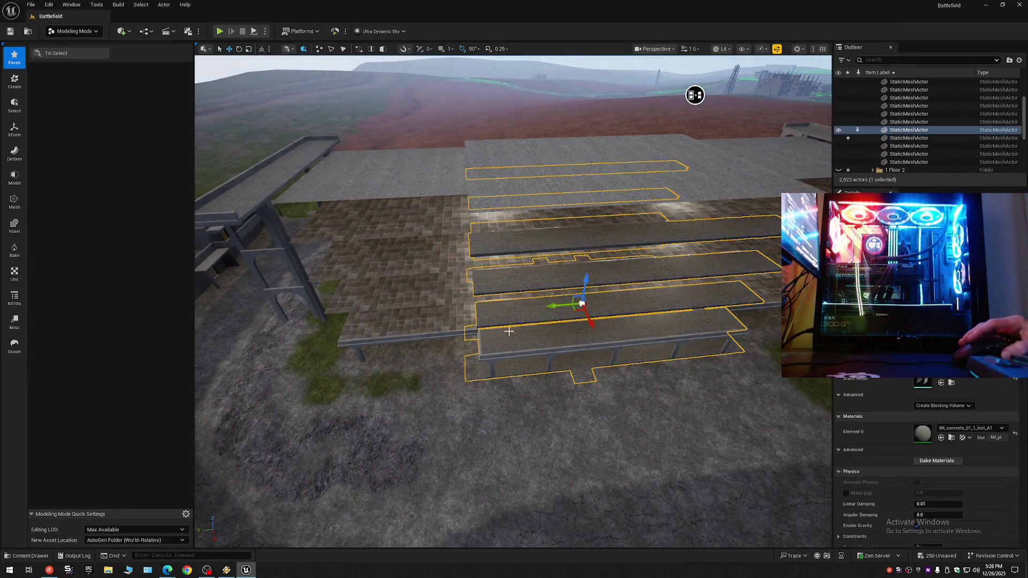
pyautogui.keyDown('ctrl'); pyautogui.click(453, 308); pyautogui.keyUp('ctrl')
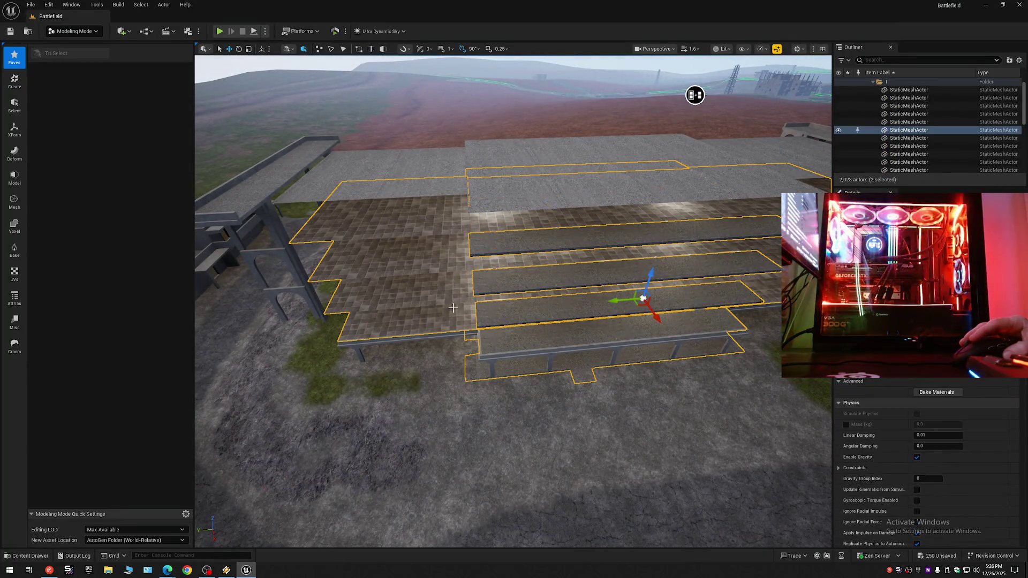
pyautogui.click(839, 131)
pyautogui.click(725, 144)
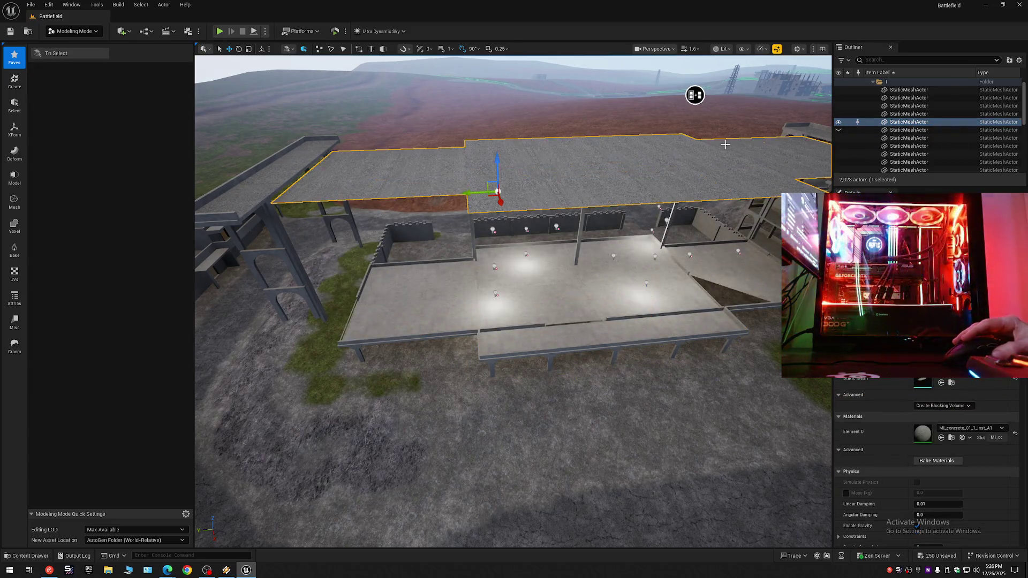
pyautogui.click(839, 124)
pyautogui.click(1020, 60)
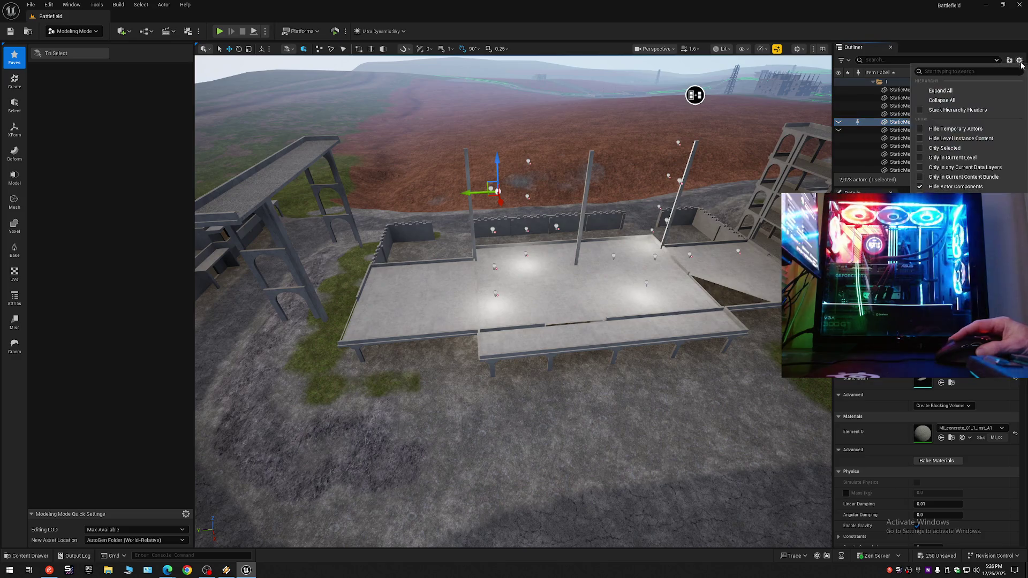
pyautogui.click(960, 101)
pyautogui.click(869, 83)
# Step: Select the arched pillars' arch panels and the three top beam pieces
pyautogui.moveTo(636, 175)
pyautogui.mouseDown()
pyautogui.moveTo(594, 177)
pyautogui.moveTo(605, 176)
pyautogui.moveTo(557, 281)
pyautogui.mouseUp()
pyautogui.click(514, 332)
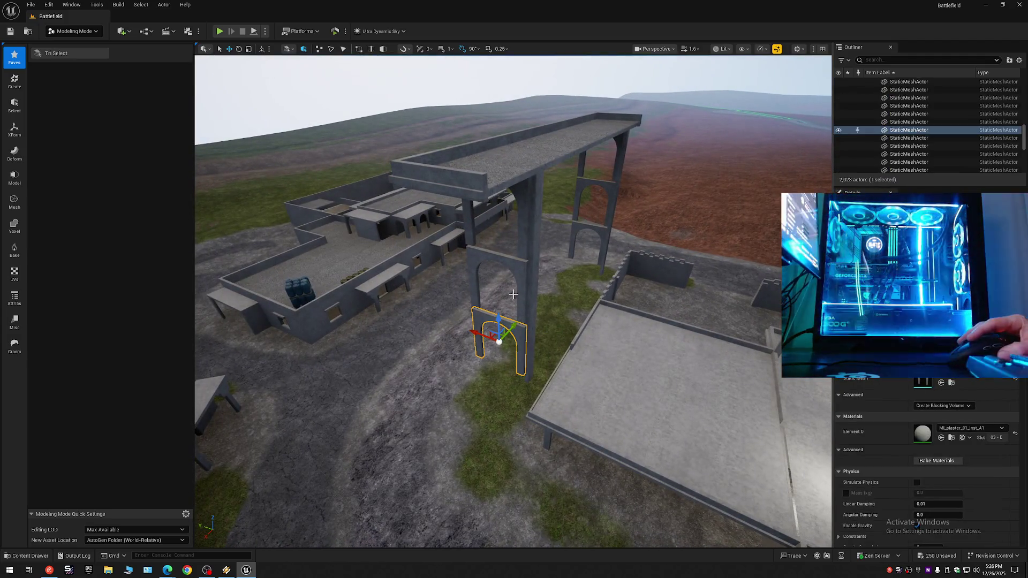
pyautogui.keyDown('ctrl'); pyautogui.click(514, 261); pyautogui.keyUp('ctrl')
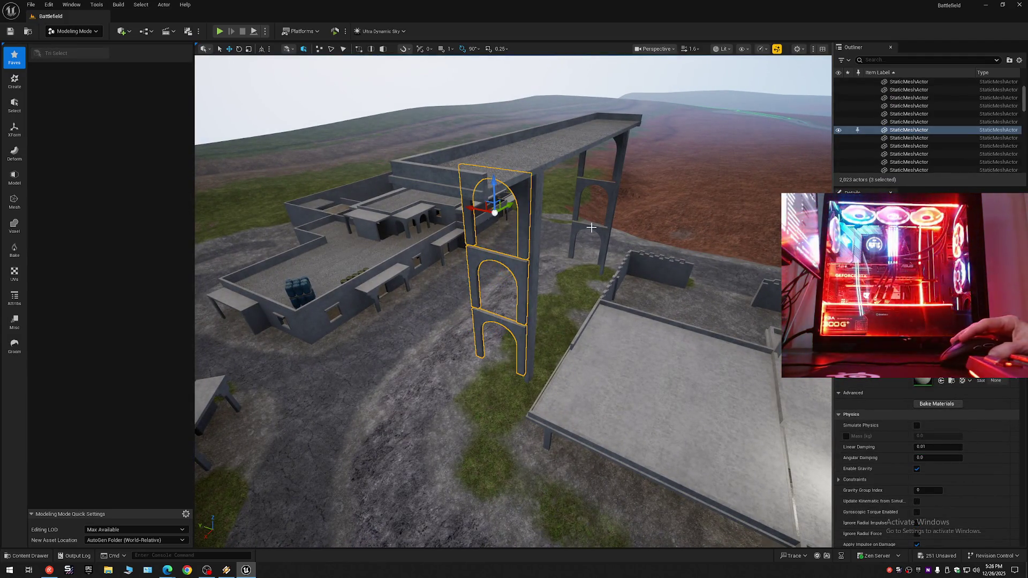
pyautogui.keyDown('ctrl'); pyautogui.click(585, 157); pyautogui.keyUp('ctrl')
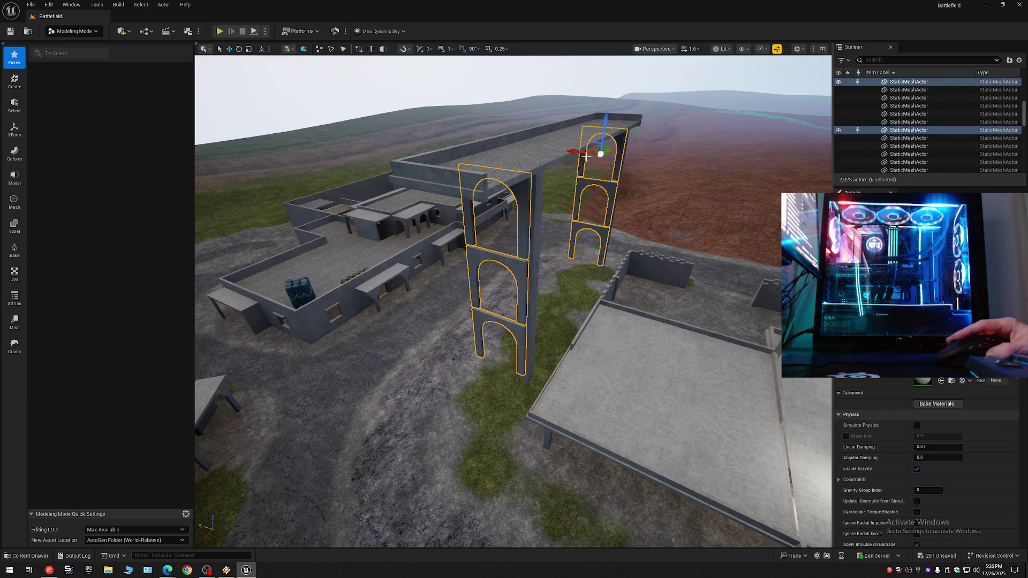
pyautogui.keyDown('ctrl'); pyautogui.click(610, 123); pyautogui.keyUp('ctrl')
pyautogui.keyDown('ctrl'); pyautogui.click(554, 146); pyautogui.keyUp('ctrl')
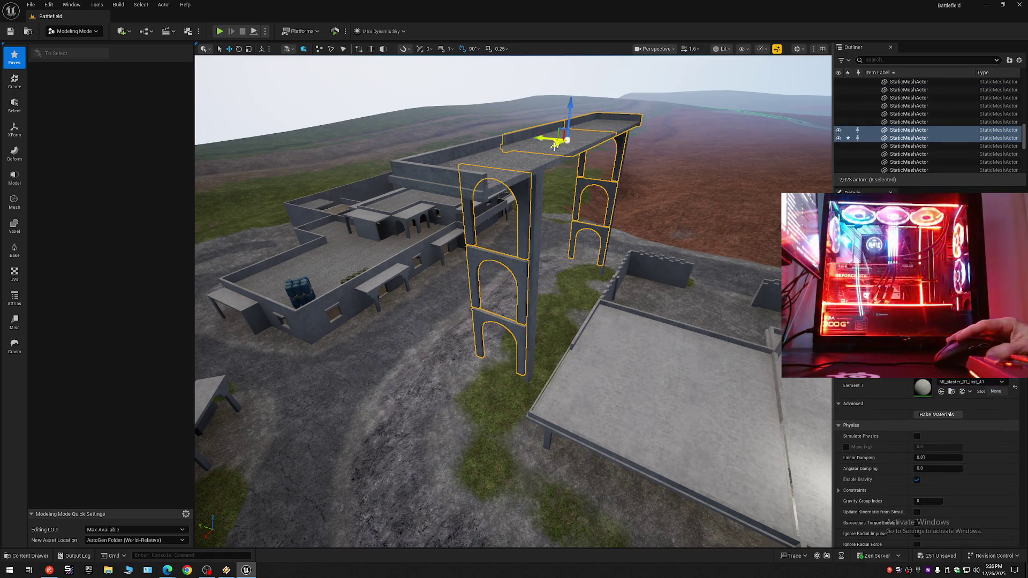
pyautogui.keyDown('ctrl'); pyautogui.click(494, 169); pyautogui.keyUp('ctrl')
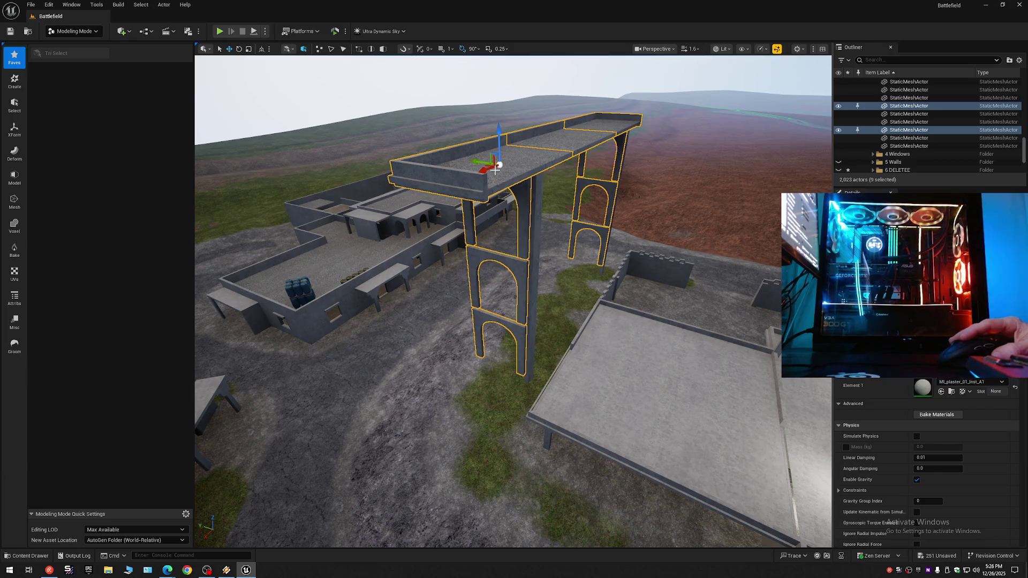
# Step: Move the selected arch and beam pieces into a folder under 6 DELETEE
pyautogui.rightClick(870, 130)
pyautogui.moveTo(903, 444)
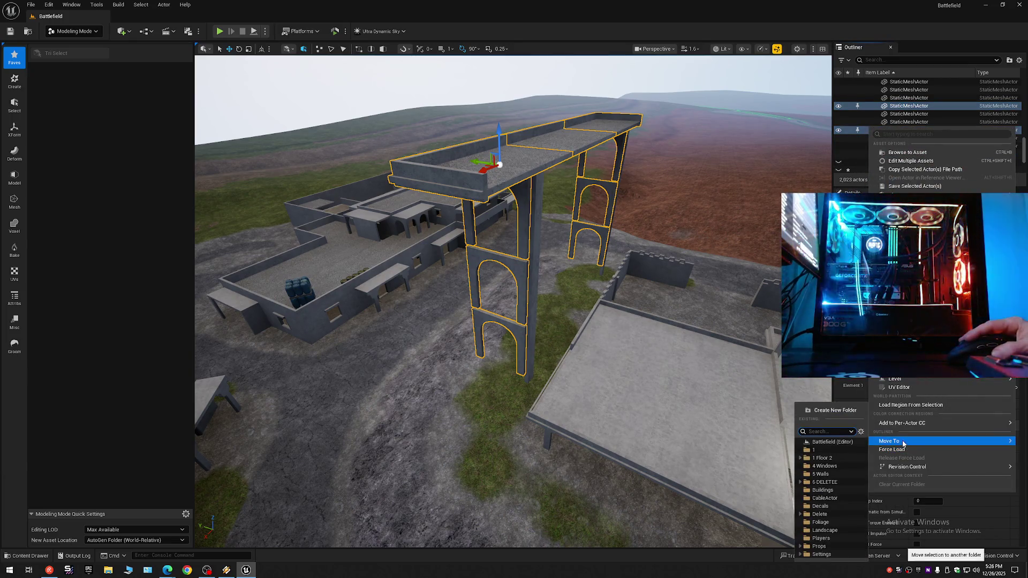
pyautogui.click(799, 482)
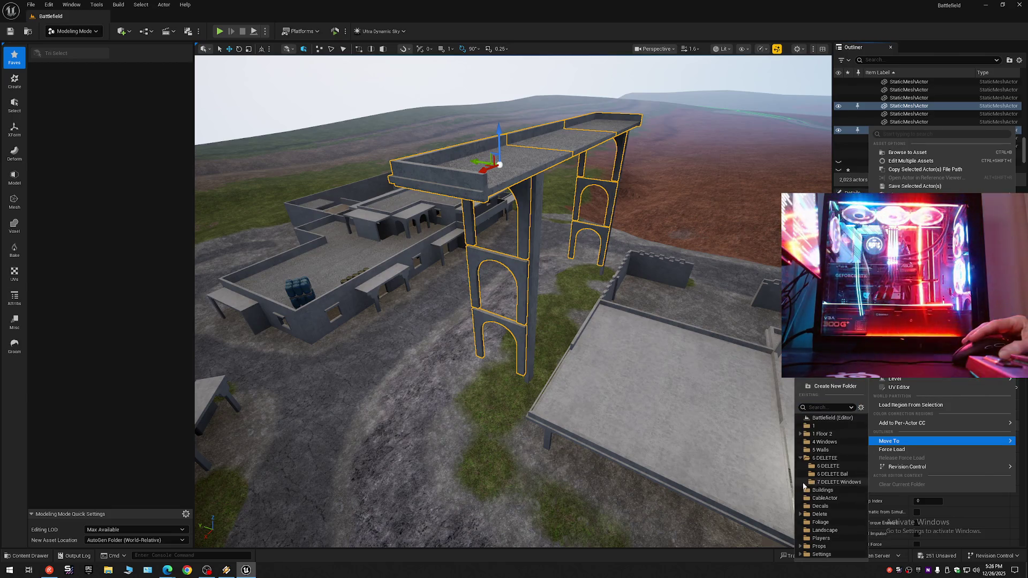
pyautogui.click(833, 474)
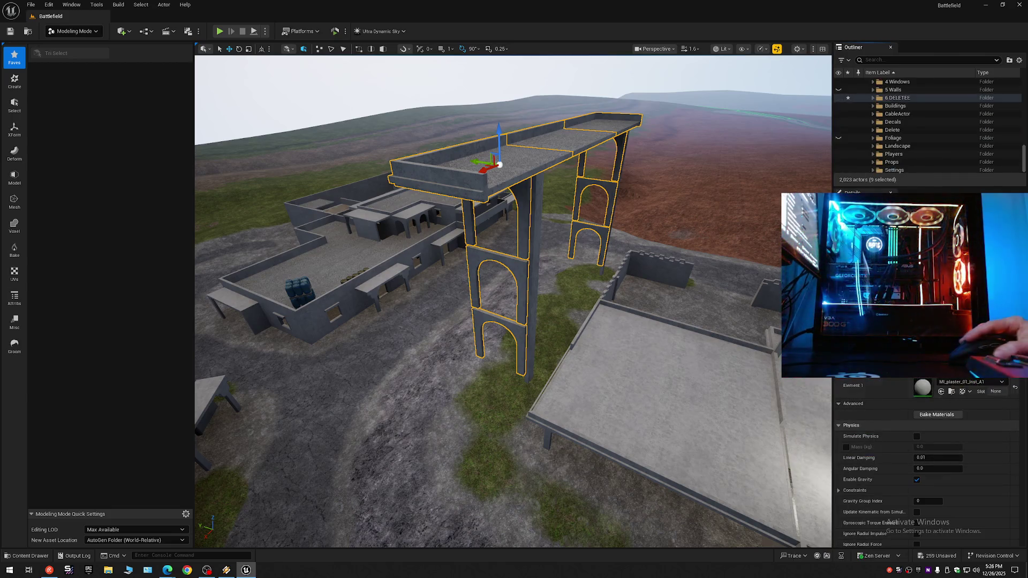
pyautogui.click(1019, 61)
pyautogui.click(949, 99)
pyautogui.click(868, 82)
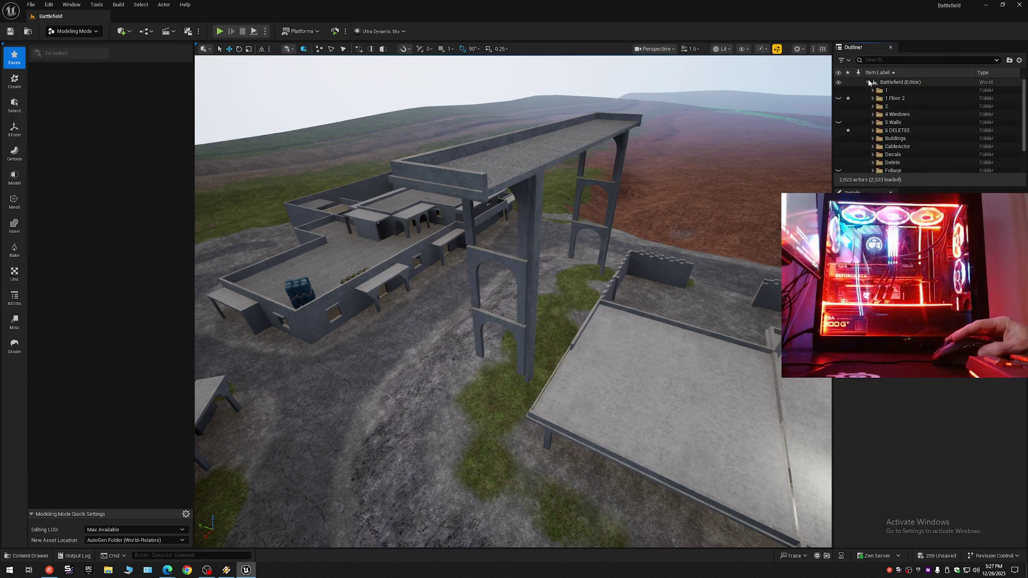
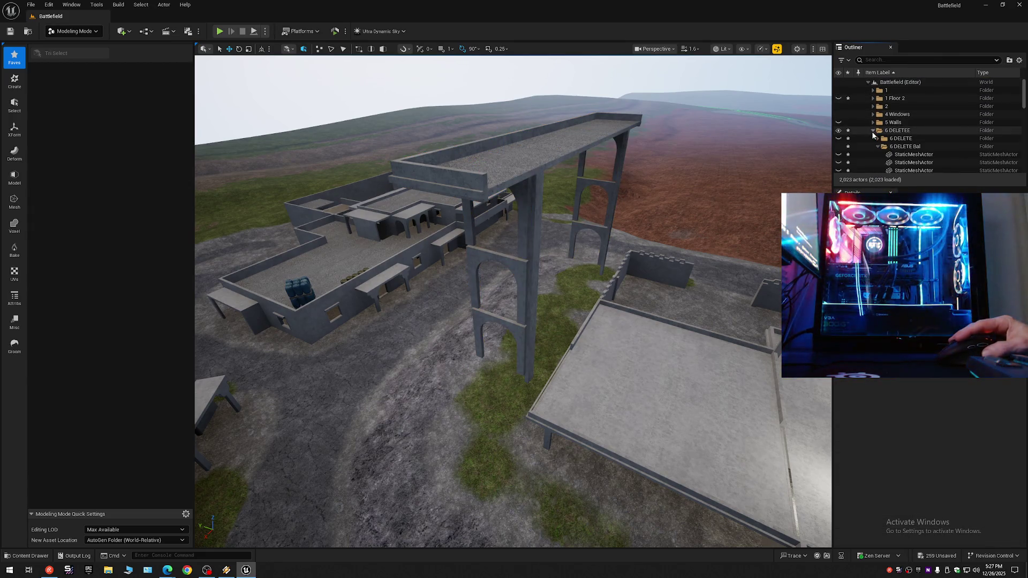
# Step: Hide the 6 DELETE Bal bridge and select the base arch walls, floor slabs, pillars and wall pieces
pyautogui.click(839, 147)
pyautogui.moveTo(663, 204)
pyautogui.mouseDown()
pyautogui.moveTo(578, 209)
pyautogui.moveTo(600, 209)
pyautogui.mouseUp()
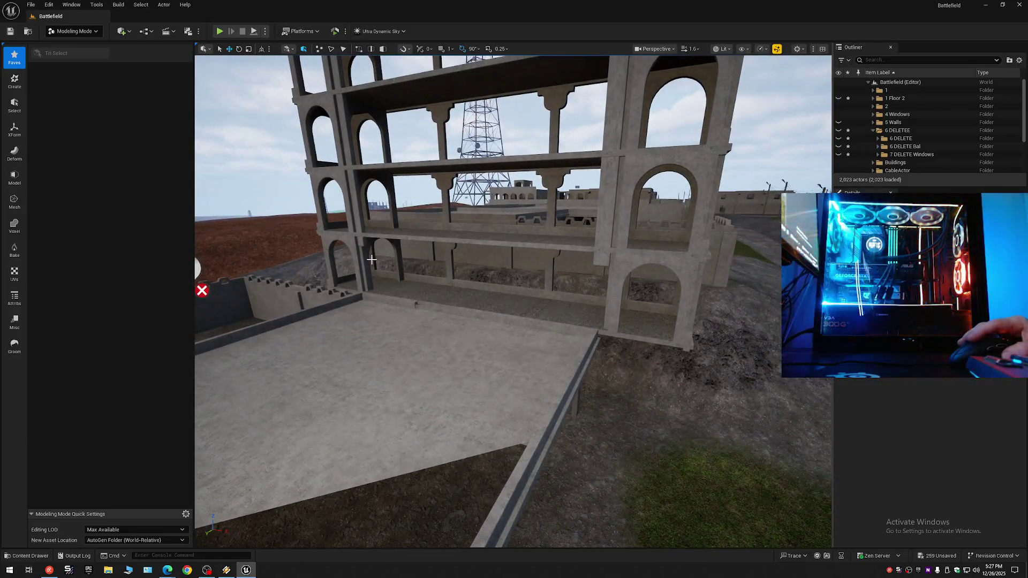
pyautogui.click(349, 244)
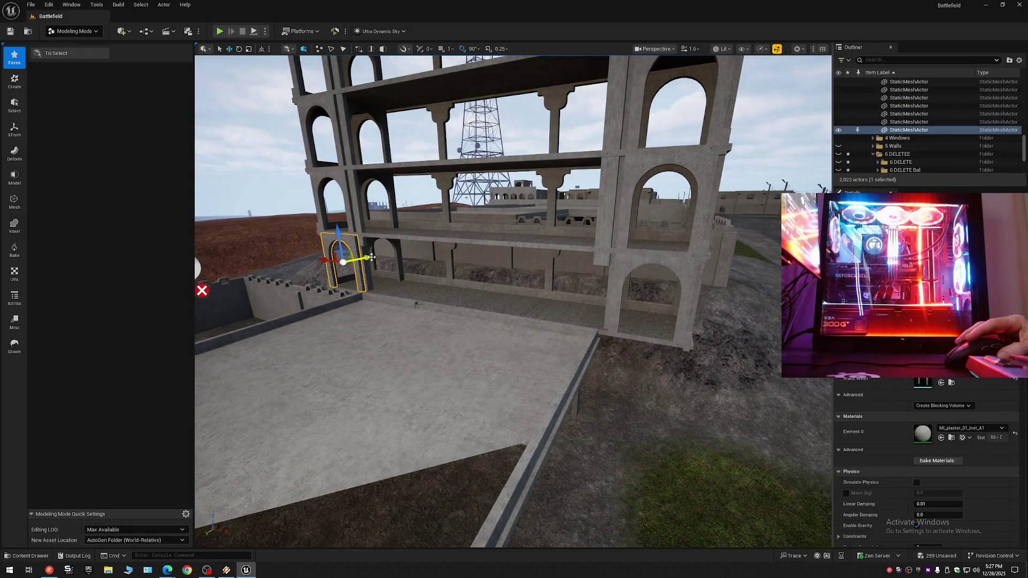
pyautogui.keyDown('ctrl'); pyautogui.click(395, 257); pyautogui.keyUp('ctrl')
pyautogui.keyDown('ctrl'); pyautogui.click(422, 293); pyautogui.keyUp('ctrl')
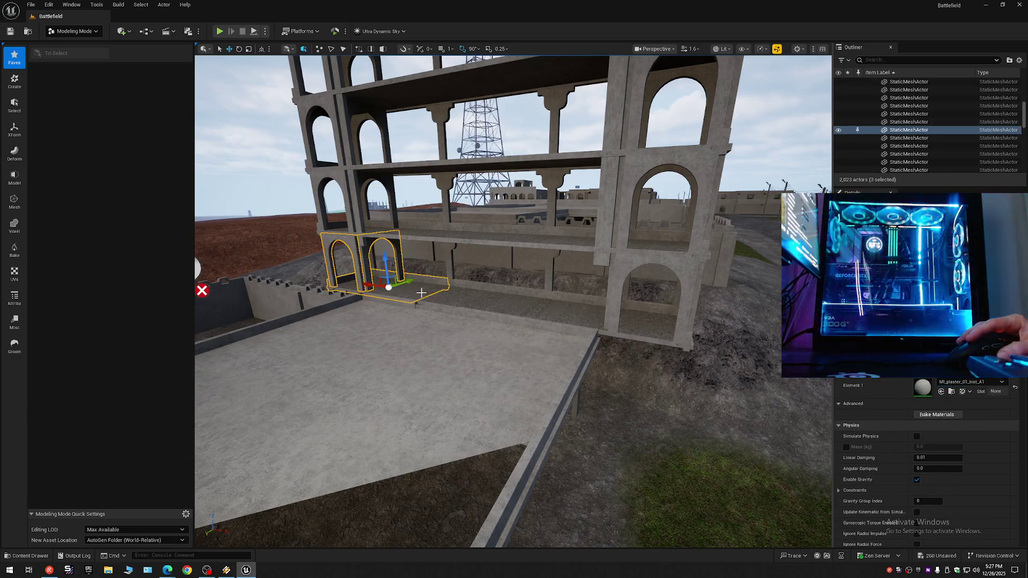
pyautogui.keyDown('ctrl'); pyautogui.click(585, 316); pyautogui.keyUp('ctrl')
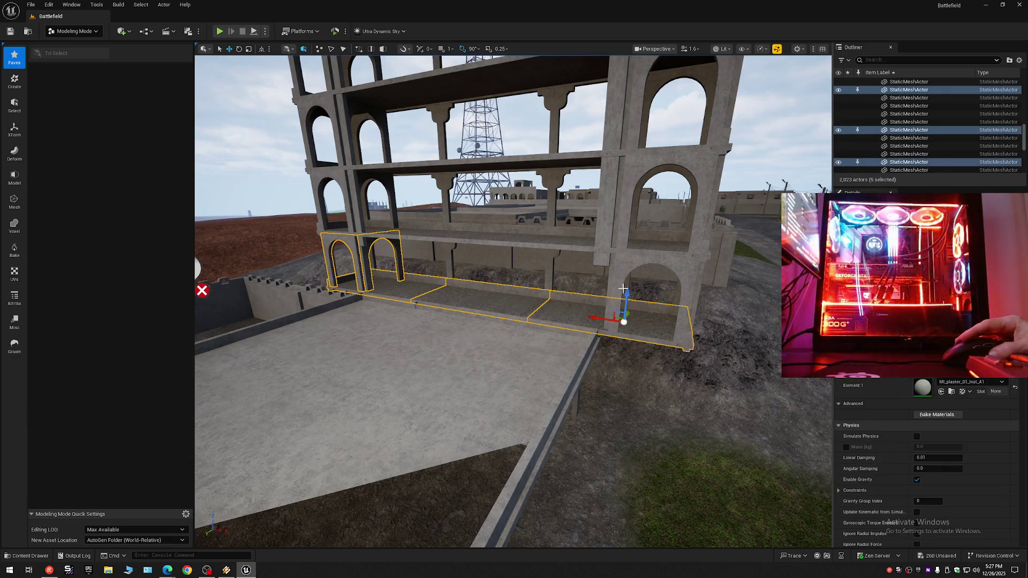
pyautogui.keyDown('ctrl'); pyautogui.click(627, 280); pyautogui.keyUp('ctrl')
pyautogui.keyDown('ctrl'); pyautogui.click(547, 266); pyautogui.keyUp('ctrl')
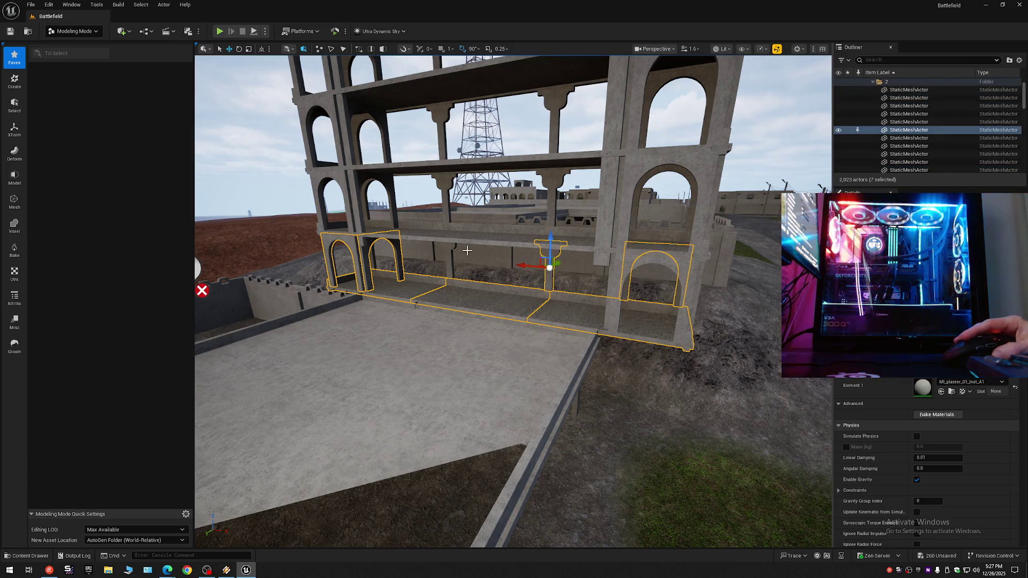
pyautogui.keyDown('ctrl'); pyautogui.click(449, 253); pyautogui.keyUp('ctrl')
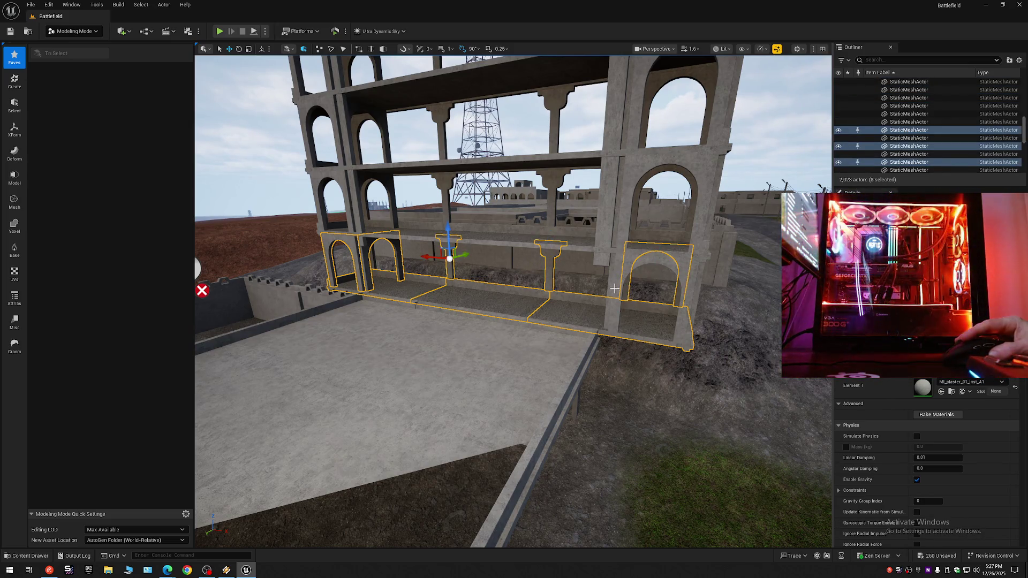
pyautogui.keyDown('ctrl'); pyautogui.click(614, 288); pyautogui.keyUp('ctrl')
pyautogui.keyDown('ctrl'); pyautogui.click(611, 280); pyautogui.keyUp('ctrl')
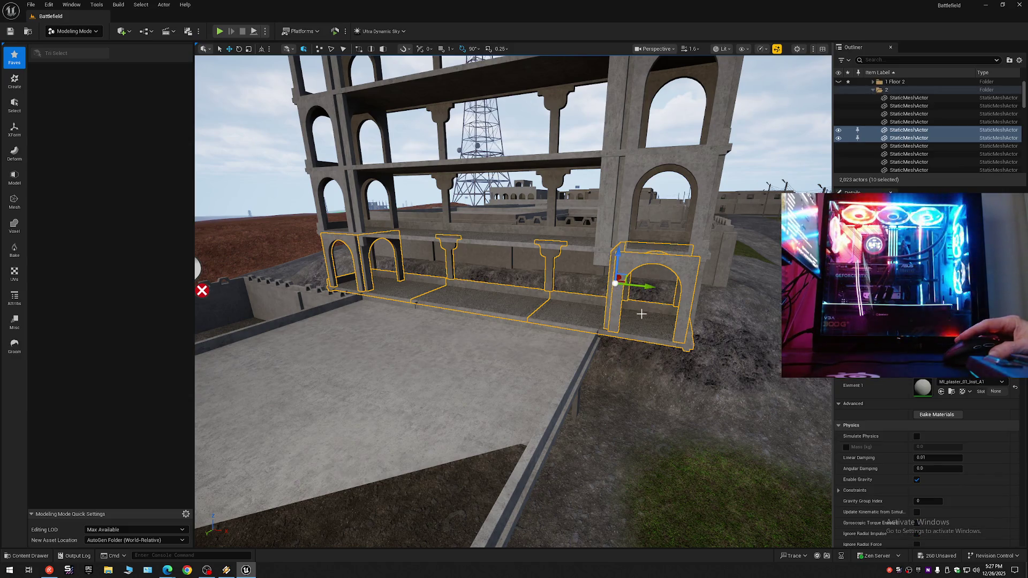
# Step: Add the remaining near and right arch segments to the selection
pyautogui.moveTo(614, 284)
pyautogui.mouseDown()
pyautogui.moveTo(514, 294)
pyautogui.moveTo(558, 316)
pyautogui.moveTo(513, 271)
pyautogui.moveTo(486, 67)
pyautogui.moveTo(499, 327)
pyautogui.mouseUp()
pyautogui.keyDown('ctrl'); pyautogui.click(520, 336); pyautogui.keyUp('ctrl')
pyautogui.keyDown('ctrl'); pyautogui.click(430, 336); pyautogui.keyUp('ctrl')
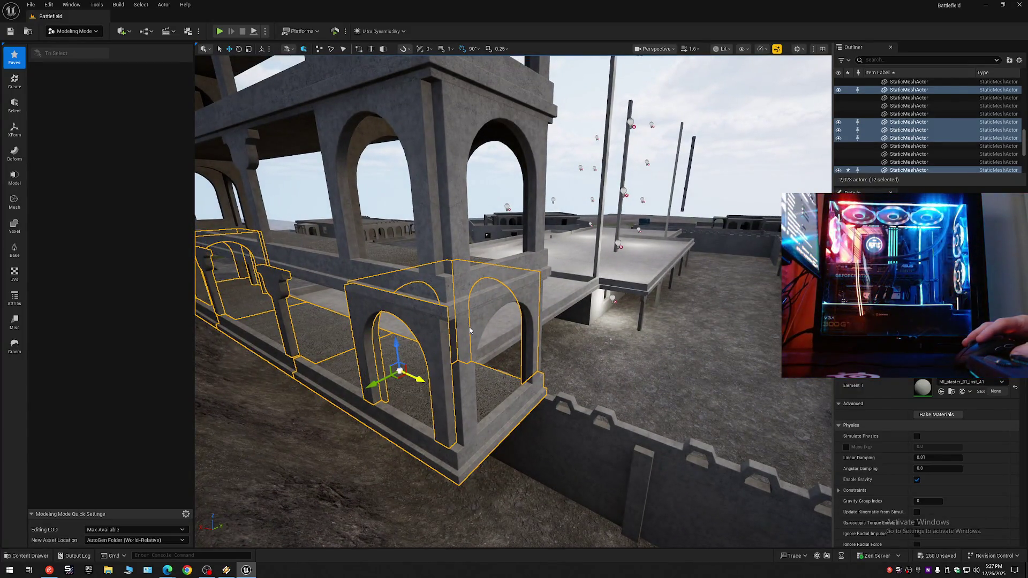
pyautogui.keyDown('ctrl'); pyautogui.click(468, 326); pyautogui.keyUp('ctrl')
# Step: Move the selected pieces into the 1 Floor 2 > Bal folder and clear the selection
pyautogui.rightClick(870, 133)
pyautogui.moveTo(912, 446)
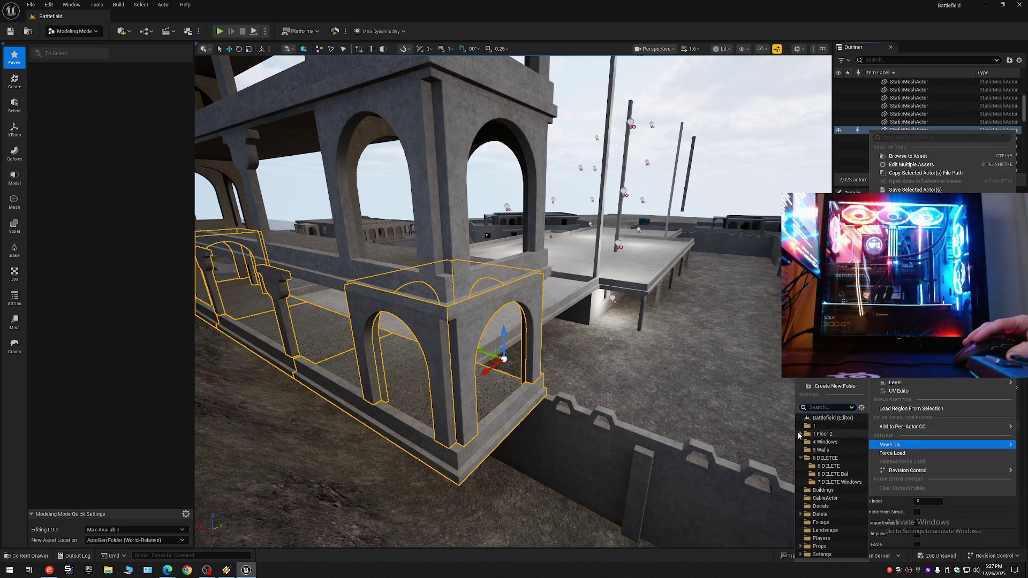
pyautogui.click(800, 434)
pyautogui.click(819, 440)
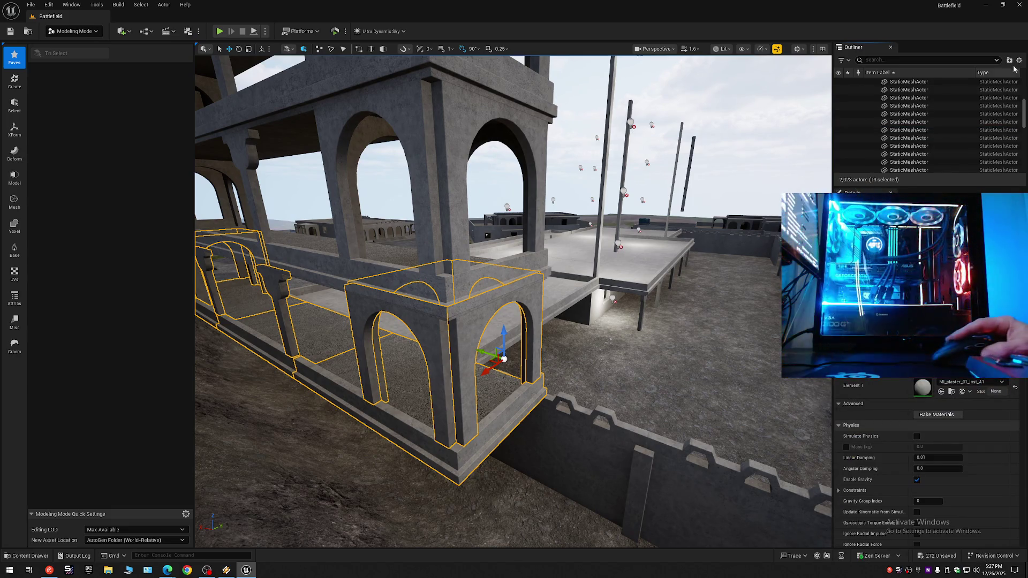
pyautogui.scroll(10, 910, 123)
pyautogui.click(890, 95)
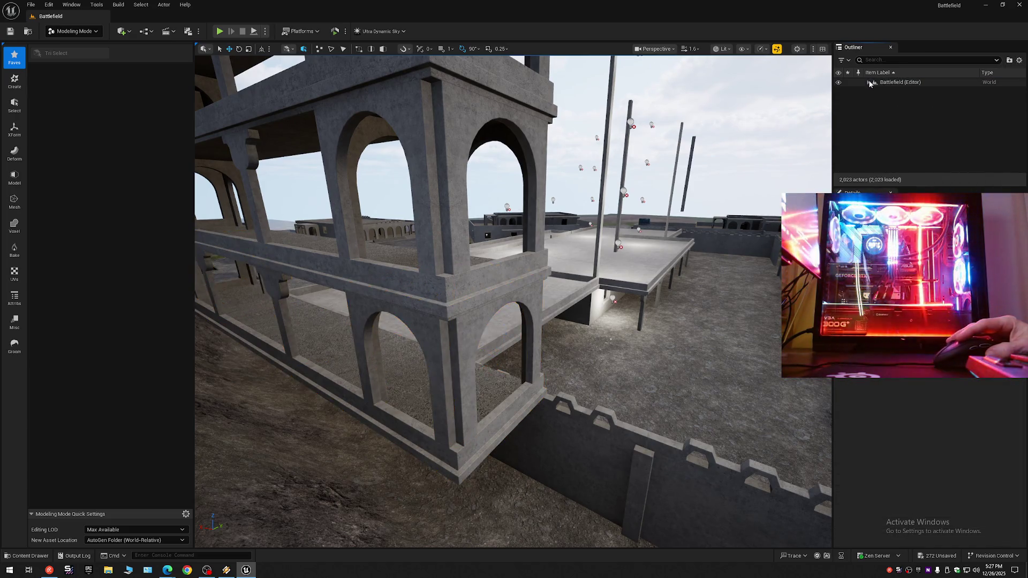
# Step: Select the building's lower, upper and top beam floor slabs
pyautogui.moveTo(513, 300)
pyautogui.mouseDown()
pyautogui.moveTo(671, 428)
pyautogui.moveTo(738, 351)
pyautogui.mouseUp()
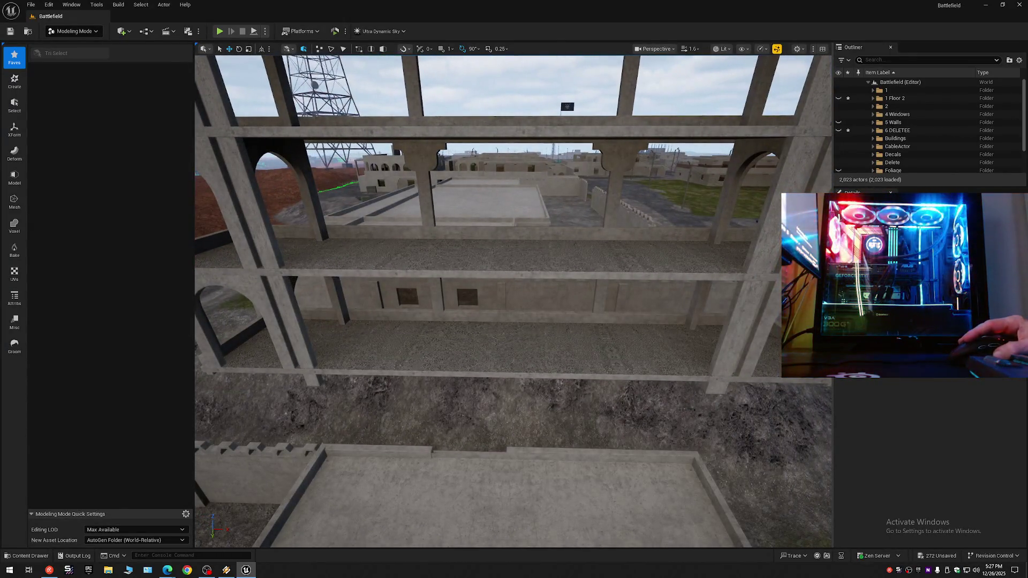
pyautogui.click(653, 359)
pyautogui.keyDown('ctrl'); pyautogui.click(565, 358); pyautogui.keyUp('ctrl')
pyautogui.keyDown('ctrl'); pyautogui.click(368, 345); pyautogui.keyUp('ctrl')
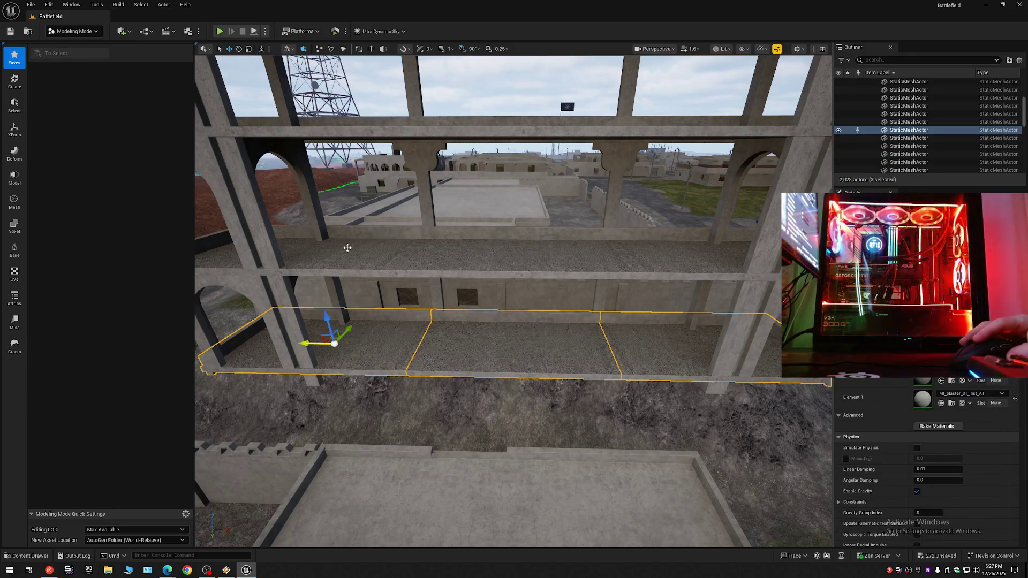
pyautogui.keyDown('ctrl'); pyautogui.click(302, 248); pyautogui.keyUp('ctrl')
pyautogui.keyDown('ctrl'); pyautogui.click(514, 252); pyautogui.keyUp('ctrl')
pyautogui.keyDown('ctrl'); pyautogui.click(675, 245); pyautogui.keyUp('ctrl')
pyautogui.keyDown('ctrl'); pyautogui.click(731, 130); pyautogui.keyUp('ctrl')
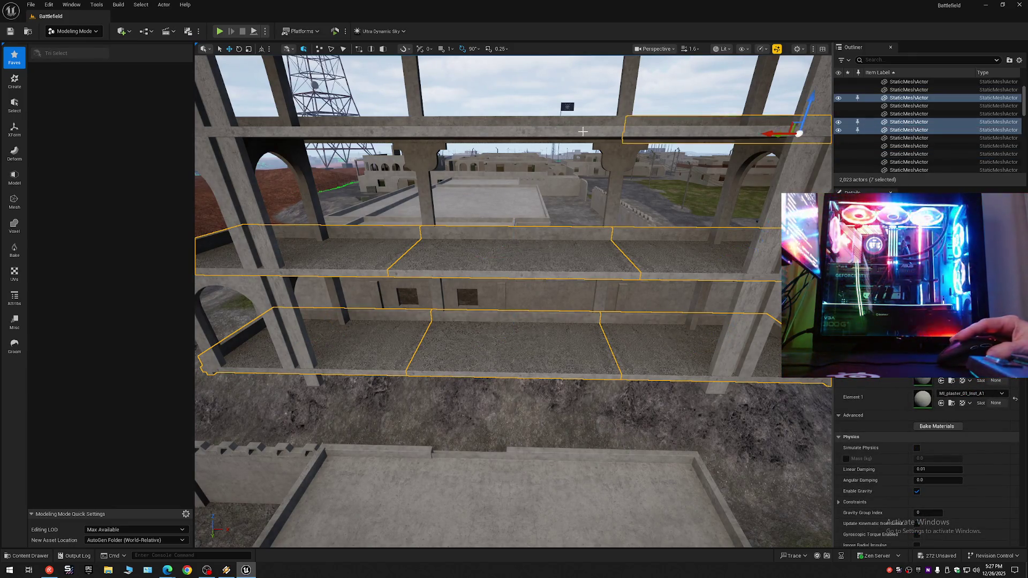
pyautogui.keyDown('ctrl'); pyautogui.click(542, 130); pyautogui.keyUp('ctrl')
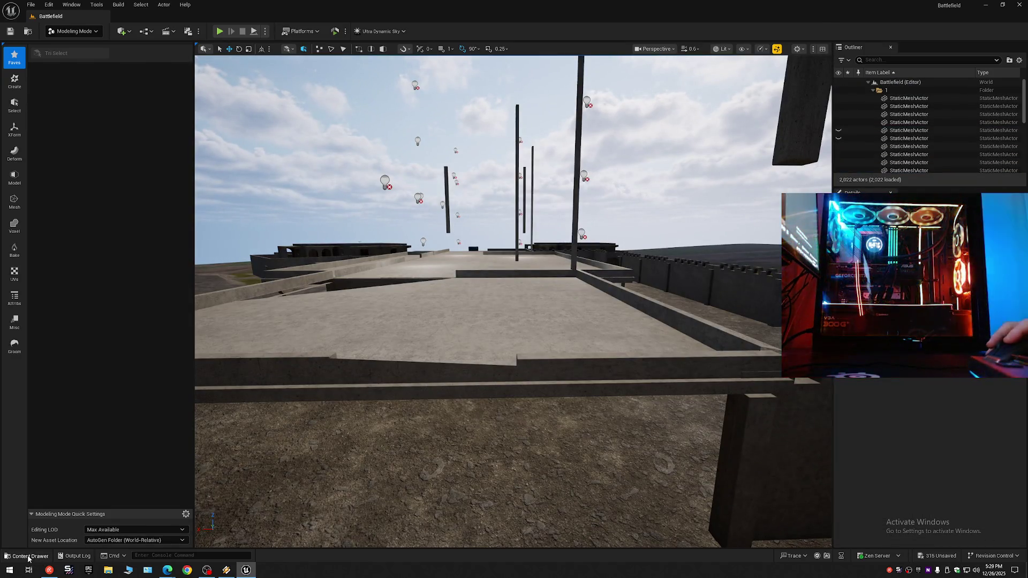
# Step: Try deleting the building submesh asset, cancel the reference warning, and select the roof edge beam
pyautogui.click(28, 557)
pyautogui.rightClick(257, 346)
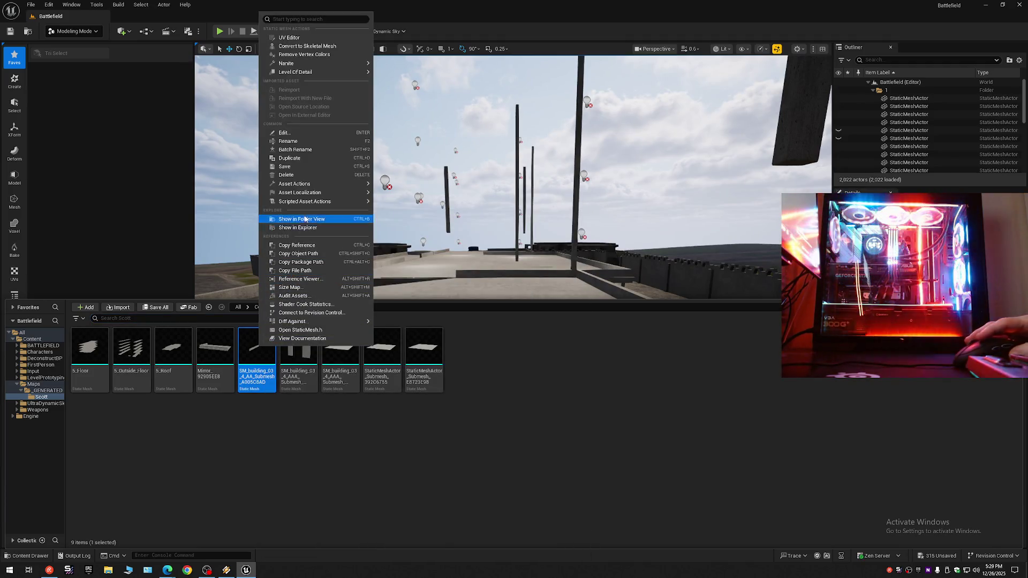
pyautogui.click(305, 175)
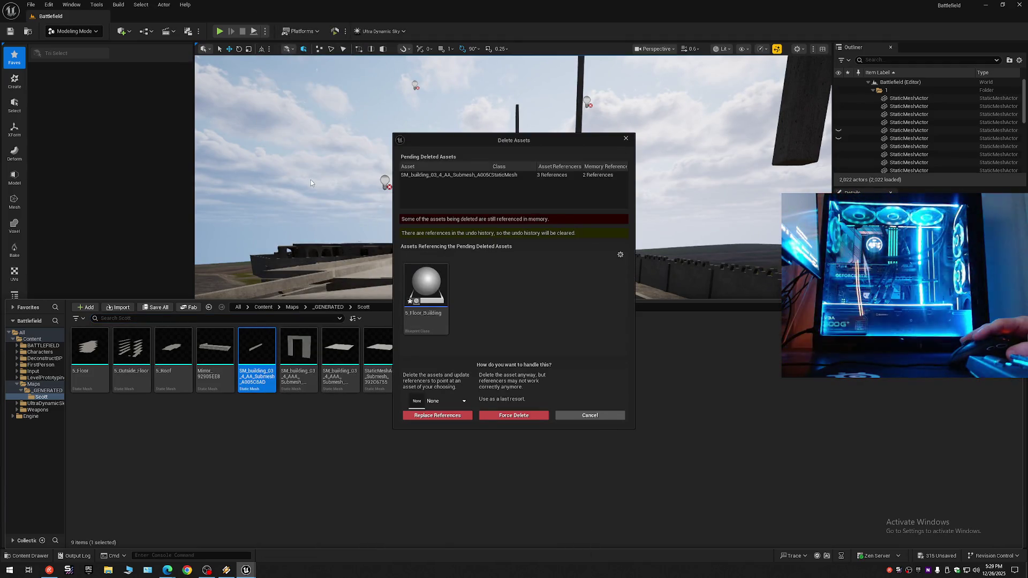
pyautogui.click(599, 418)
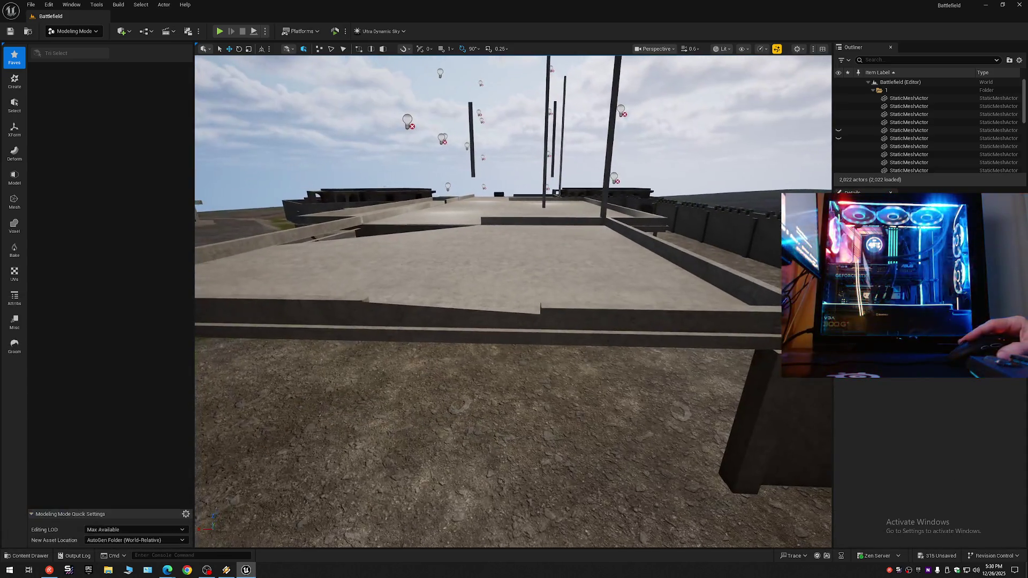
pyautogui.click(489, 320)
pyautogui.click(568, 317)
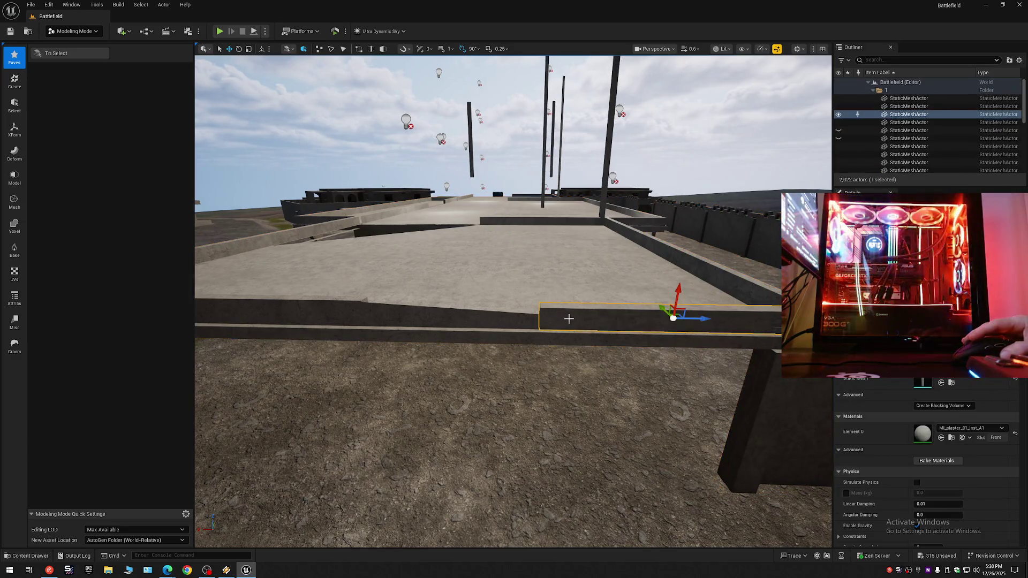
# Step: Focus on the selected beam and start Select Triangles on the building mesh
pyautogui.press('f')
pyautogui.moveTo(561, 333)
pyautogui.mouseDown()
pyautogui.moveTo(455, 323)
pyautogui.moveTo(570, 290)
pyautogui.moveTo(343, 300)
pyautogui.mouseUp()
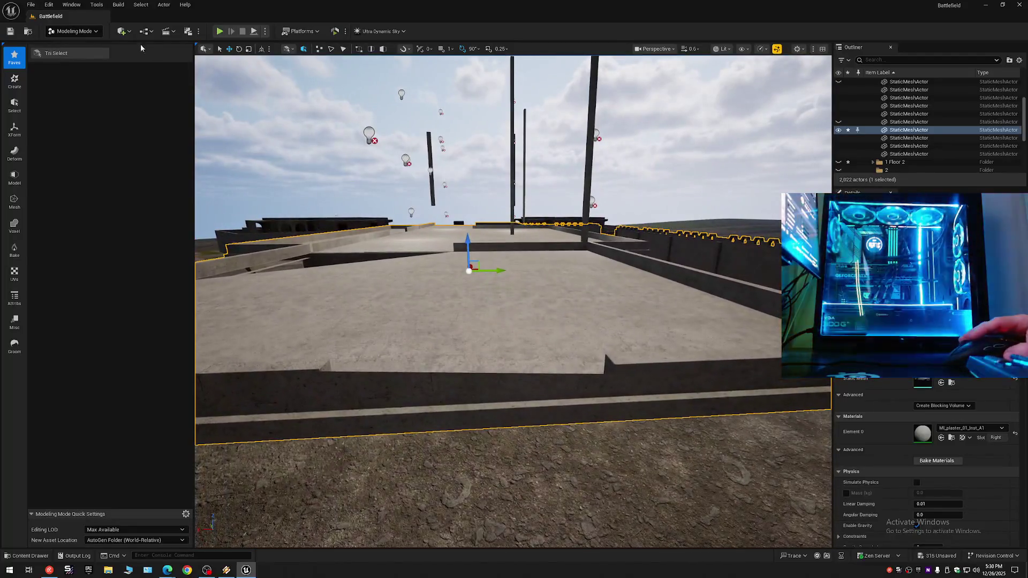
pyautogui.click(76, 54)
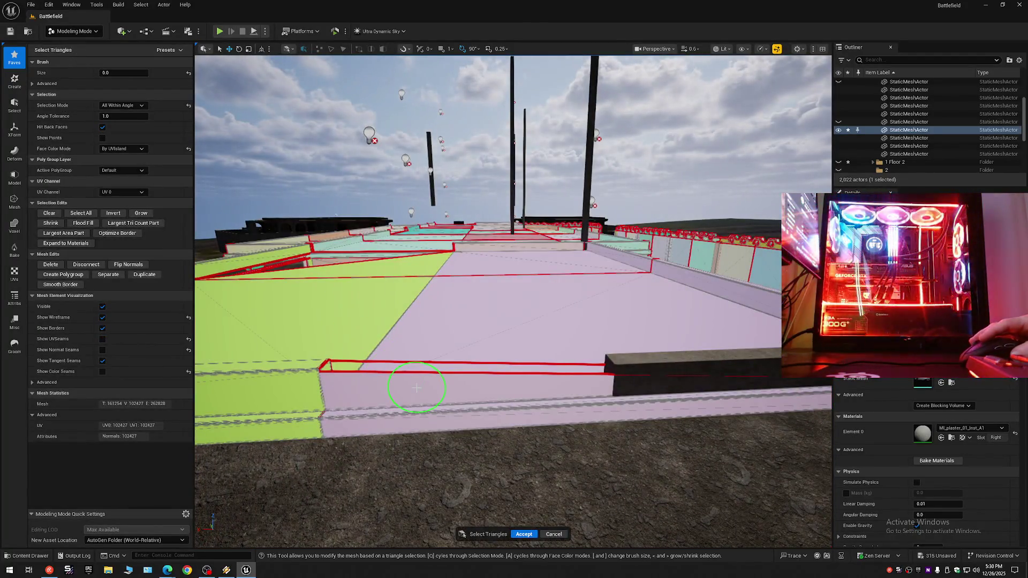
# Step: Survey the roof, accept the triangle selection edits, and bring the ZDL music player forward
pyautogui.moveTo(416, 387)
pyautogui.mouseDown()
pyautogui.moveTo(418, 374)
pyautogui.moveTo(275, 487)
pyautogui.moveTo(497, 416)
pyautogui.mouseUp()
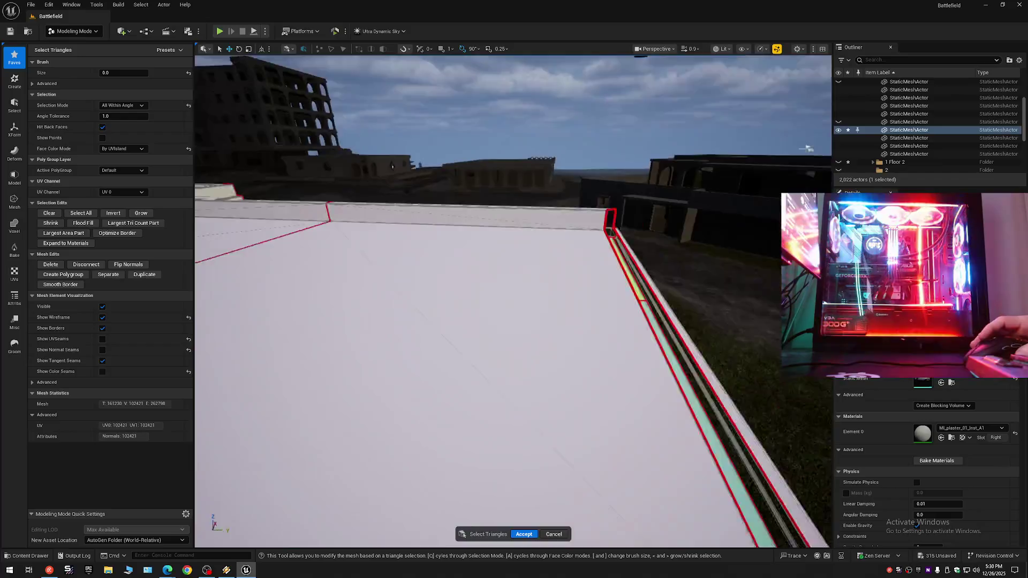
pyautogui.press('w')
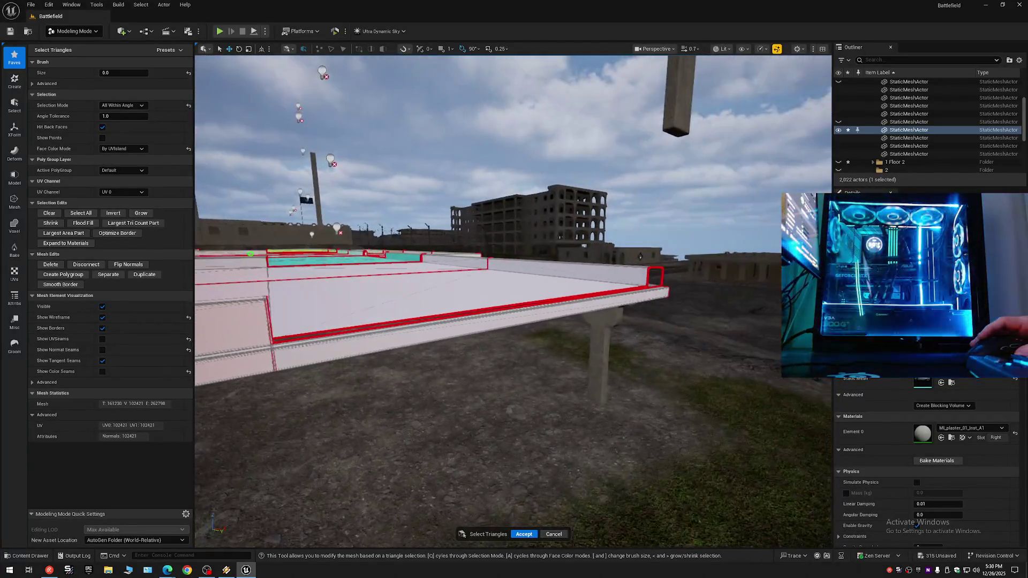
pyautogui.scroll(-2, 513, 301)
pyautogui.press('s')
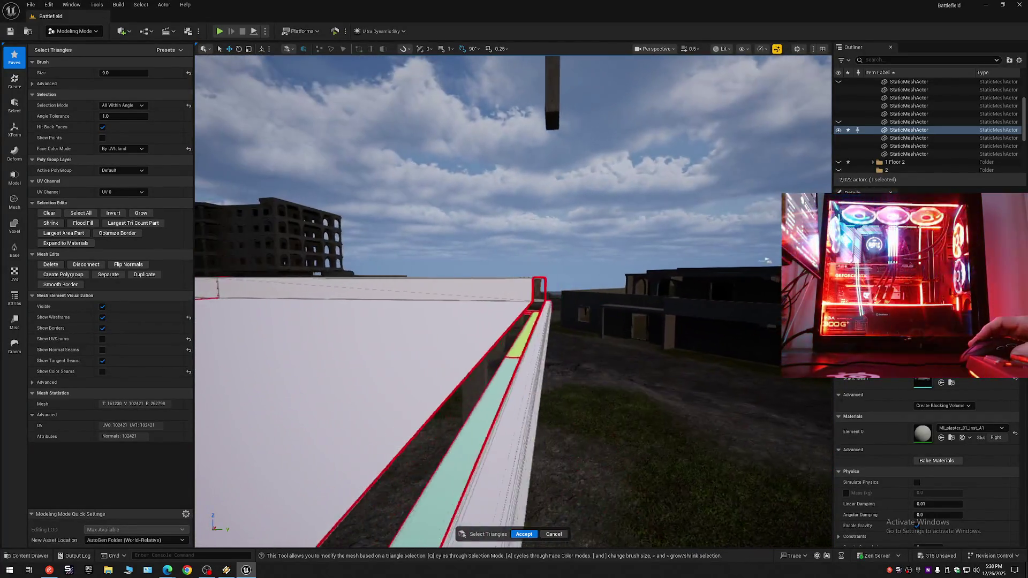
pyautogui.press('w')
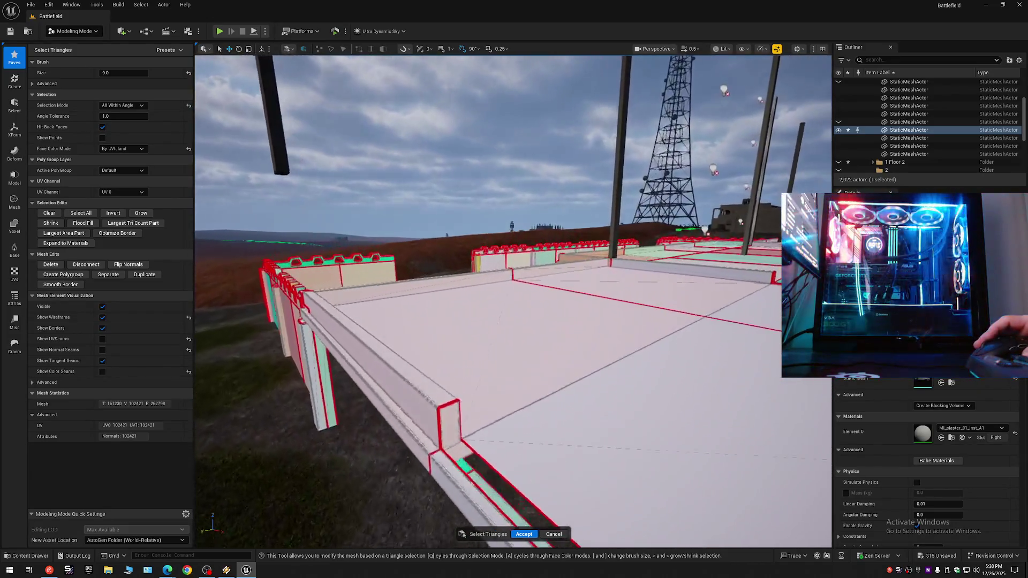
pyautogui.press('w')
pyautogui.scroll(1, 513, 301)
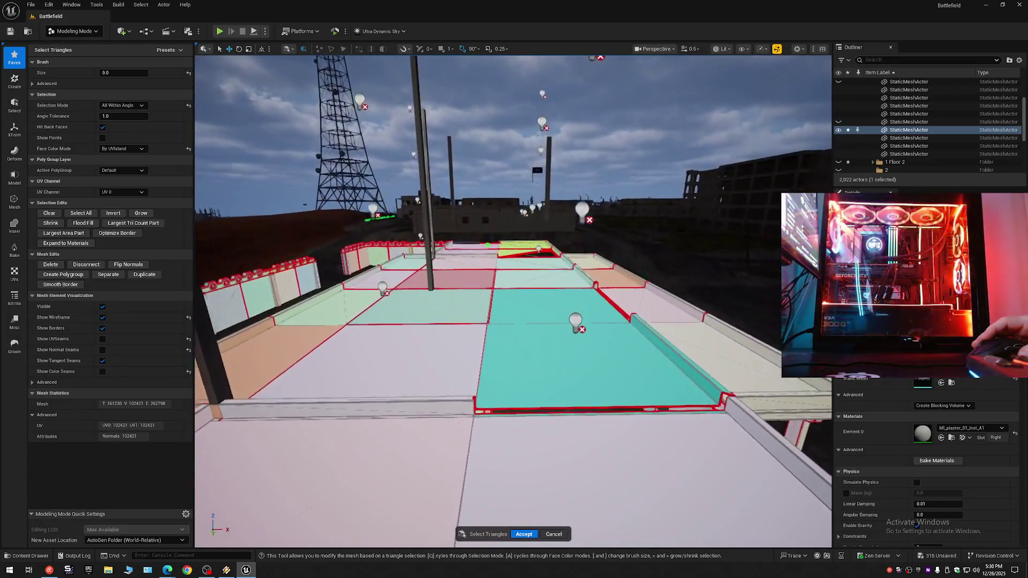
pyautogui.press('s')
pyautogui.scroll(2, 513, 301)
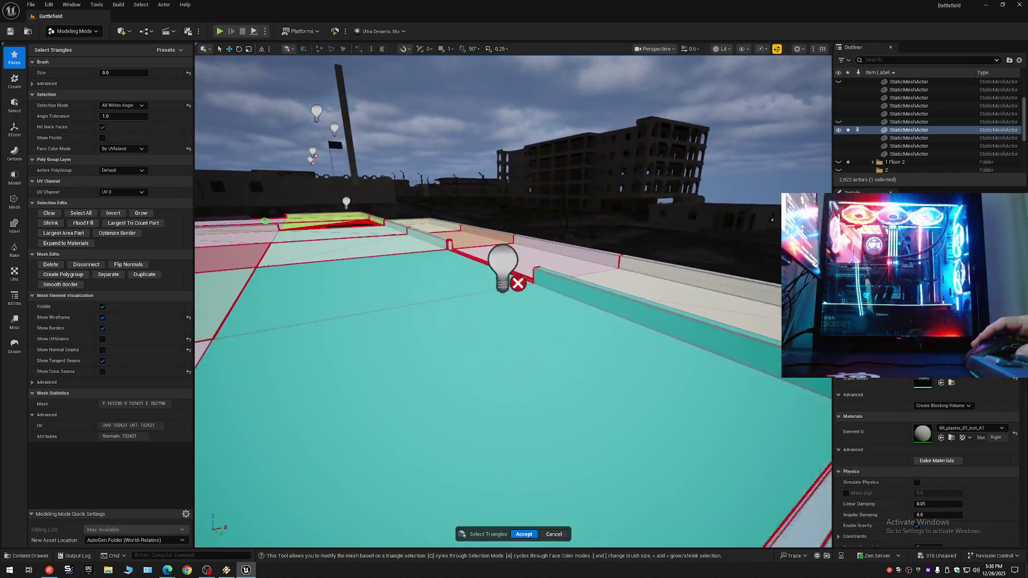
pyautogui.press('w')
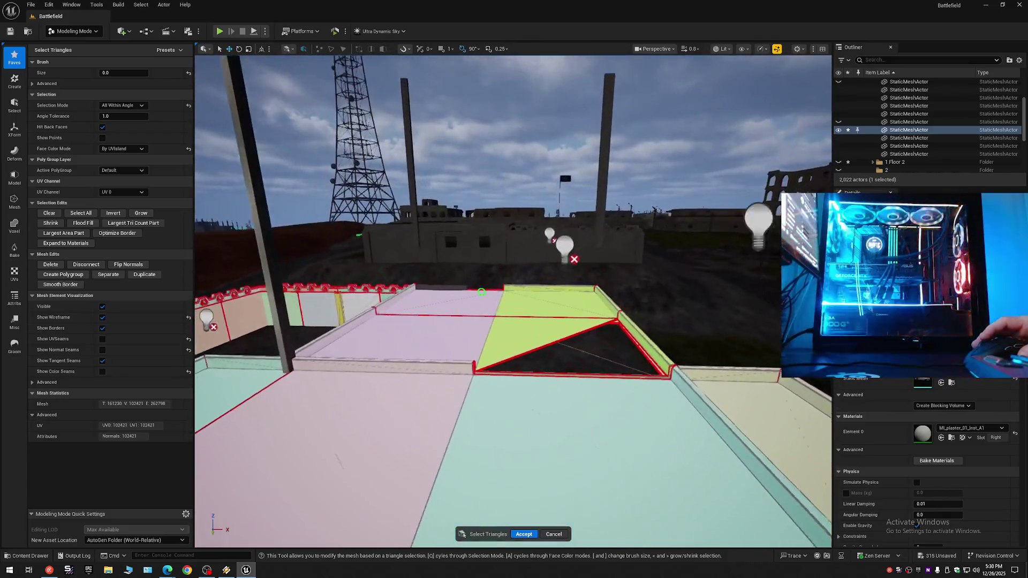
pyautogui.press('s')
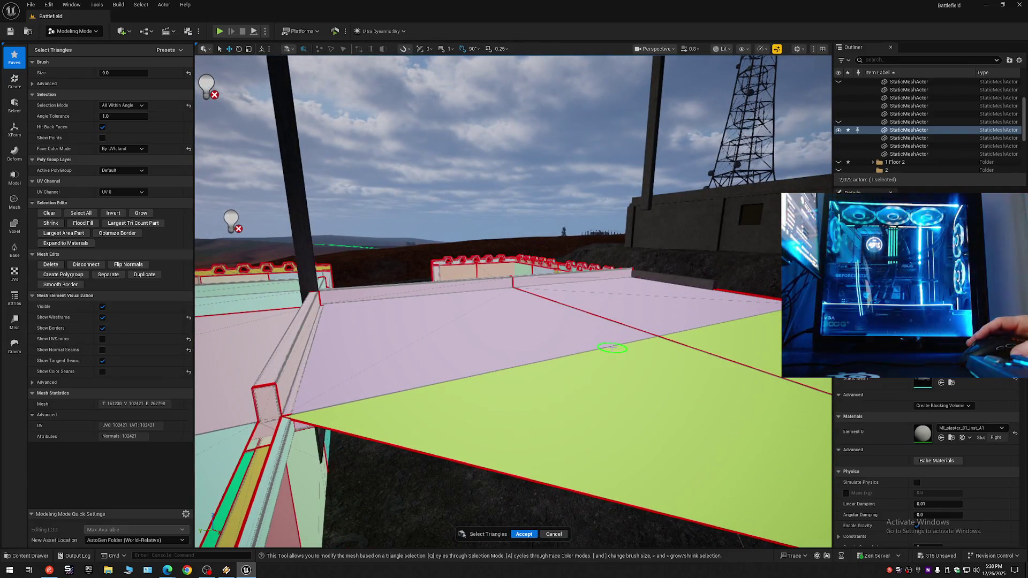
pyautogui.click(519, 534)
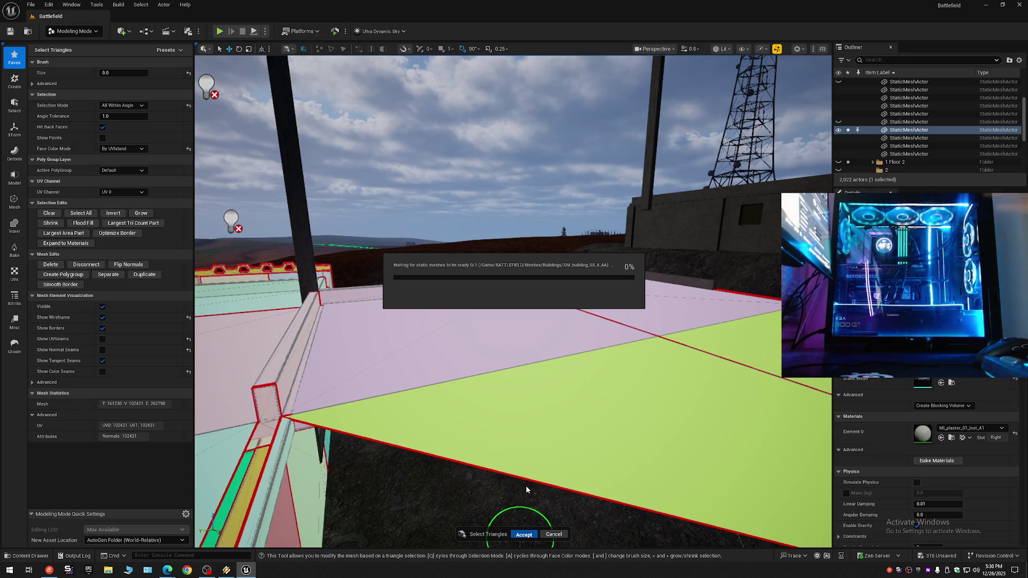
pyautogui.click(226, 571)
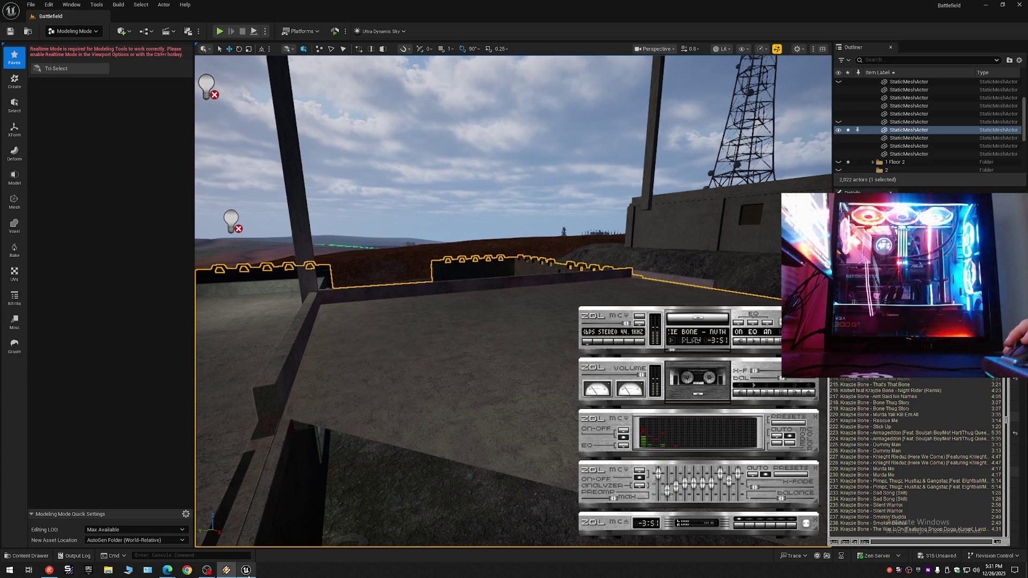
# Step: Back in the editor, select the roof wall beam and fly over the crenellated walls
pyautogui.click(466, 324)
pyautogui.moveTo(466, 323)
pyautogui.mouseDown()
pyautogui.moveTo(508, 302)
pyautogui.moveTo(443, 294)
pyautogui.mouseUp()
pyautogui.click(483, 318)
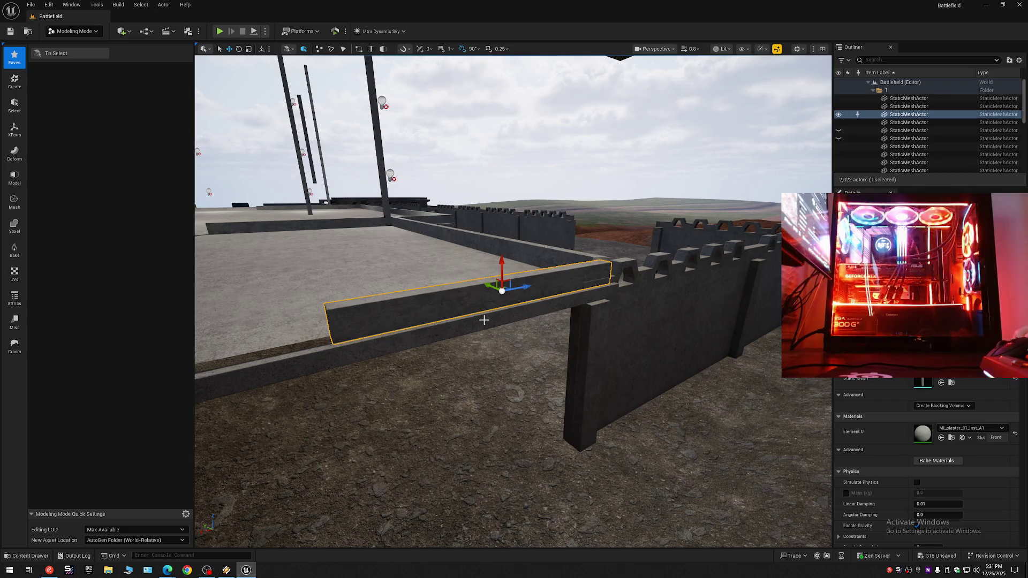
pyautogui.moveTo(531, 291)
pyautogui.mouseDown()
pyautogui.moveTo(453, 309)
pyautogui.moveTo(576, 299)
pyautogui.mouseUp()
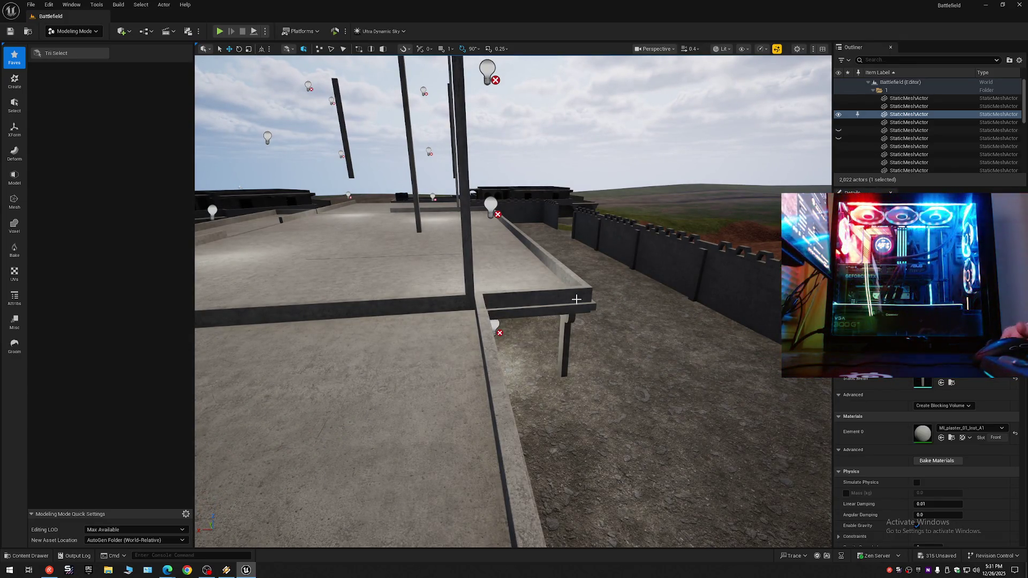
pyautogui.moveTo(535, 300)
pyautogui.mouseDown()
pyautogui.moveTo(513, 300)
pyautogui.moveTo(546, 301)
pyautogui.moveTo(527, 335)
pyautogui.mouseUp()
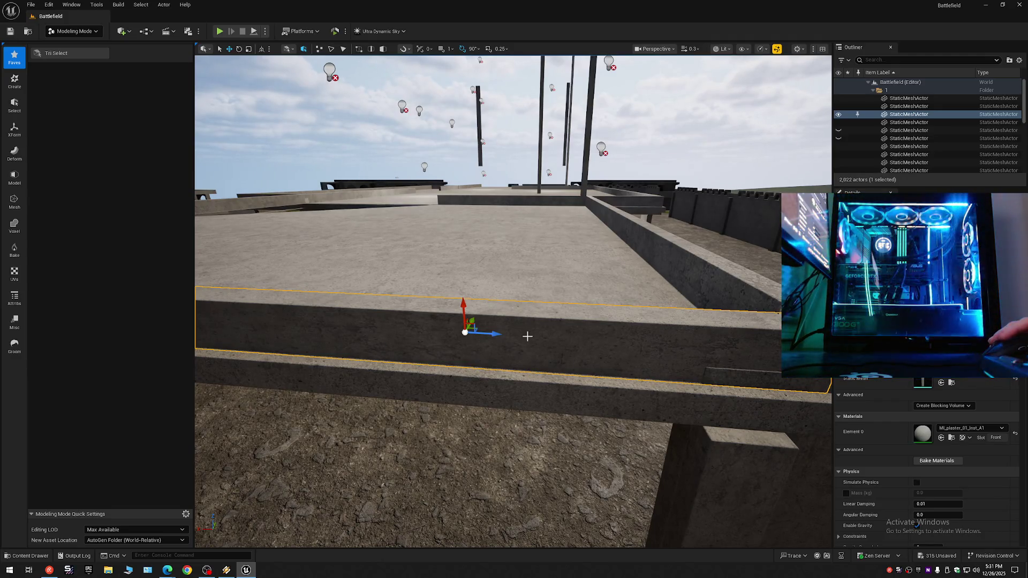
# Step: Locate the beam in the Outliner, fold the tree to Battlefield's top folders, and deselect
pyautogui.click(865, 115)
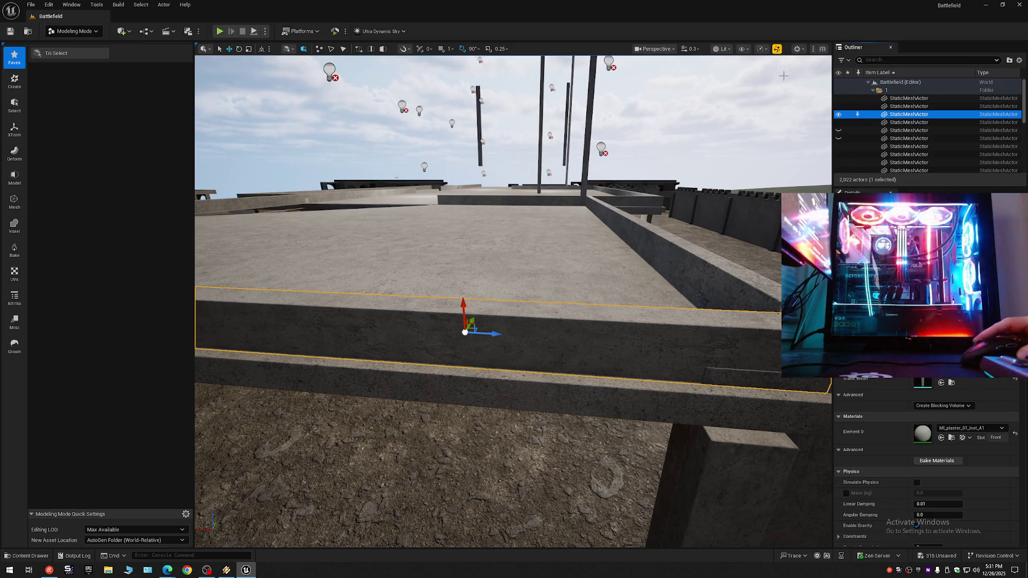
pyautogui.click(869, 82)
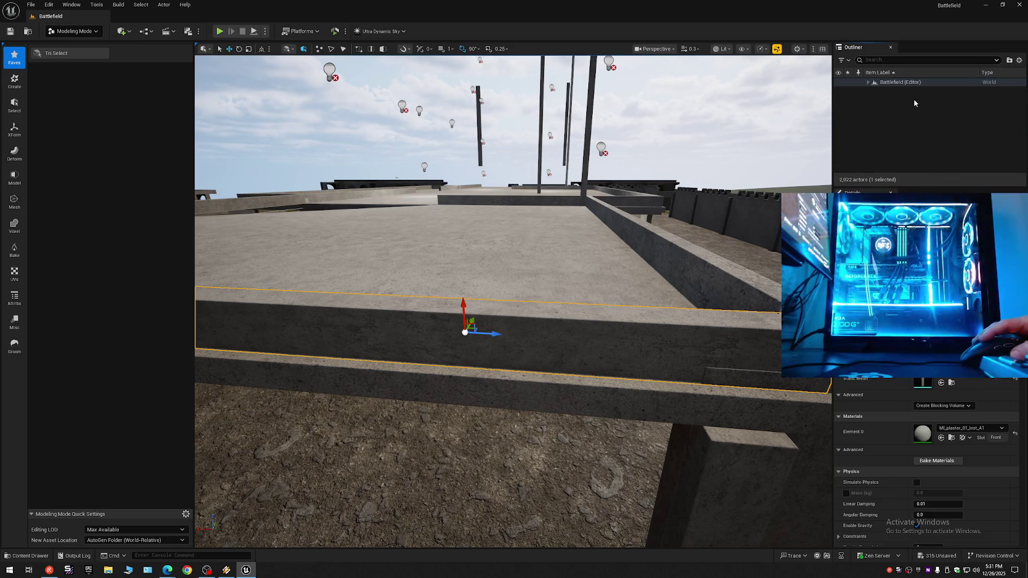
pyautogui.click(914, 103)
pyautogui.click(869, 82)
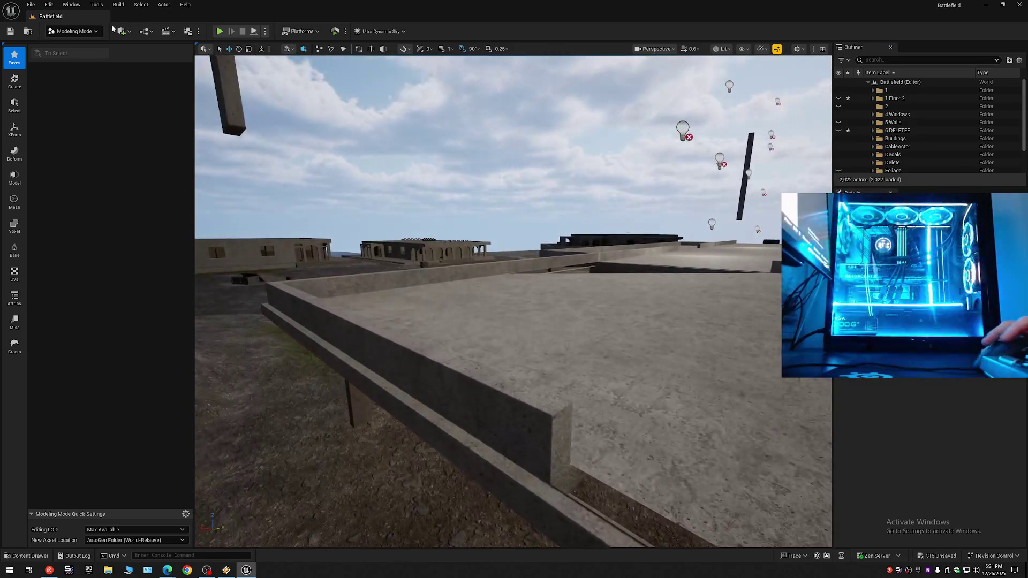
pyautogui.click(74, 31)
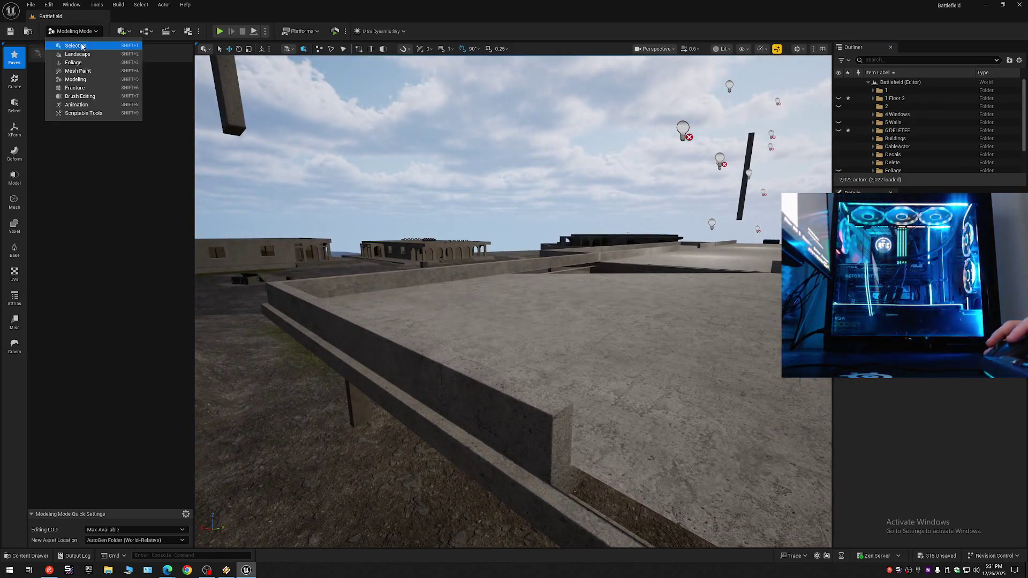
# Step: Switch to Selection Mode and Collapse All folders in the Outliner
pyautogui.click(75, 46)
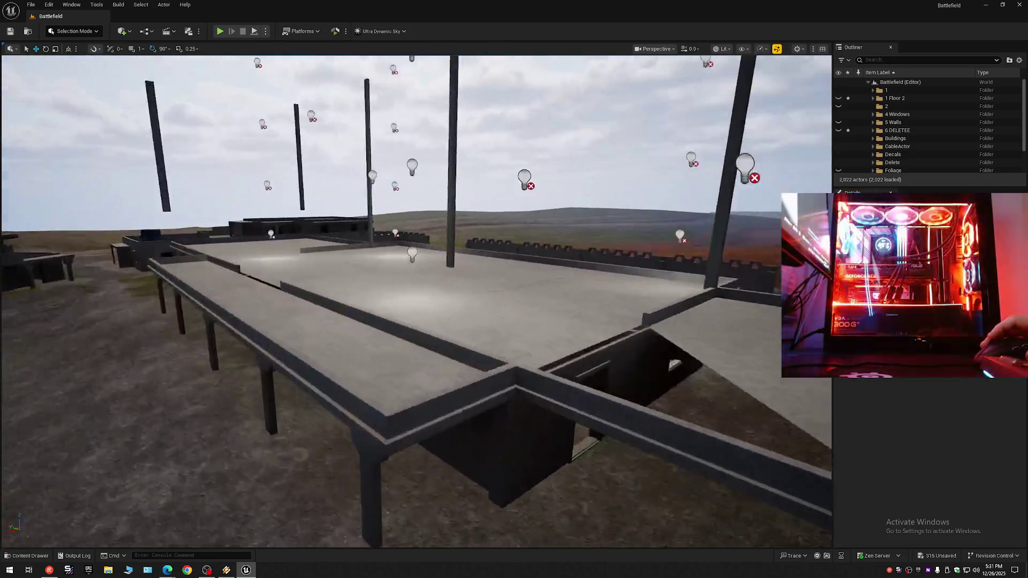
pyautogui.press('w')
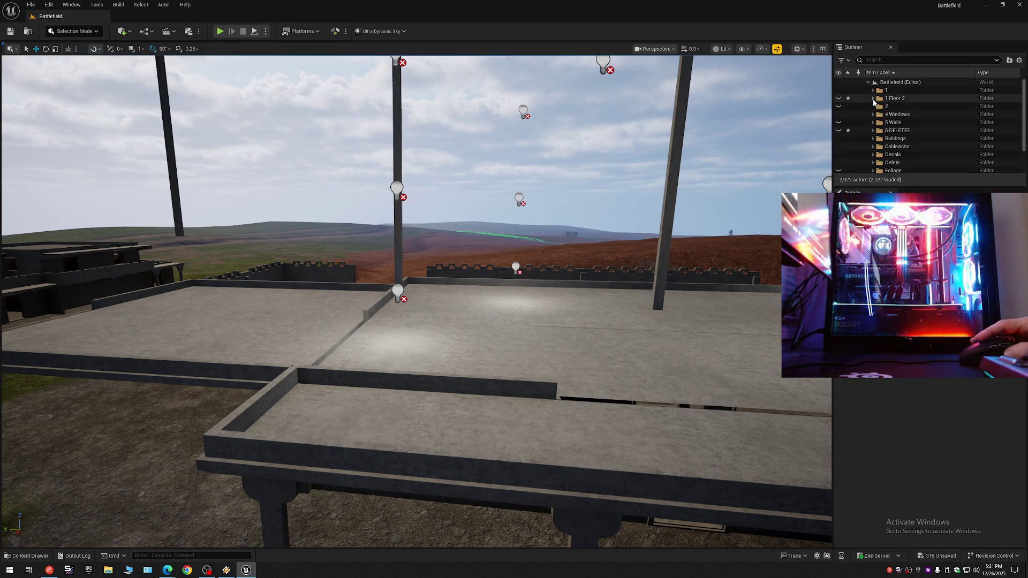
pyautogui.click(873, 98)
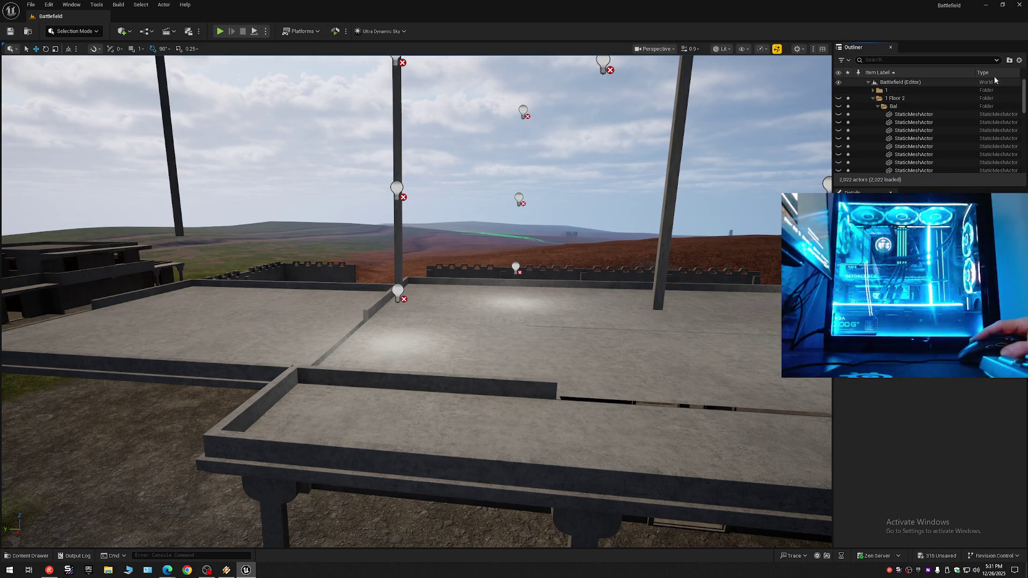
pyautogui.click(1019, 60)
pyautogui.click(941, 101)
pyautogui.click(868, 82)
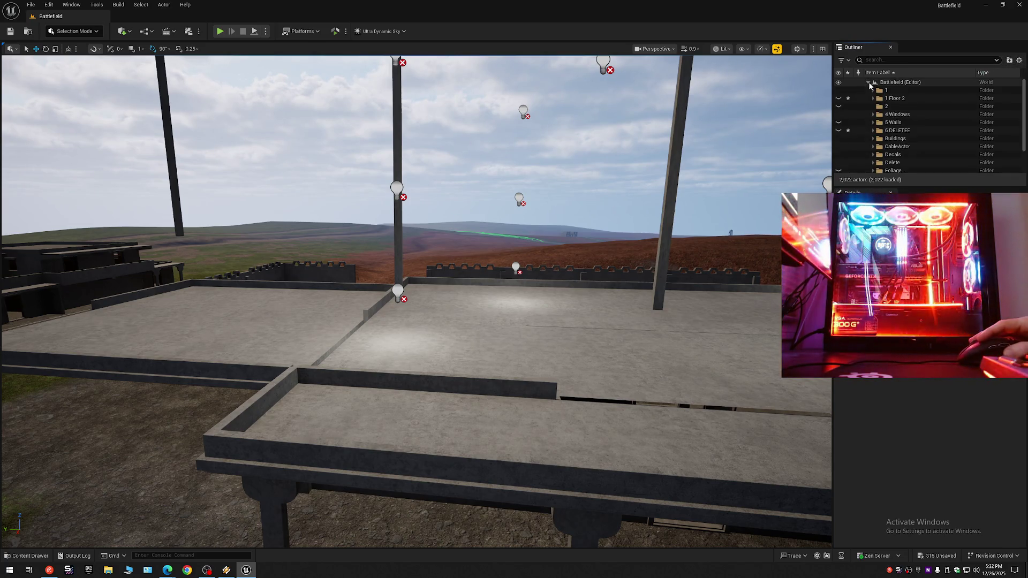
# Step: Save the current level, then run File > Save All
pyautogui.click(10, 32)
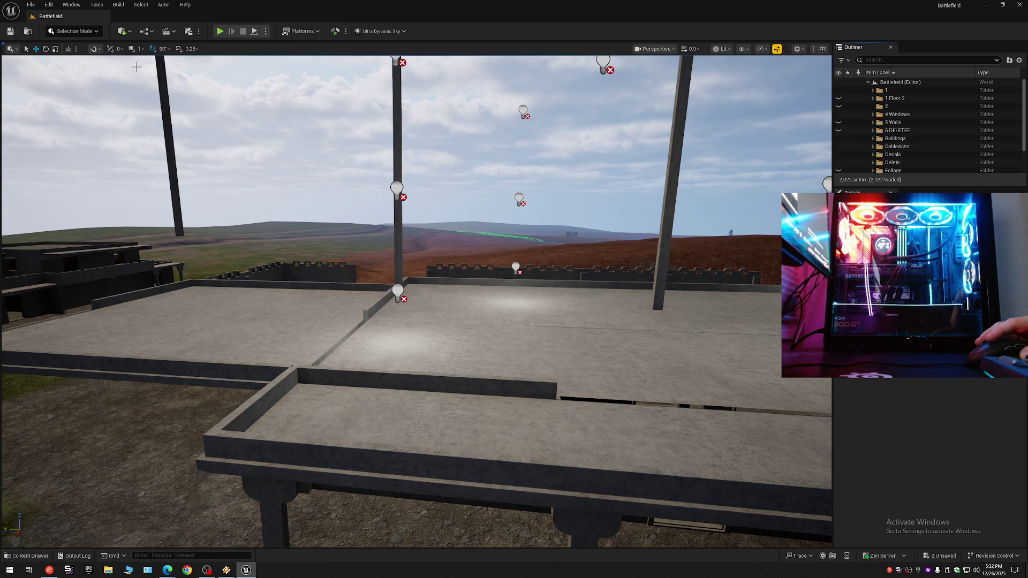
pyautogui.click(30, 6)
pyautogui.click(49, 100)
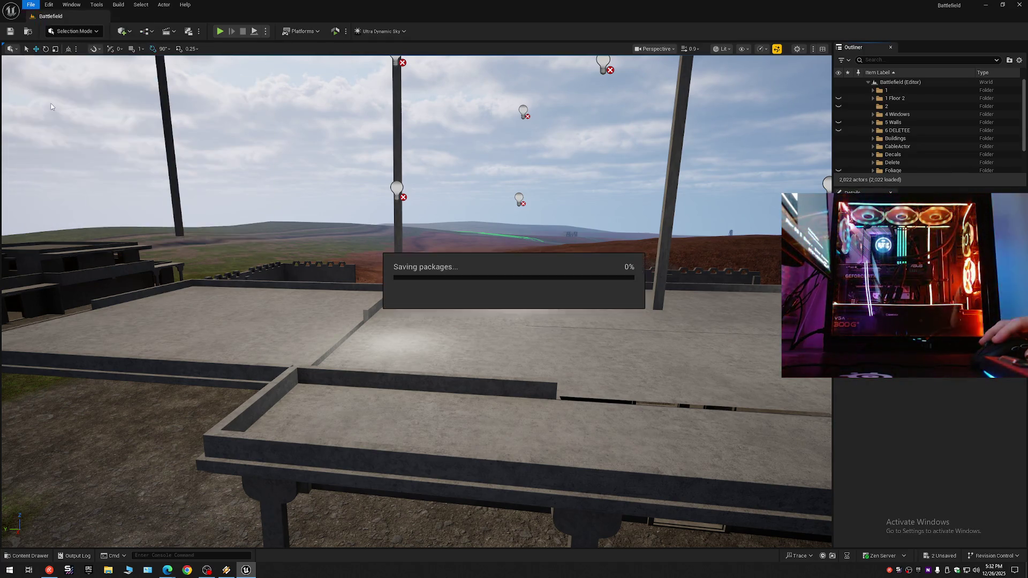
# Step: Save All remaining changes, then fly along the concrete ledges and select the rooftop slab
pyautogui.click(32, 5)
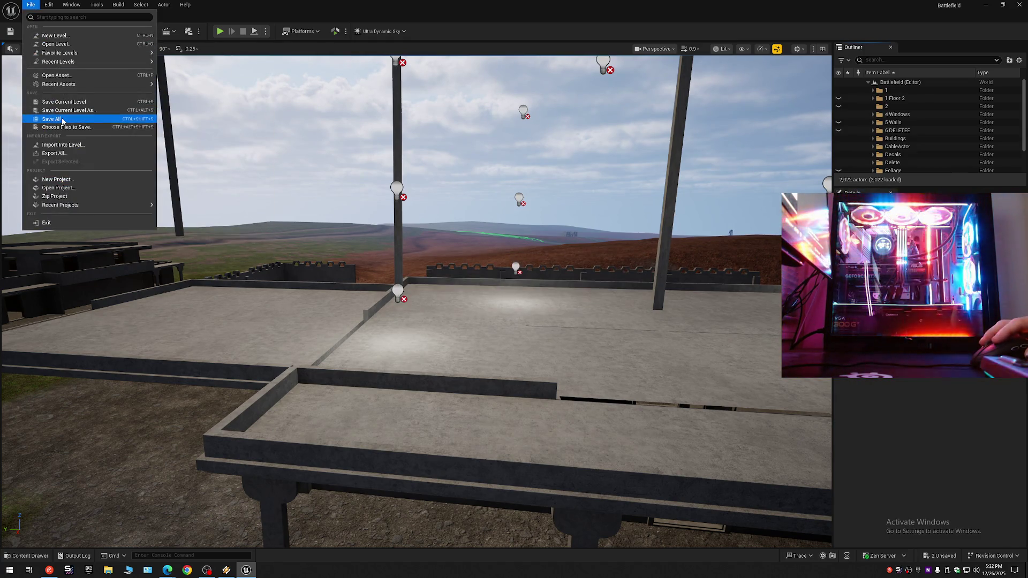
pyautogui.click(61, 122)
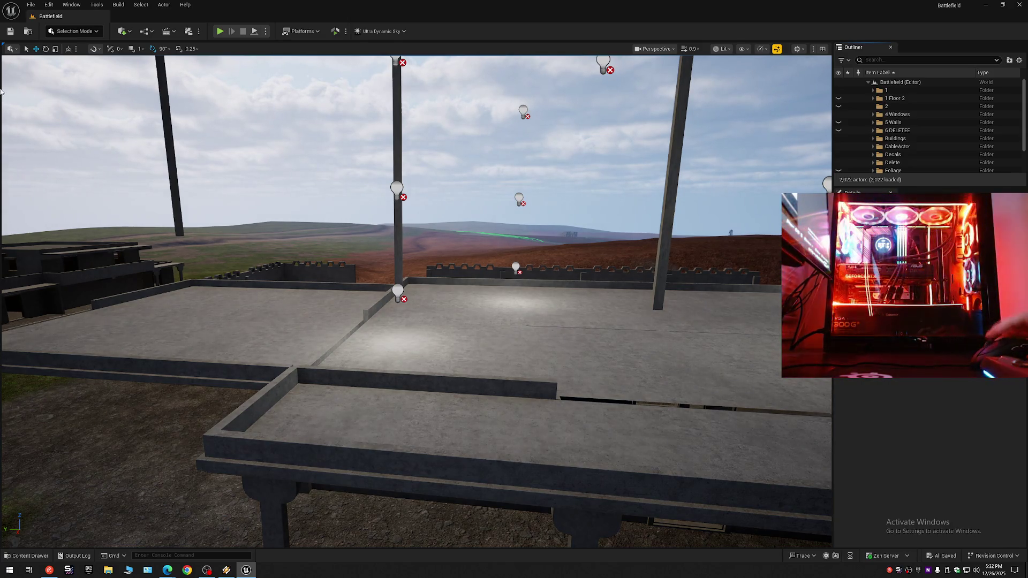
pyautogui.moveTo(367, 268); pyautogui.dragTo(367, 268)
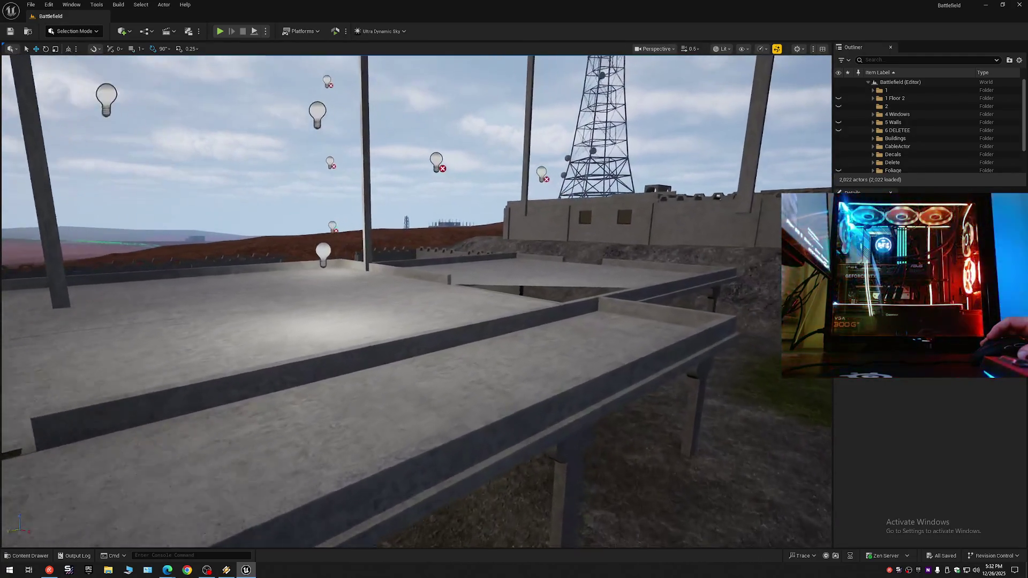
pyautogui.moveTo(367, 268); pyautogui.dragTo(400, 277)
pyautogui.click(432, 368)
# Step: Enter Modeling Mode, use Tri Select from Faves, and set selection to All Connected
pyautogui.click(84, 32)
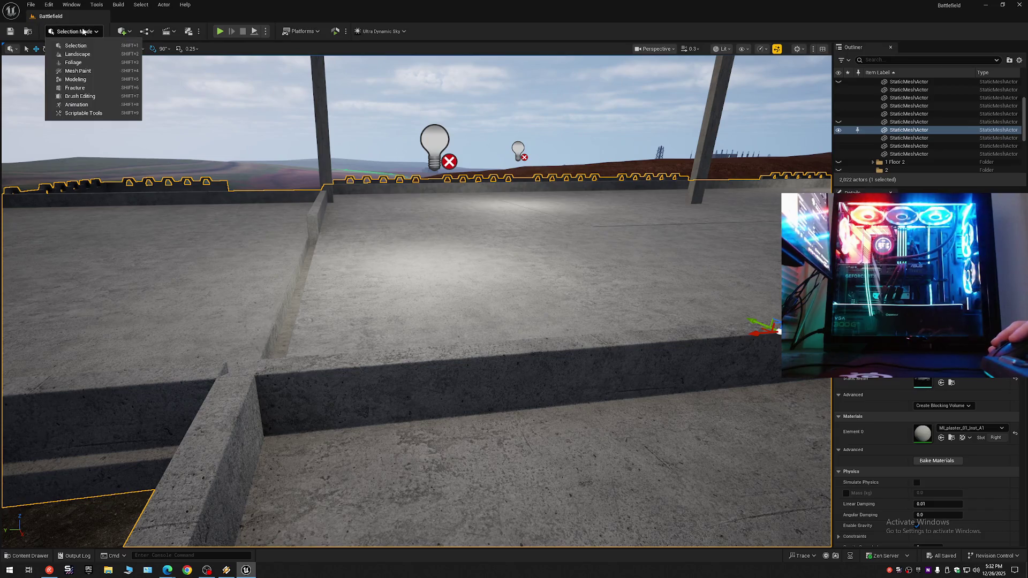
pyautogui.click(83, 79)
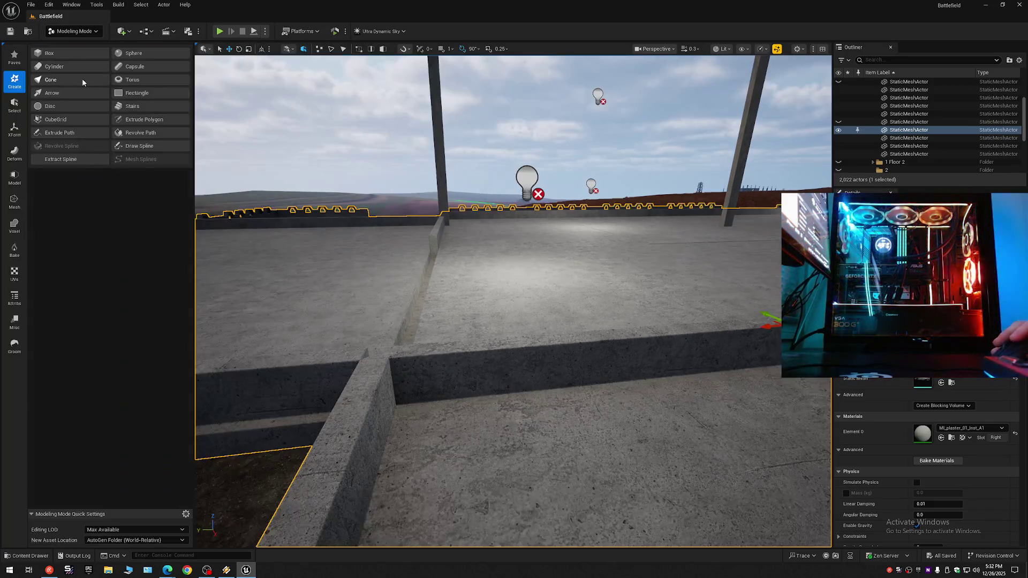
pyautogui.click(14, 57)
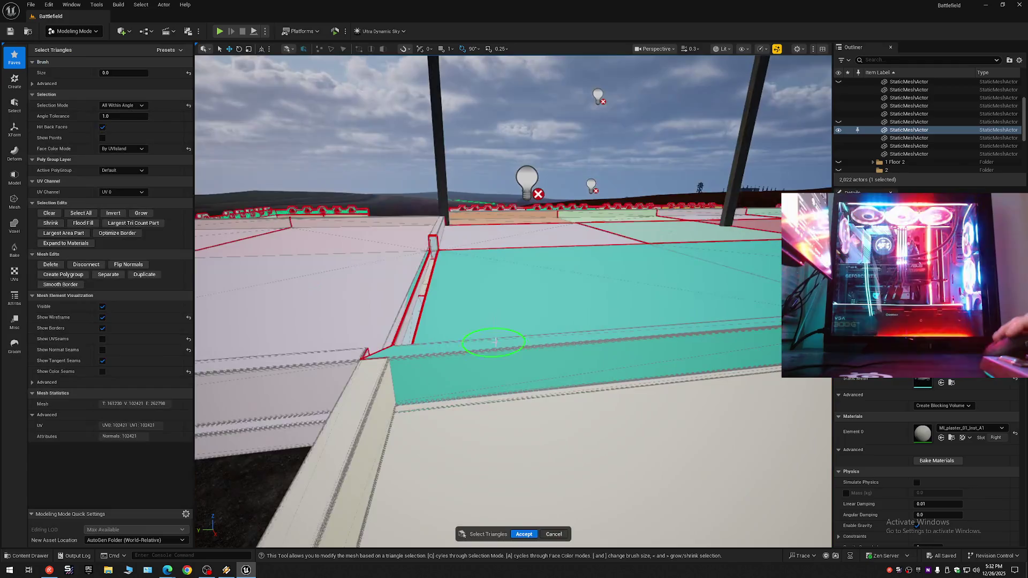
pyautogui.moveTo(503, 356)
pyautogui.mouseDown()
pyautogui.moveTo(413, 378)
pyautogui.moveTo(447, 406)
pyautogui.moveTo(484, 410)
pyautogui.mouseUp()
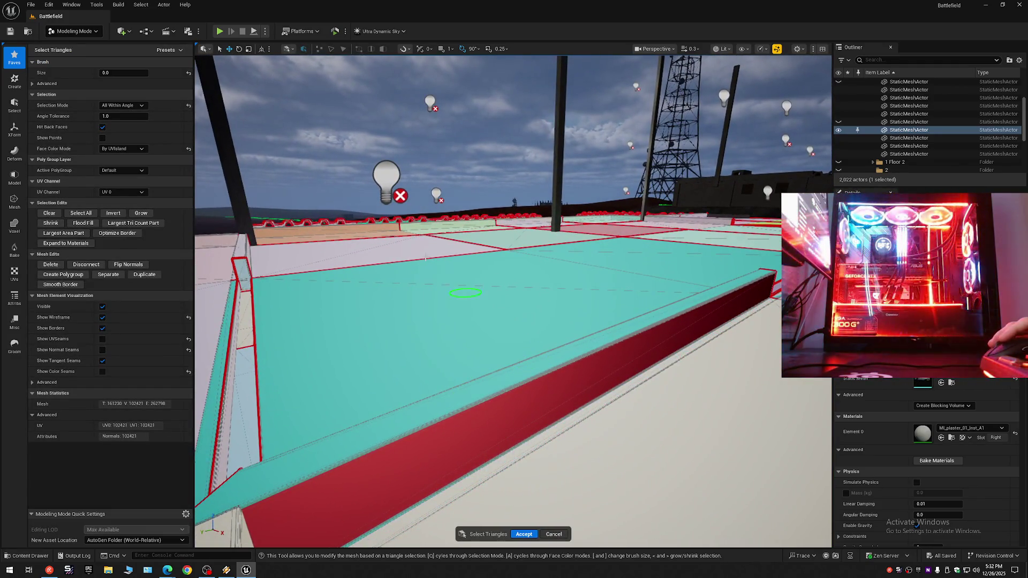
pyautogui.click(110, 105)
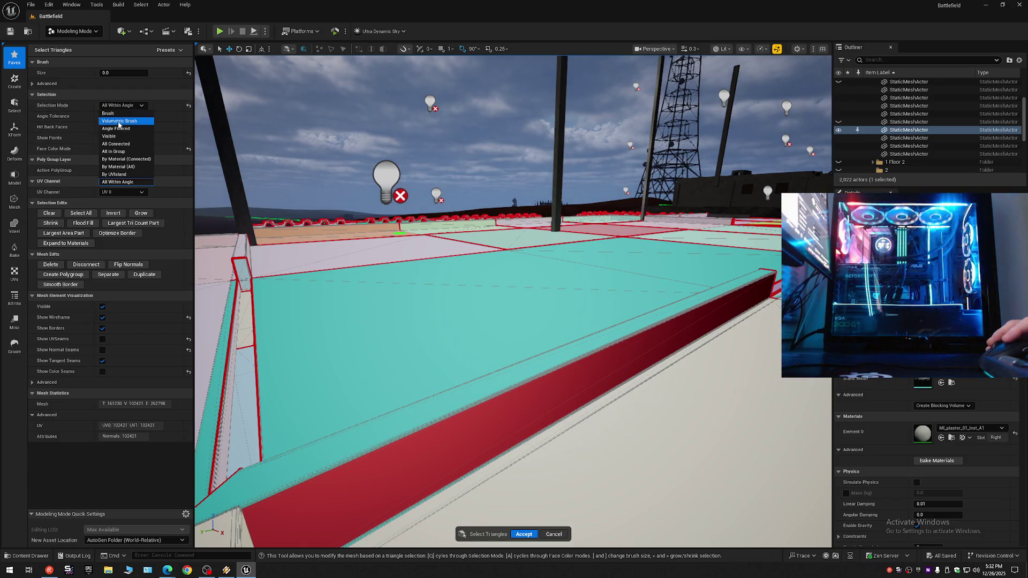
pyautogui.click(115, 144)
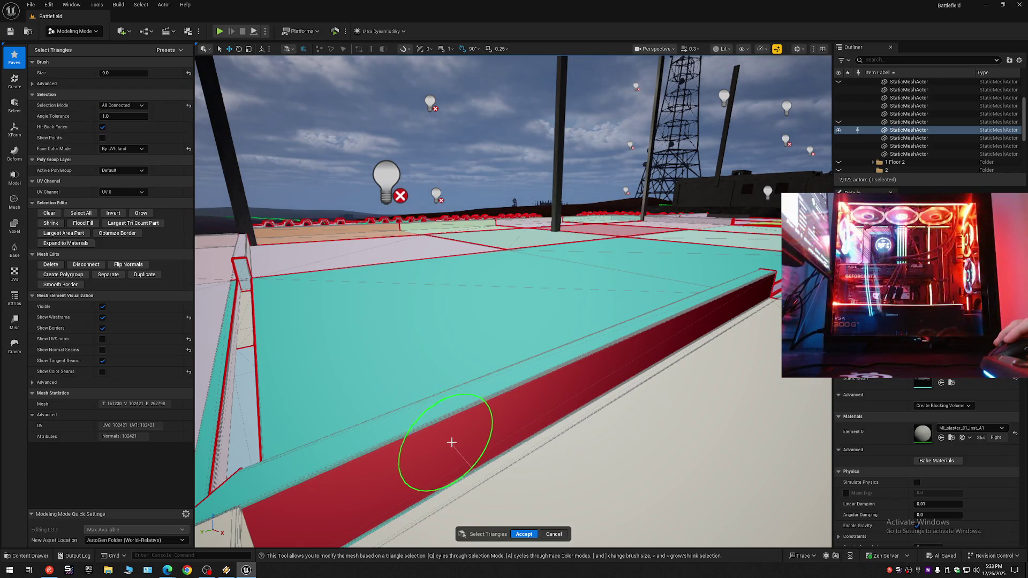
# Step: Select the slab's top face, the ledge floor region, and the floor below the ledge
pyautogui.click(451, 442)
pyautogui.moveTo(458, 412)
pyautogui.mouseDown()
pyautogui.moveTo(695, 444)
pyautogui.moveTo(610, 396)
pyautogui.moveTo(403, 402)
pyautogui.moveTo(375, 375)
pyautogui.moveTo(289, 380)
pyautogui.moveTo(401, 374)
pyautogui.moveTo(530, 385)
pyautogui.moveTo(596, 344)
pyautogui.moveTo(599, 425)
pyautogui.moveTo(418, 362)
pyautogui.mouseUp()
pyautogui.scroll(2, 669, 423)
pyautogui.click(400, 378)
pyautogui.scroll(1, 310, 375)
pyautogui.click(407, 364)
pyautogui.click(123, 106)
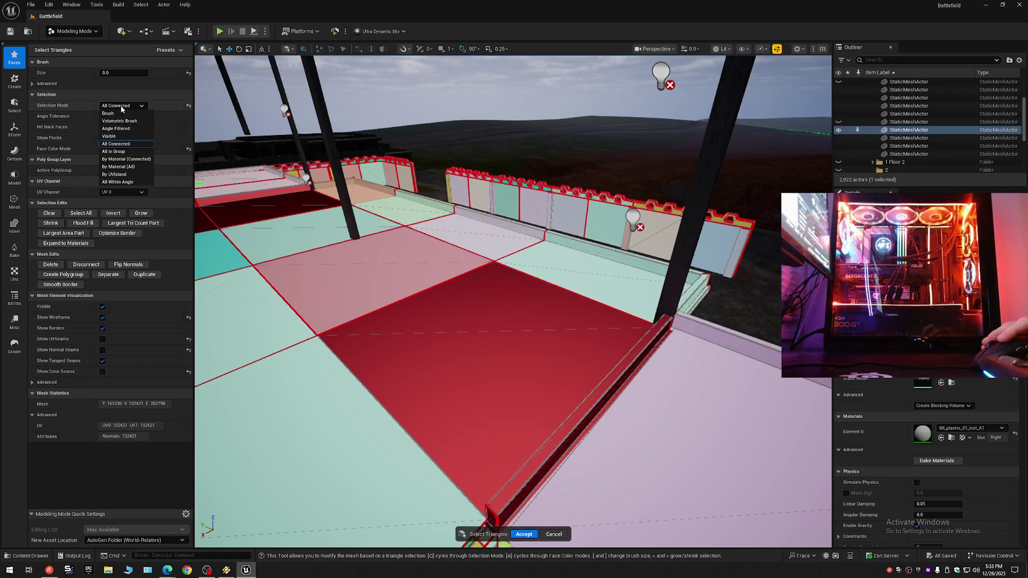
# Step: Switch selection to All Within Angle and deselect the slab and adjacent red region
pyautogui.click(129, 177)
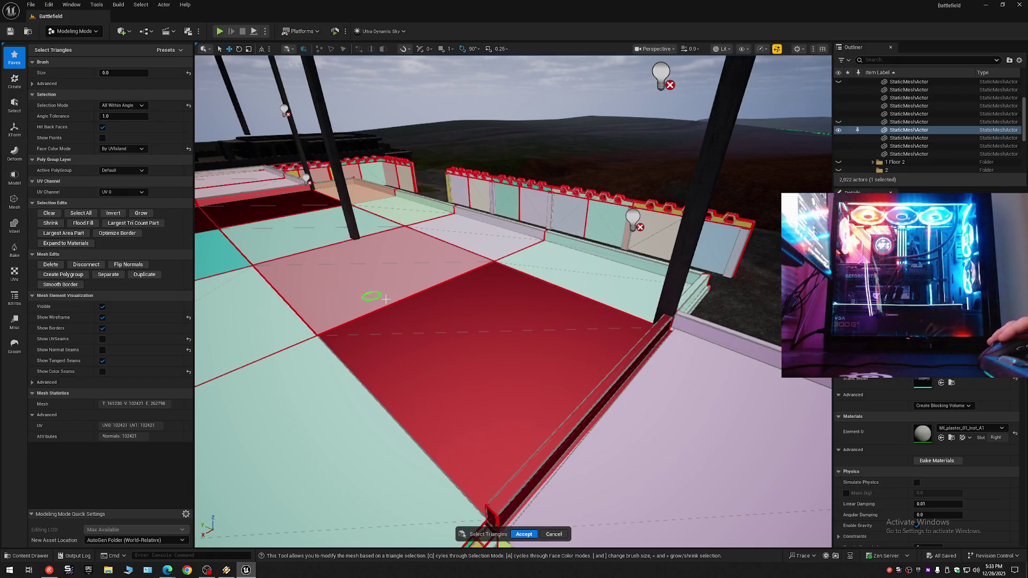
pyautogui.moveTo(468, 332)
pyautogui.mouseDown()
pyautogui.moveTo(471, 340)
pyautogui.moveTo(425, 285)
pyautogui.moveTo(386, 317)
pyautogui.moveTo(310, 224)
pyautogui.moveTo(470, 337)
pyautogui.mouseUp()
pyautogui.keyDown('ctrl'); pyautogui.click(550, 363); pyautogui.keyUp('ctrl')
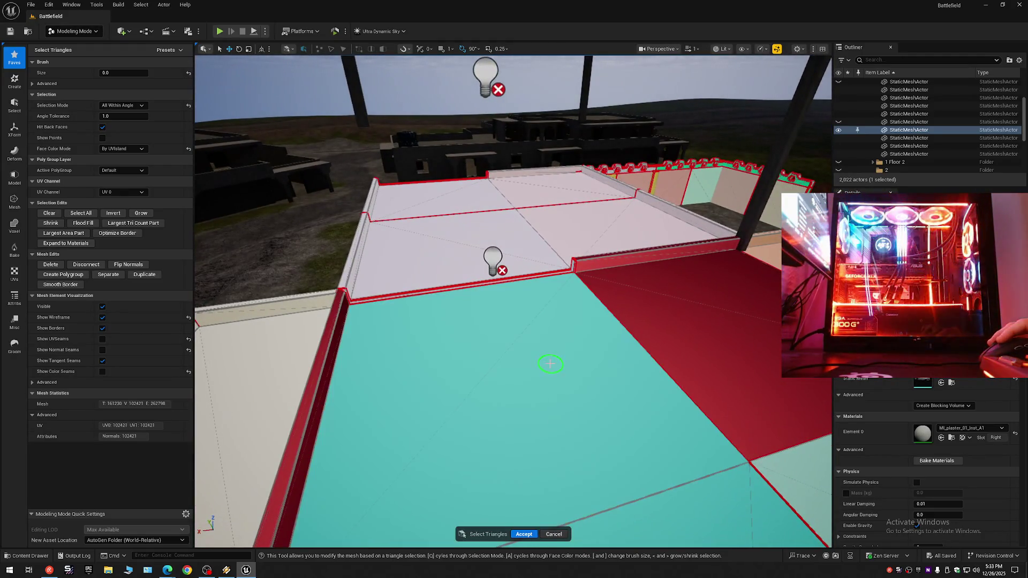
pyautogui.keyDown('ctrl'); pyautogui.click(683, 325); pyautogui.keyUp('ctrl')
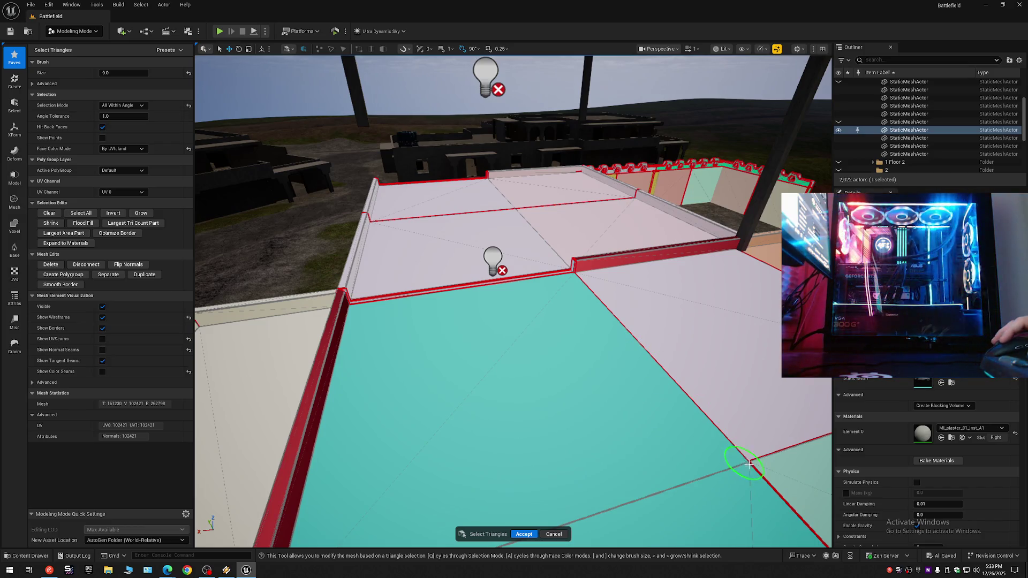
# Step: Move along the slab edge toward the dark post and select a slab region's triangles
pyautogui.moveTo(608, 390)
pyautogui.mouseDown()
pyautogui.moveTo(583, 327)
pyautogui.moveTo(535, 310)
pyautogui.moveTo(533, 265)
pyautogui.moveTo(530, 283)
pyautogui.moveTo(511, 292)
pyautogui.moveTo(513, 257)
pyautogui.moveTo(588, 321)
pyautogui.moveTo(711, 374)
pyautogui.moveTo(568, 311)
pyautogui.mouseUp()
pyautogui.scroll(2, 508, 281)
pyautogui.scroll(2, 589, 321)
pyautogui.scroll(-6, 568, 311)
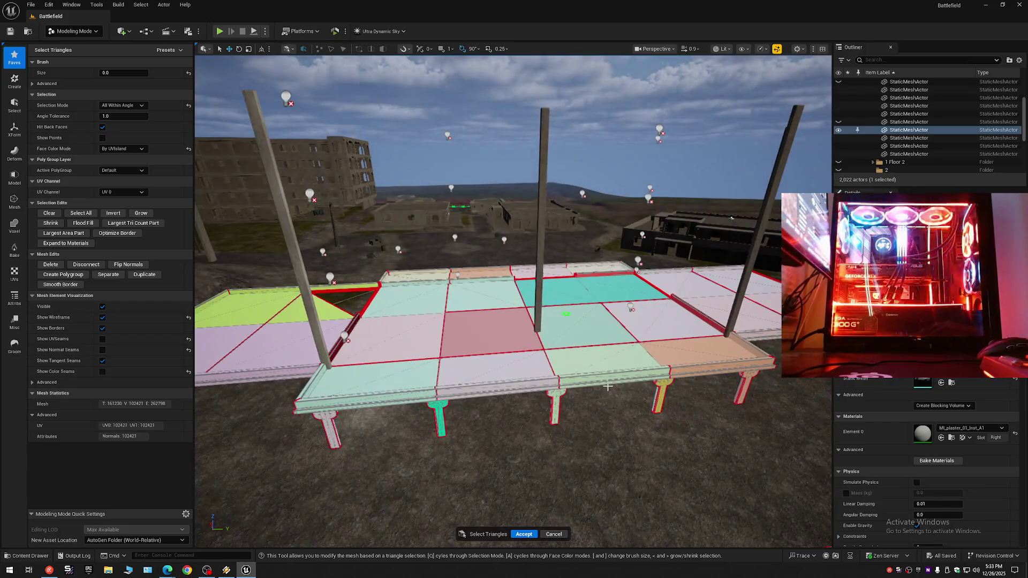
pyautogui.moveTo(608, 386)
pyautogui.mouseDown()
pyautogui.moveTo(604, 343)
pyautogui.moveTo(557, 367)
pyautogui.mouseUp()
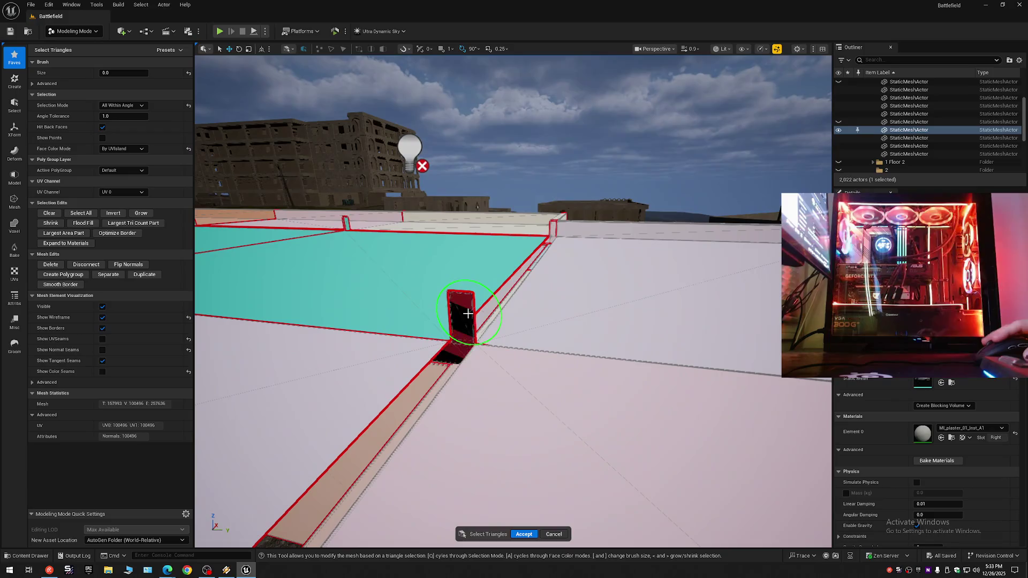
pyautogui.moveTo(514, 269)
pyautogui.mouseDown()
pyautogui.moveTo(471, 273)
pyautogui.moveTo(591, 339)
pyautogui.mouseUp()
pyautogui.click(590, 338)
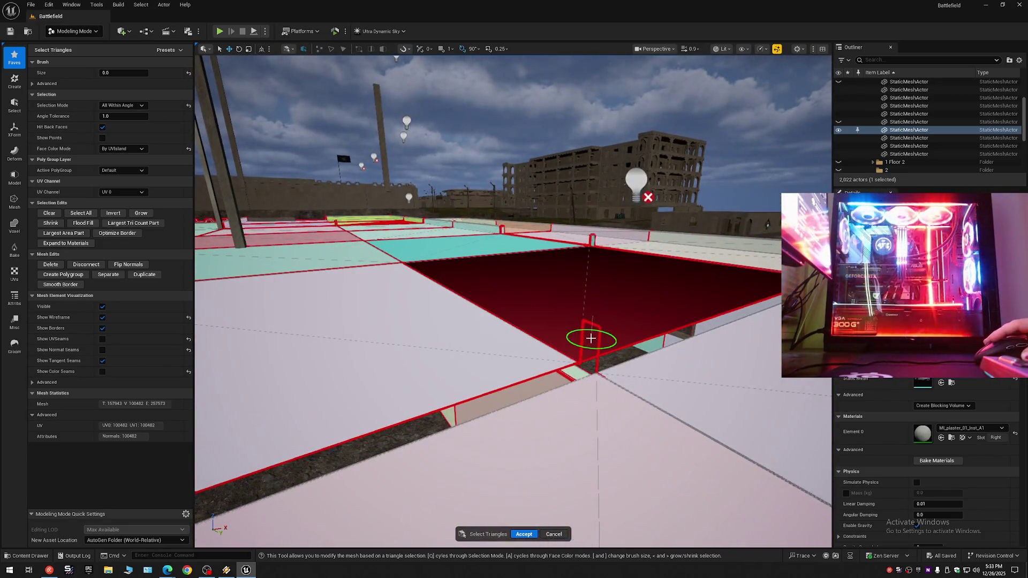
# Step: Undo the accidental large slab selection and switch triangle selection to Brush mode
pyautogui.moveTo(610, 317)
pyautogui.mouseDown()
pyautogui.moveTo(649, 367)
pyautogui.moveTo(723, 406)
pyautogui.moveTo(614, 318)
pyautogui.mouseUp()
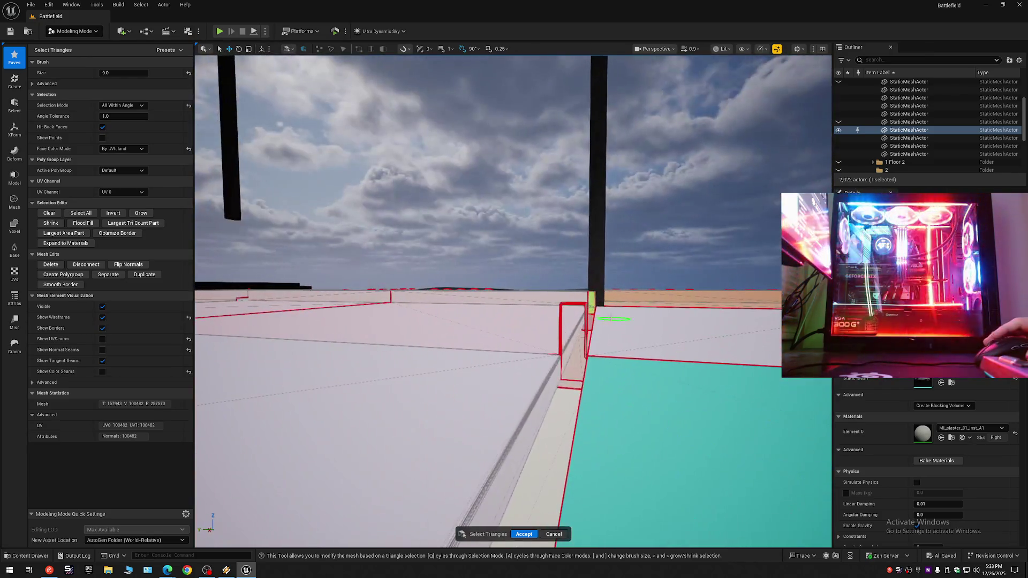
pyautogui.click(563, 311)
pyautogui.hotkey('ctrl', 'z')
pyautogui.moveTo(566, 310)
pyautogui.mouseDown()
pyautogui.moveTo(519, 334)
pyautogui.moveTo(412, 286)
pyautogui.moveTo(622, 345)
pyautogui.mouseUp()
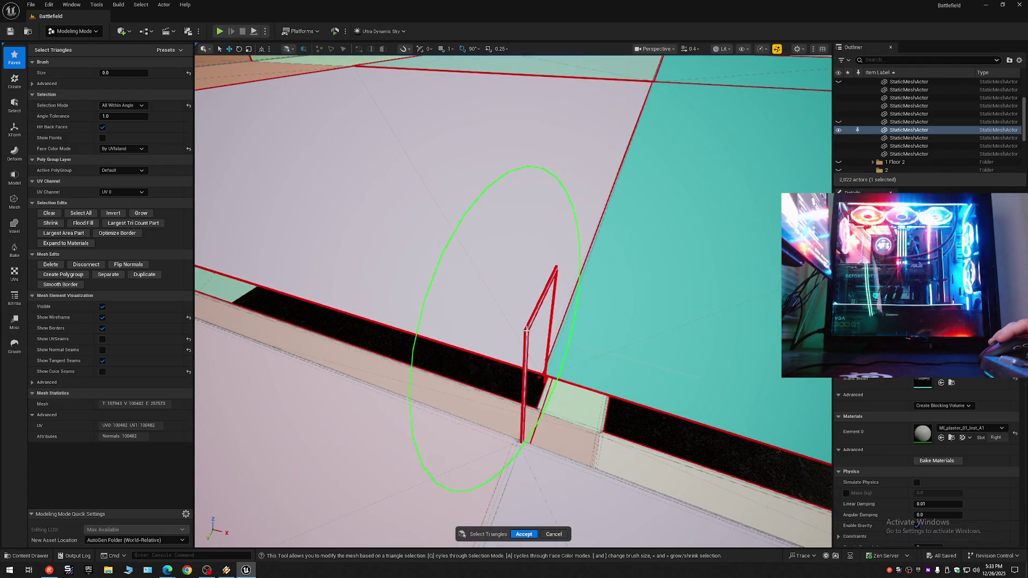
pyautogui.press('q')
pyautogui.moveTo(526, 332)
pyautogui.mouseDown()
pyautogui.moveTo(506, 316)
pyautogui.moveTo(522, 327)
pyautogui.moveTo(514, 343)
pyautogui.moveTo(506, 332)
pyautogui.moveTo(517, 313)
pyautogui.mouseUp()
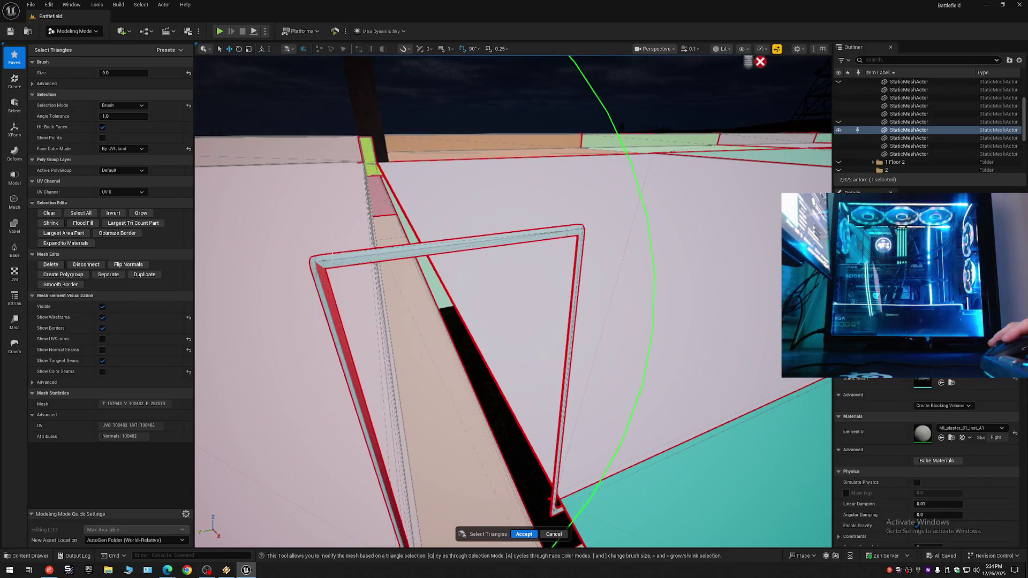
# Step: Brush-select and delete the stray window-frame triangles along the wall edge
pyautogui.click(333, 256)
pyautogui.press('Delete')
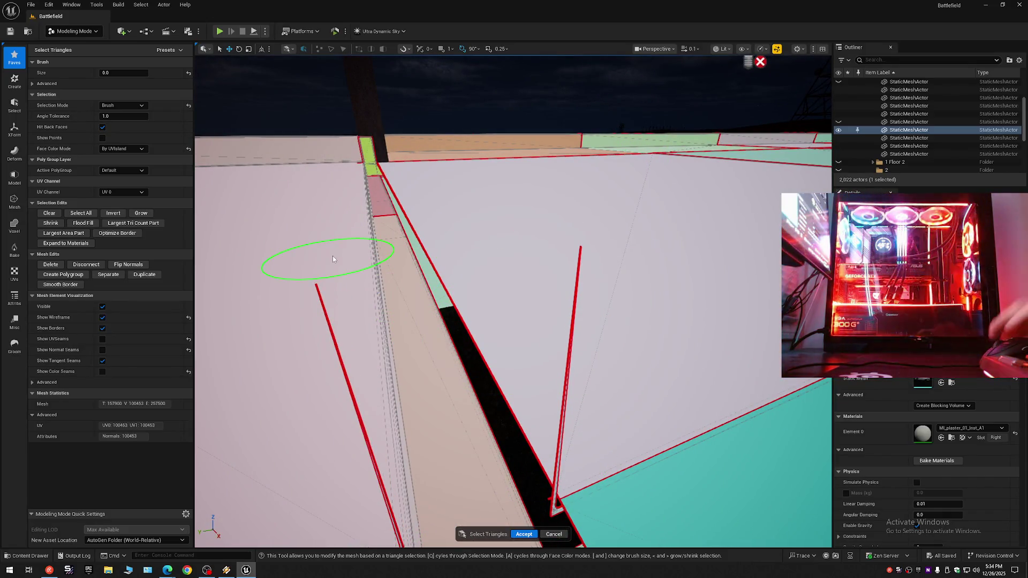
pyautogui.scroll(5, 476, 308)
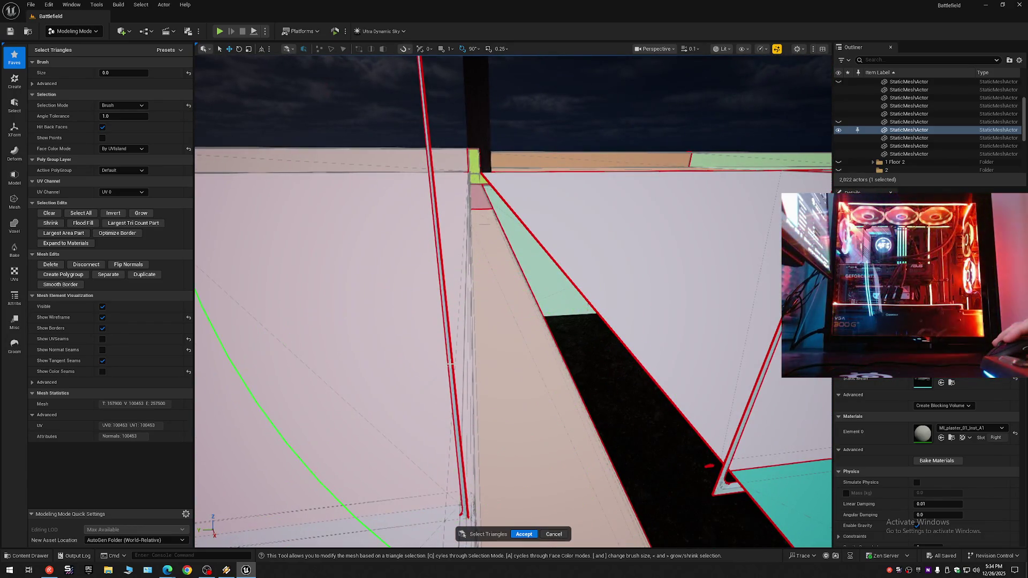
pyautogui.scroll(5, 449, 364)
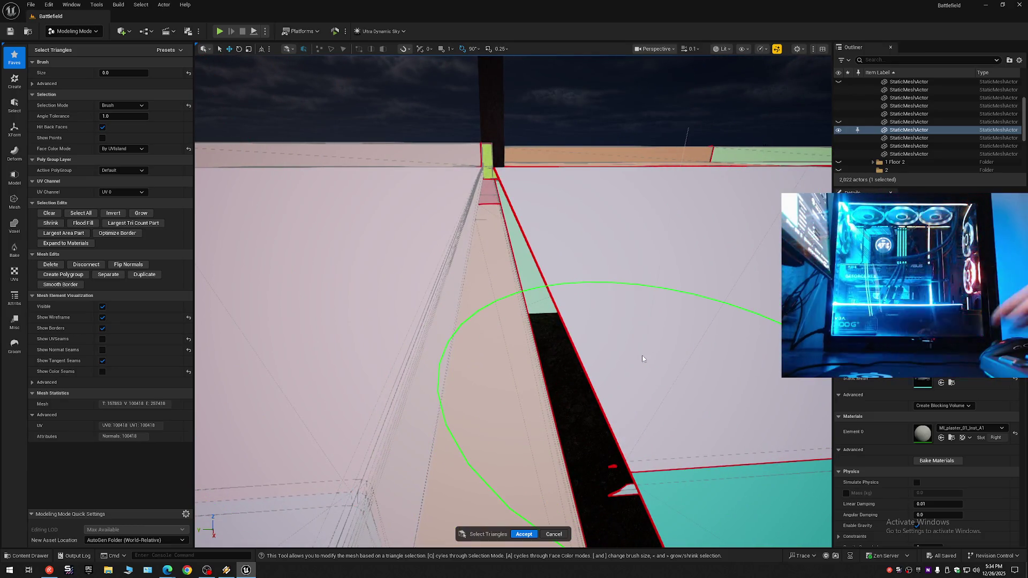
pyautogui.scroll(5, 642, 358)
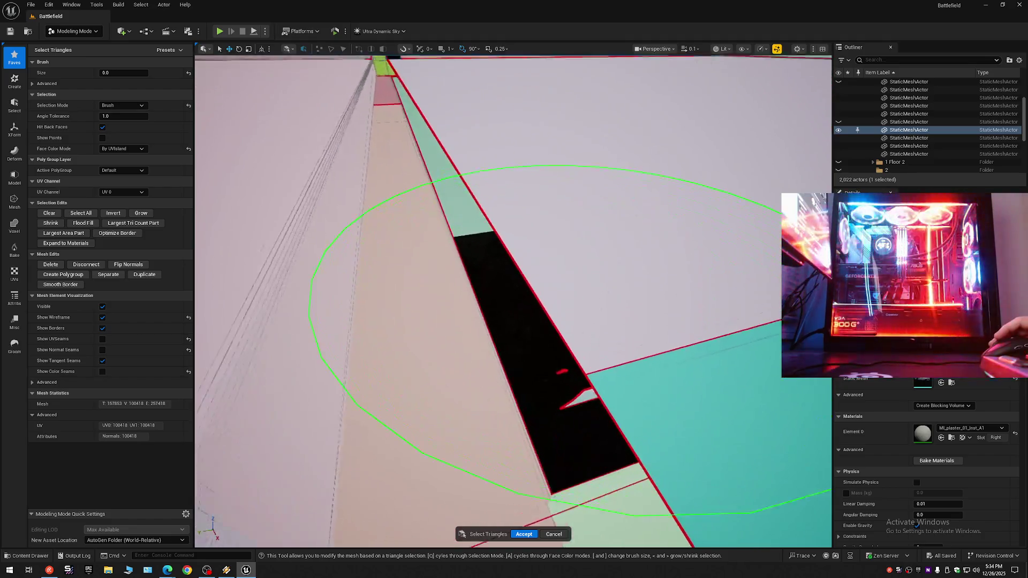
pyautogui.scroll(5, 543, 340)
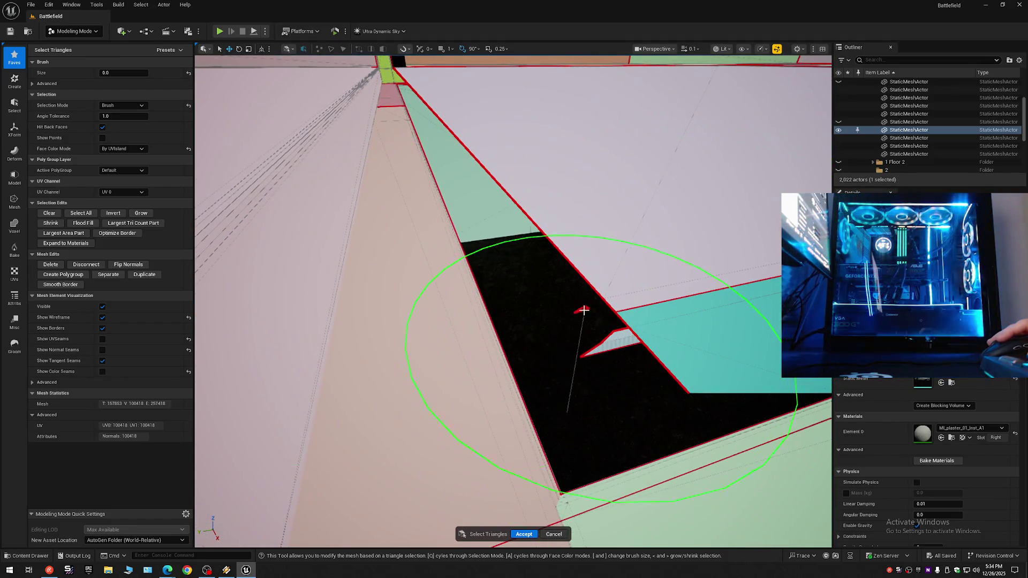
pyautogui.moveTo(581, 325)
pyautogui.mouseDown()
pyautogui.moveTo(575, 212)
pyautogui.moveTo(544, 236)
pyautogui.moveTo(578, 322)
pyautogui.mouseUp()
pyautogui.scroll(-2, 575, 211)
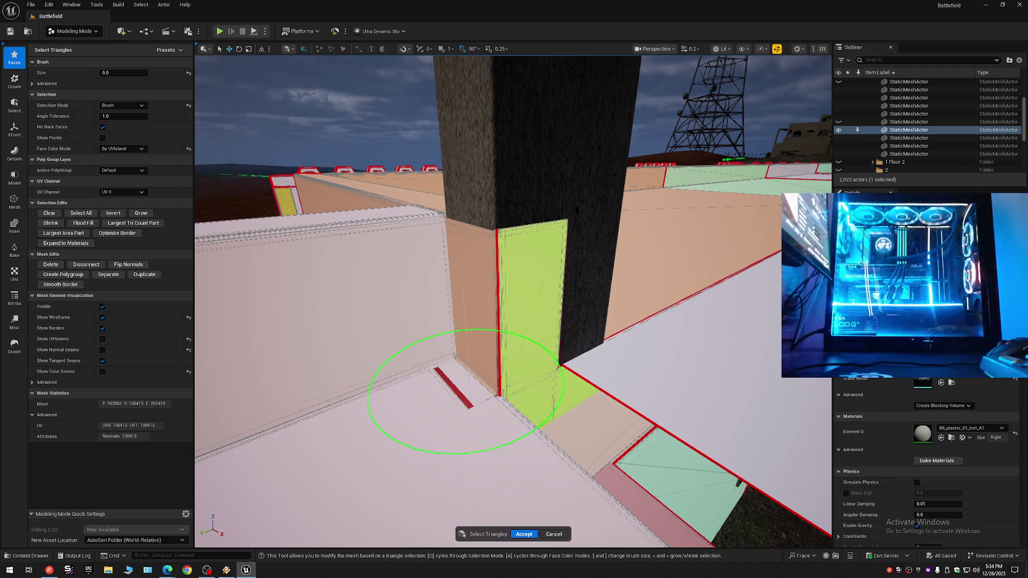
# Step: Undo the wrong face deletion and move the view along the wall to the floor corner
pyautogui.moveTo(478, 392)
pyautogui.mouseDown()
pyautogui.moveTo(460, 396)
pyautogui.moveTo(482, 402)
pyautogui.moveTo(477, 376)
pyautogui.mouseUp()
pyautogui.scroll(2, 460, 396)
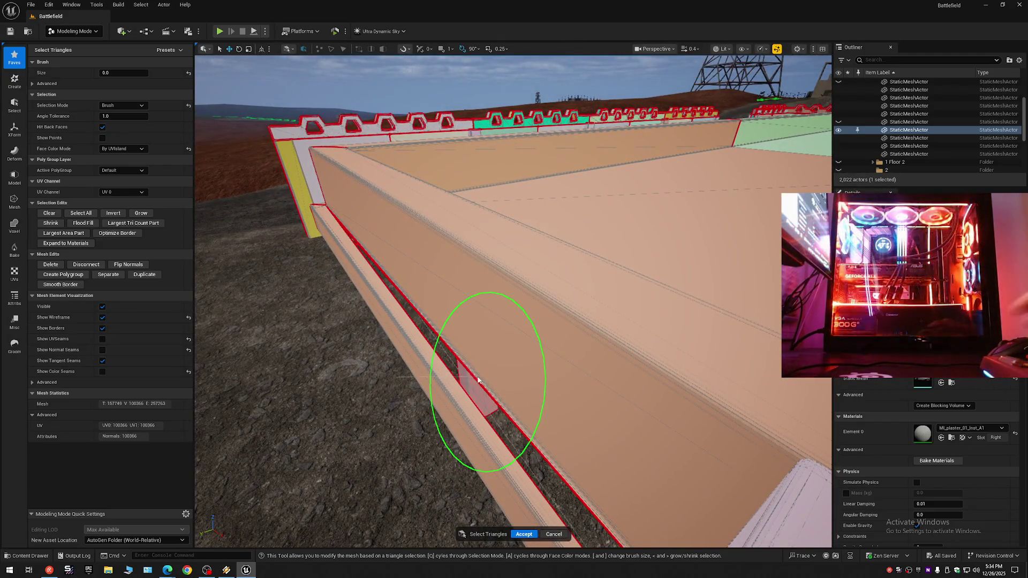
pyautogui.hotkey('ctrl', 'z')
pyautogui.scroll(-3, 466, 363)
pyautogui.moveTo(468, 356)
pyautogui.mouseDown()
pyautogui.moveTo(460, 375)
pyautogui.moveTo(490, 468)
pyautogui.moveTo(703, 312)
pyautogui.moveTo(509, 355)
pyautogui.moveTo(477, 345)
pyautogui.moveTo(461, 355)
pyautogui.moveTo(471, 300)
pyautogui.moveTo(436, 315)
pyautogui.moveTo(464, 359)
pyautogui.mouseUp()
pyautogui.scroll(3, 463, 380)
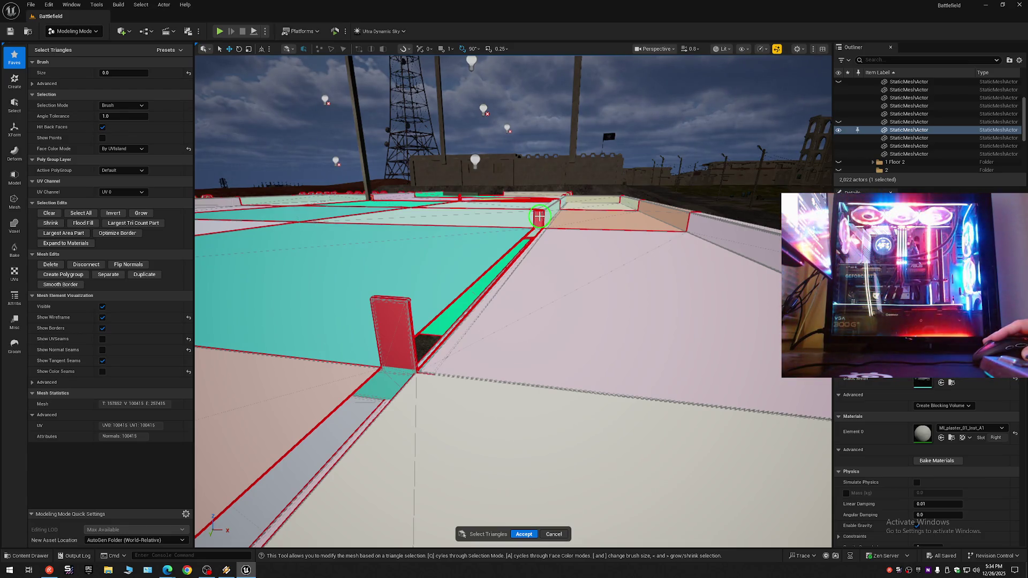
pyautogui.moveTo(529, 229)
pyautogui.mouseDown()
pyautogui.moveTo(498, 241)
pyautogui.moveTo(492, 257)
pyautogui.moveTo(500, 326)
pyautogui.moveTo(495, 307)
pyautogui.moveTo(537, 210)
pyautogui.moveTo(537, 225)
pyautogui.moveTo(505, 194)
pyautogui.moveTo(309, 181)
pyautogui.moveTo(502, 347)
pyautogui.mouseUp()
# Step: Delete the selected door-panel and thin-strip triangles, then inspect the floor seam
pyautogui.press('Delete')
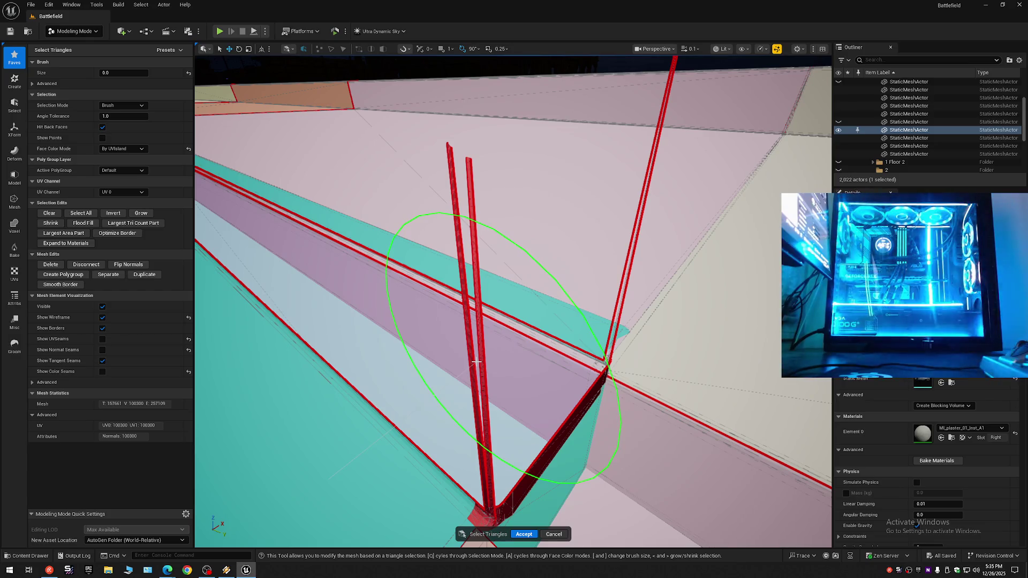
pyautogui.press('Delete')
pyautogui.moveTo(481, 362)
pyautogui.mouseDown()
pyautogui.moveTo(567, 391)
pyautogui.moveTo(625, 426)
pyautogui.moveTo(471, 375)
pyautogui.moveTo(383, 411)
pyautogui.mouseUp()
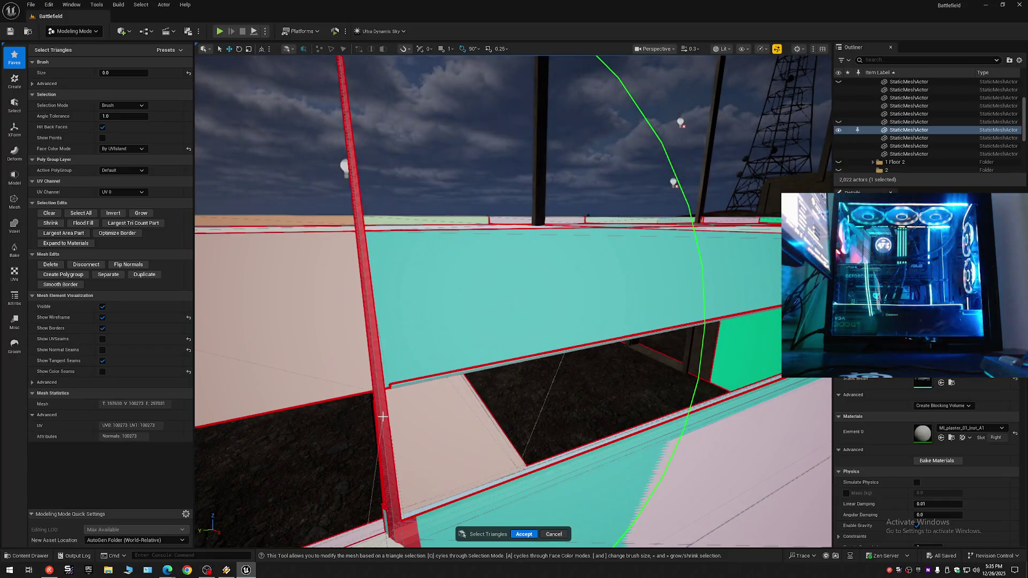
pyautogui.moveTo(383, 411)
pyautogui.mouseDown()
pyautogui.moveTo(348, 433)
pyautogui.moveTo(476, 339)
pyautogui.moveTo(532, 390)
pyautogui.moveTo(539, 323)
pyautogui.moveTo(486, 338)
pyautogui.moveTo(477, 374)
pyautogui.moveTo(310, 424)
pyautogui.moveTo(356, 368)
pyautogui.moveTo(366, 378)
pyautogui.moveTo(592, 354)
pyautogui.moveTo(390, 356)
pyautogui.moveTo(413, 356)
pyautogui.moveTo(436, 373)
pyautogui.moveTo(364, 399)
pyautogui.moveTo(507, 362)
pyautogui.mouseUp()
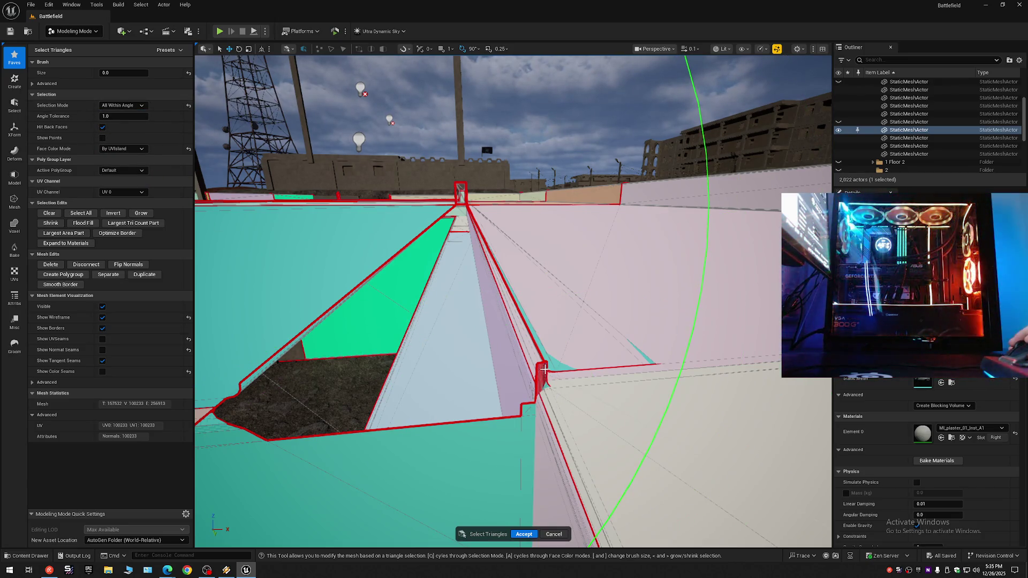
pyautogui.moveTo(542, 385); pyautogui.dragTo(490, 357)
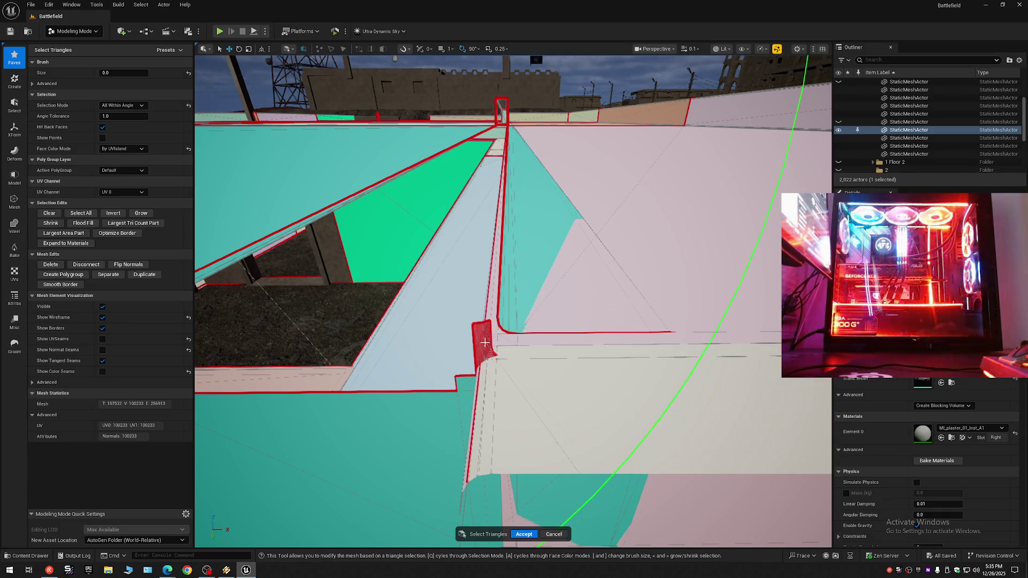
pyautogui.moveTo(485, 327)
pyautogui.mouseDown()
pyautogui.moveTo(471, 284)
pyautogui.moveTo(459, 303)
pyautogui.mouseUp()
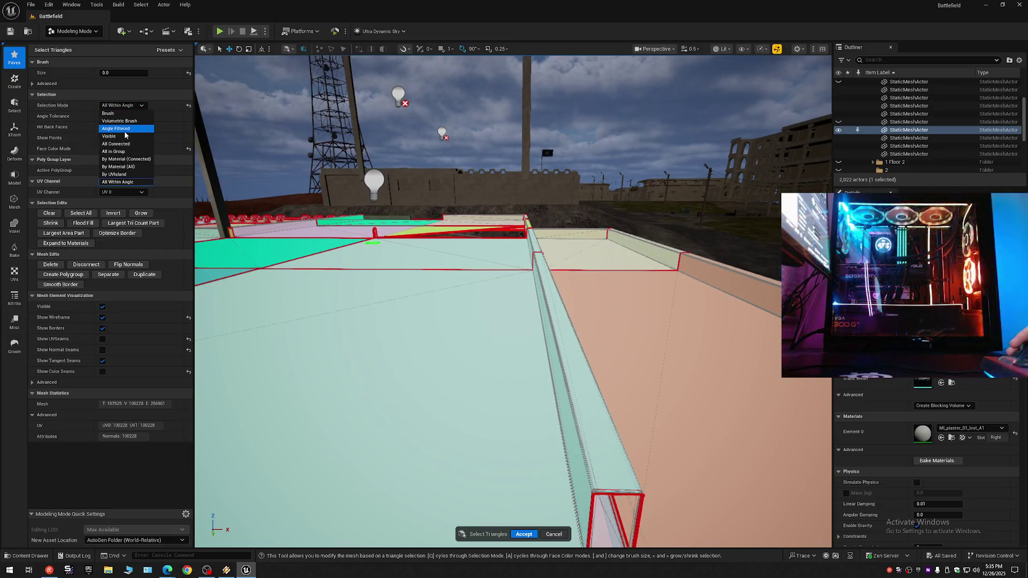
# Step: Select the connected regions, cyan area and box edge around the rooftop box
pyautogui.click(566, 346)
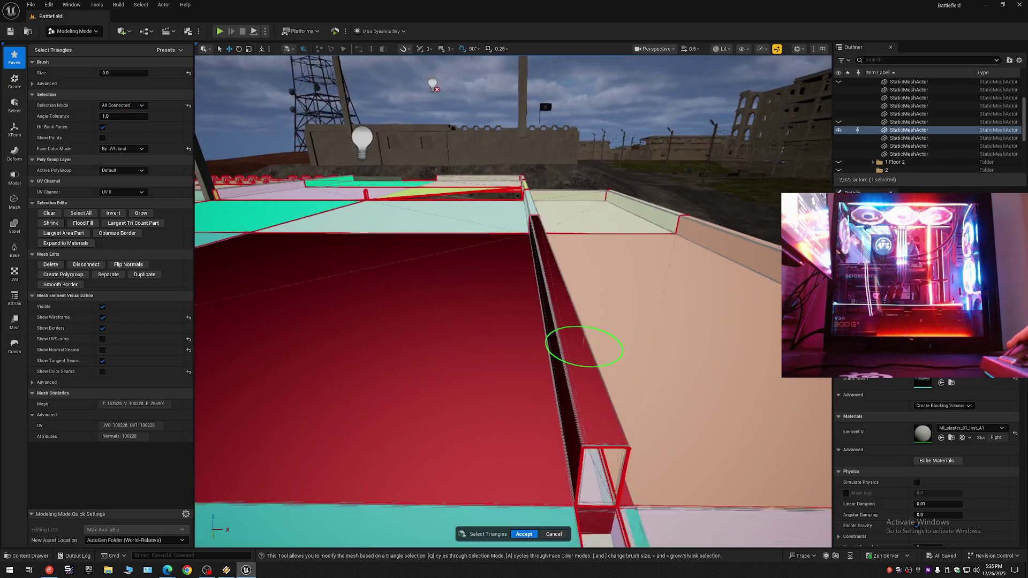
pyautogui.moveTo(512, 319)
pyautogui.mouseDown()
pyautogui.moveTo(493, 305)
pyautogui.moveTo(614, 317)
pyautogui.moveTo(639, 232)
pyautogui.moveTo(468, 318)
pyautogui.mouseUp()
pyautogui.click(457, 319)
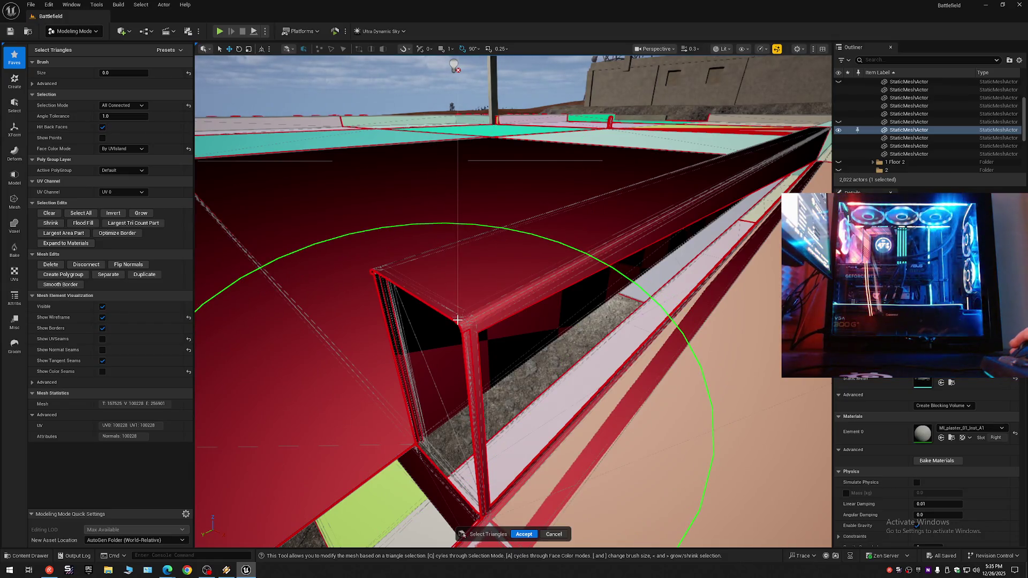
pyautogui.moveTo(469, 316); pyautogui.dragTo(460, 257)
pyautogui.scroll(2, 461, 257)
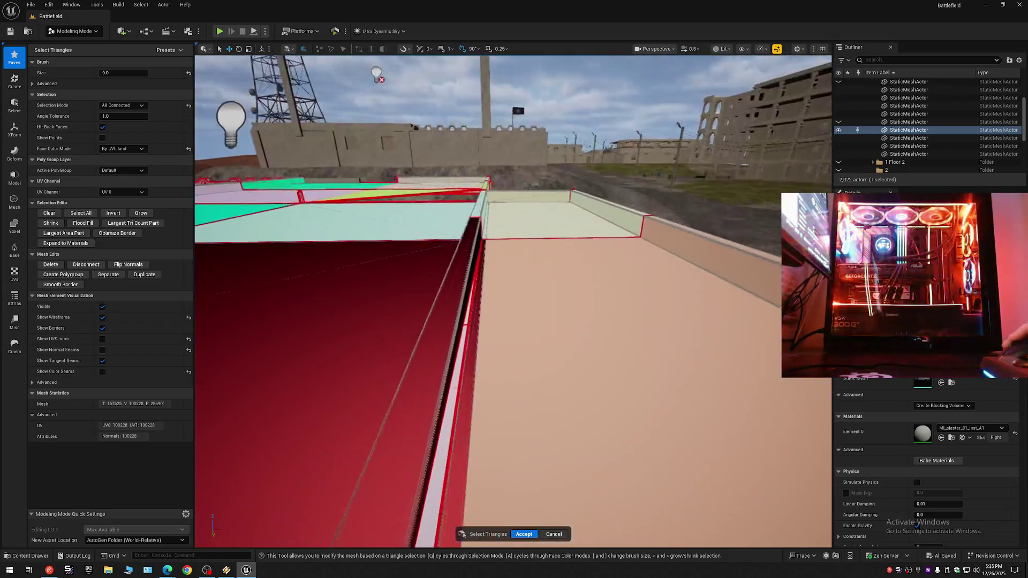
pyautogui.moveTo(469, 321)
pyautogui.mouseDown()
pyautogui.moveTo(469, 310)
pyautogui.moveTo(470, 320)
pyautogui.mouseUp()
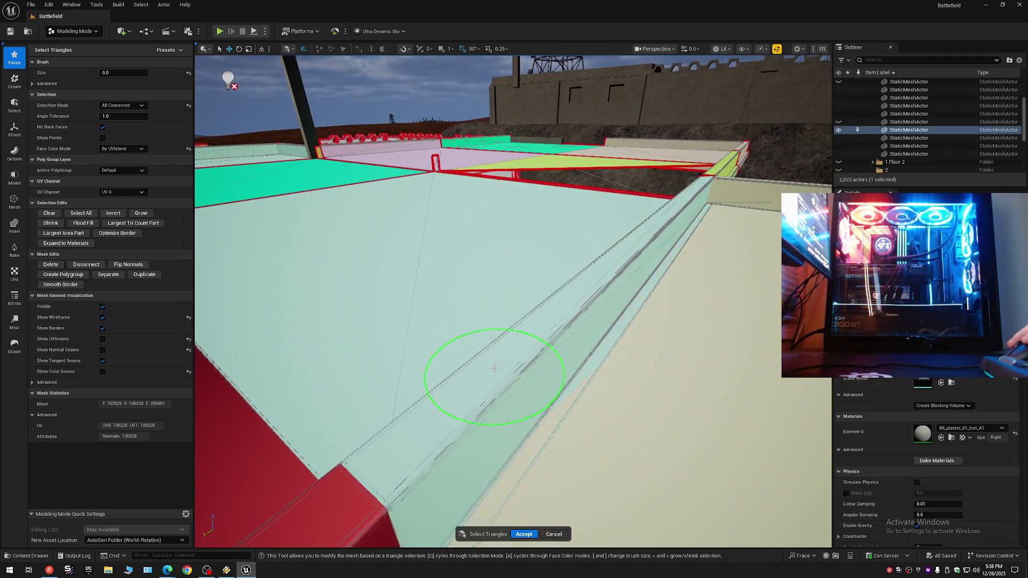
pyautogui.click(494, 368)
pyautogui.moveTo(494, 368)
pyautogui.mouseDown()
pyautogui.moveTo(494, 322)
pyautogui.moveTo(499, 372)
pyautogui.mouseUp()
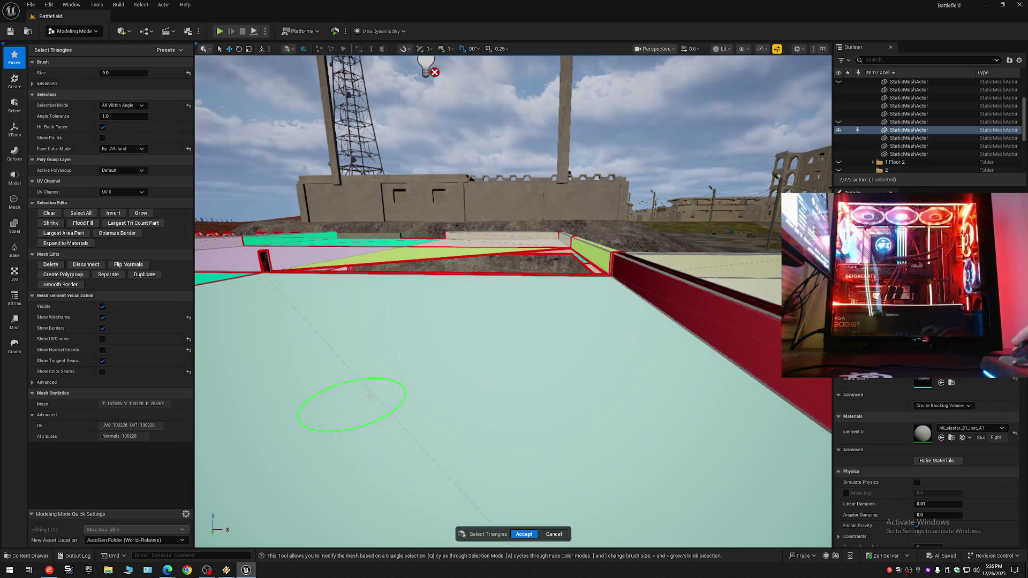
# Step: Fly over the teal floor to the rooftop to inspect the raised ledge
pyautogui.moveTo(340, 401)
pyautogui.mouseDown()
pyautogui.moveTo(488, 360)
pyautogui.moveTo(461, 277)
pyautogui.moveTo(619, 399)
pyautogui.moveTo(576, 303)
pyautogui.moveTo(438, 233)
pyautogui.moveTo(467, 290)
pyautogui.moveTo(378, 115)
pyautogui.moveTo(536, 214)
pyautogui.moveTo(481, 268)
pyautogui.moveTo(719, 284)
pyautogui.moveTo(690, 321)
pyautogui.moveTo(619, 349)
pyautogui.moveTo(505, 321)
pyautogui.moveTo(360, 266)
pyautogui.moveTo(481, 360)
pyautogui.moveTo(475, 287)
pyautogui.moveTo(569, 291)
pyautogui.moveTo(673, 275)
pyautogui.moveTo(484, 293)
pyautogui.mouseUp()
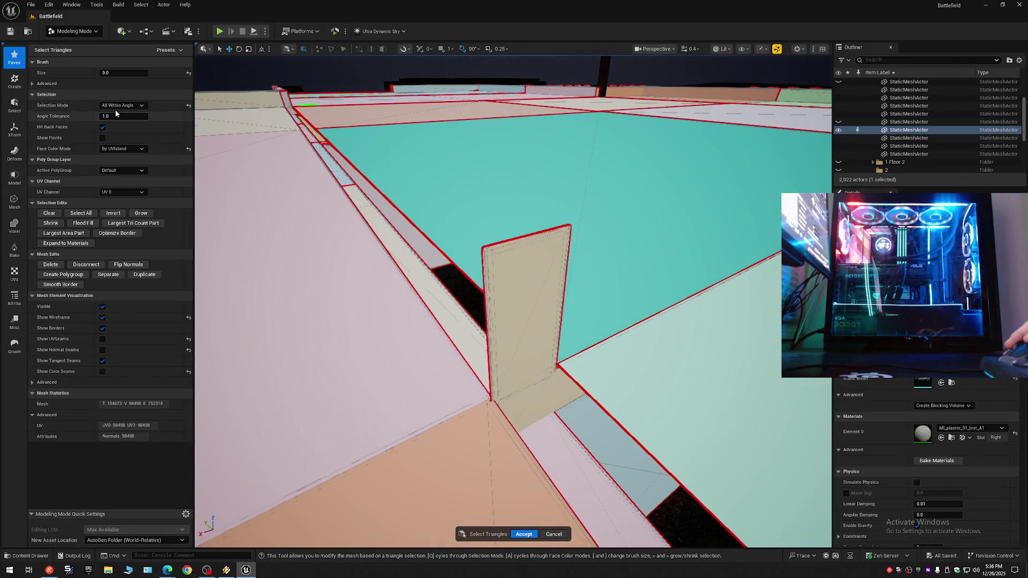
pyautogui.moveTo(500, 293)
pyautogui.mouseDown()
pyautogui.moveTo(490, 241)
pyautogui.moveTo(323, 165)
pyautogui.mouseUp()
pyautogui.moveTo(462, 215)
pyautogui.mouseDown()
pyautogui.moveTo(452, 225)
pyautogui.moveTo(431, 196)
pyautogui.moveTo(391, 199)
pyautogui.moveTo(433, 199)
pyautogui.moveTo(412, 202)
pyautogui.moveTo(458, 229)
pyautogui.mouseUp()
pyautogui.scroll(-5, 450, 220)
pyautogui.scroll(3, 438, 204)
pyautogui.scroll(2, 399, 199)
pyautogui.scroll(2, 415, 203)
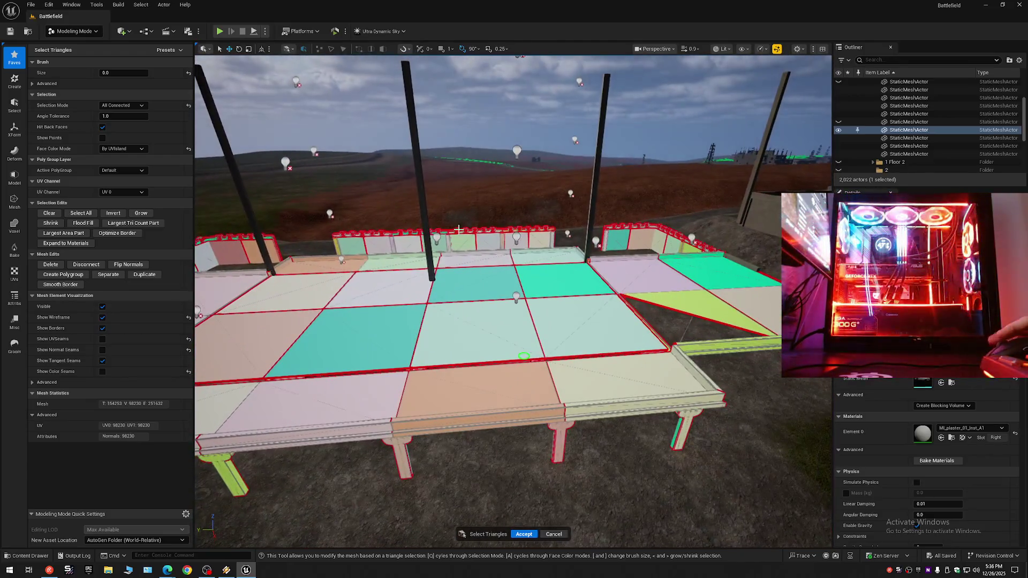
# Step: Accept the Select Triangles edits on the rooftop slab mesh
pyautogui.click(520, 535)
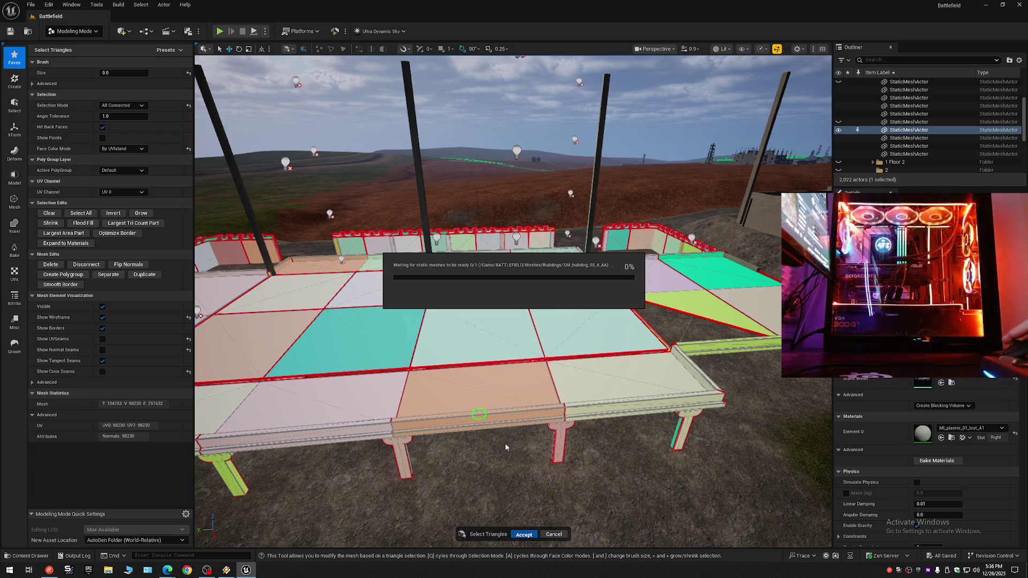
pyautogui.click(228, 570)
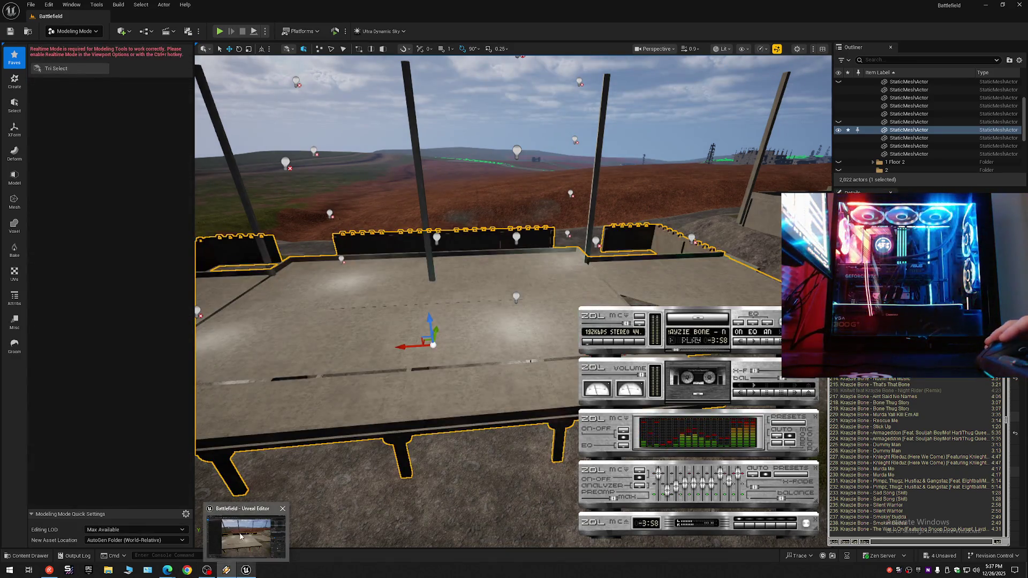
pyautogui.click(240, 537)
# Step: Fly with WASD around the building's side and up onto the roof
pyautogui.press('w')
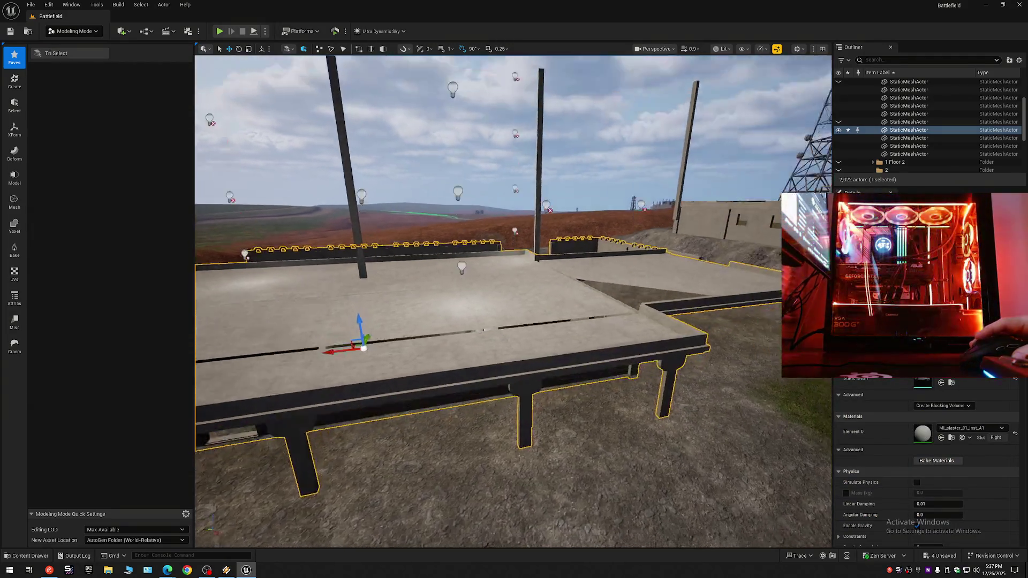
pyautogui.press('s')
pyautogui.scroll(-1, 512, 301)
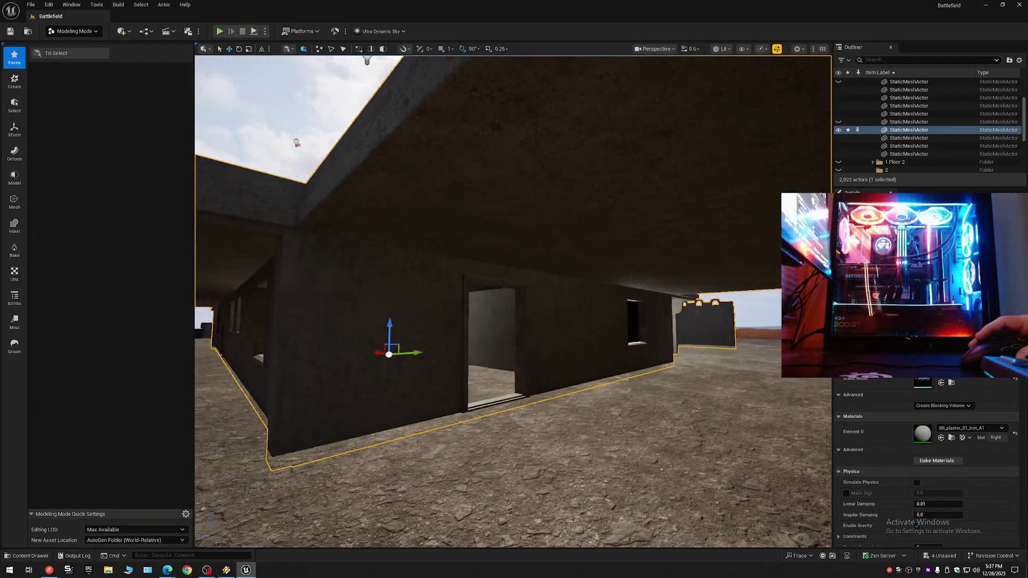
pyautogui.press('e')
pyautogui.press('w')
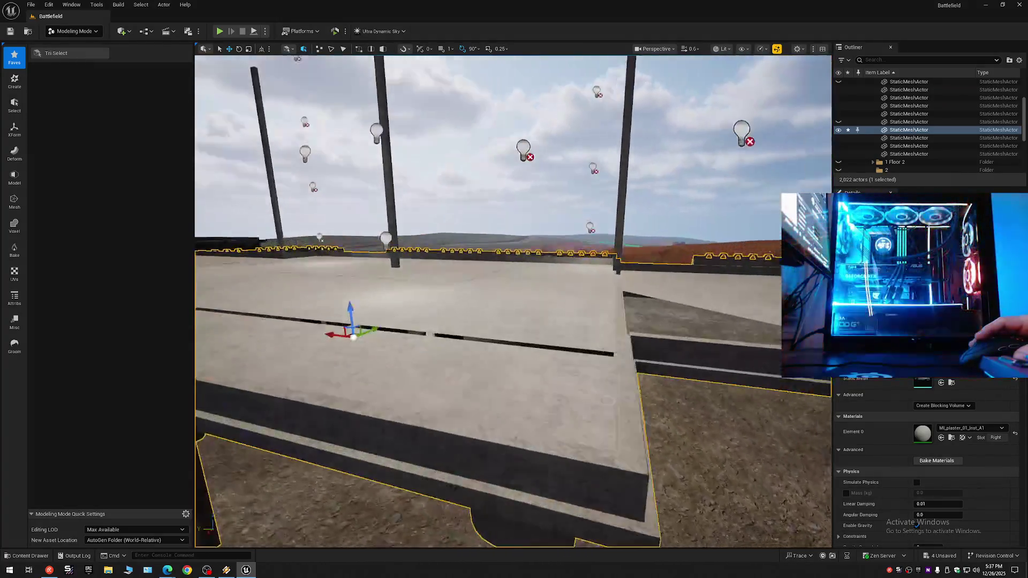
# Step: Quit the Unreal Editor, saving the four changed assets
pyautogui.click(1019, 5)
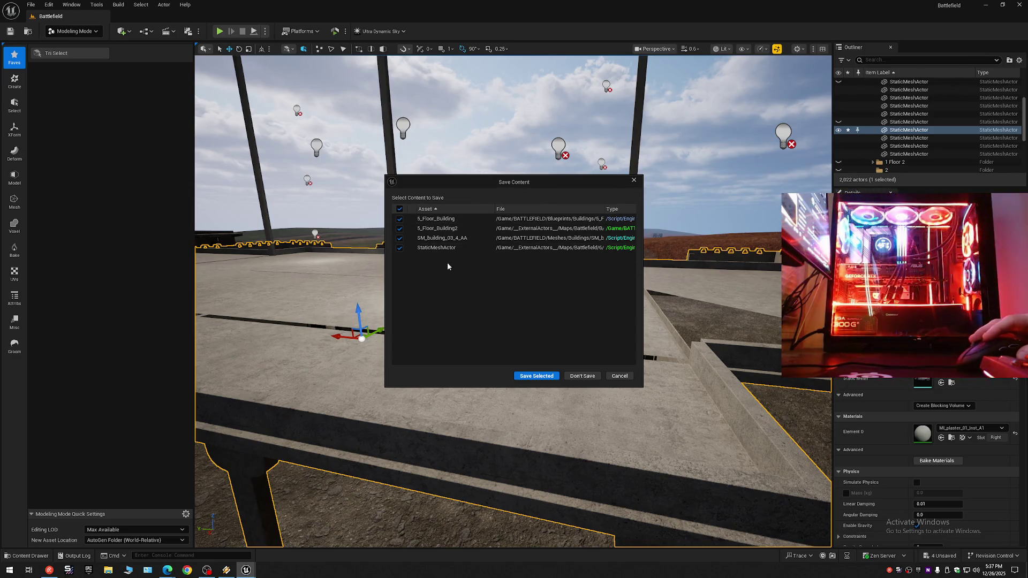
pyautogui.click(534, 376)
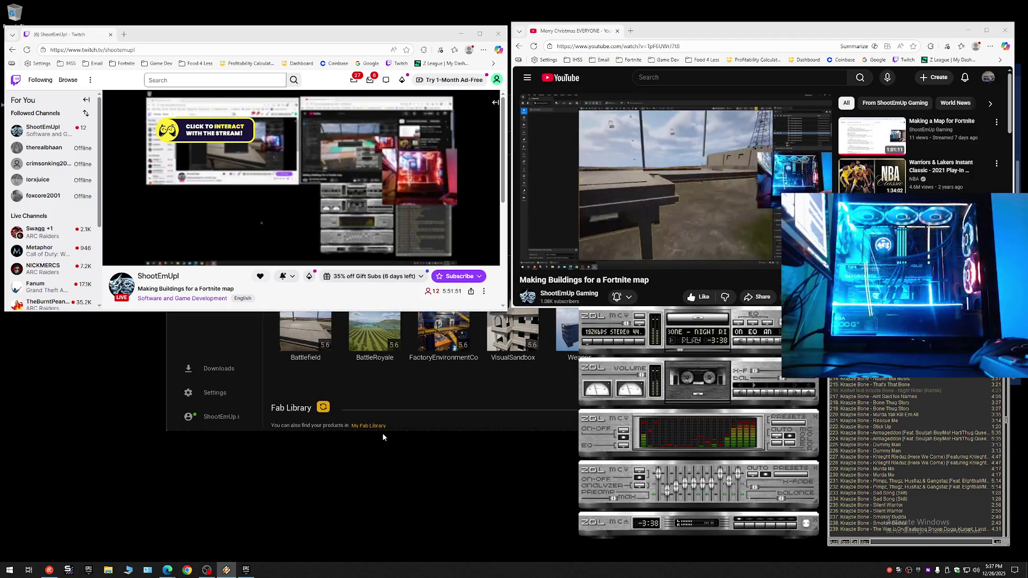
# Step: Launch the Battlefield project from the Epic Games Launcher's library and close the launcher
pyautogui.click(418, 384)
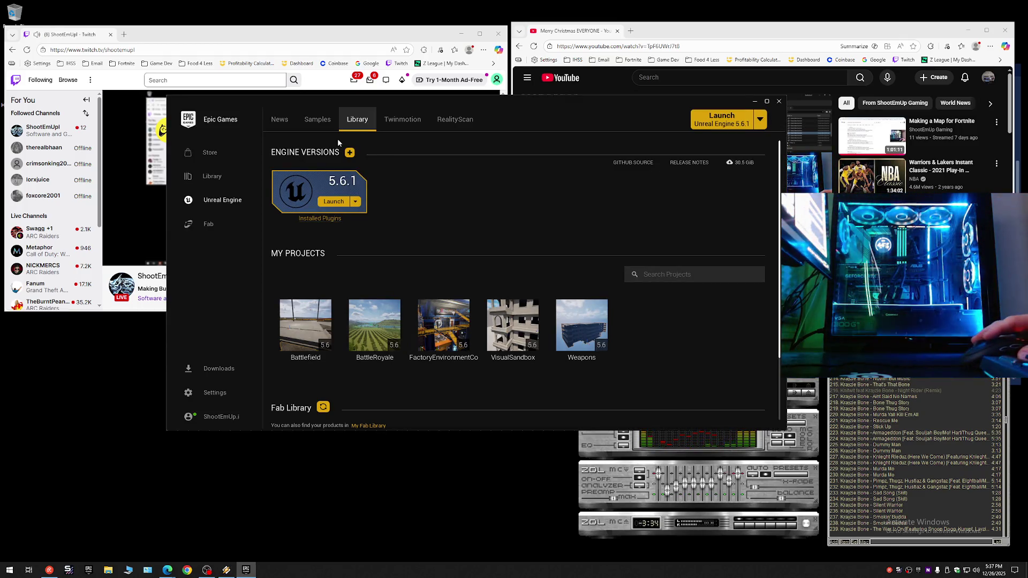
pyautogui.doubleClick(310, 336)
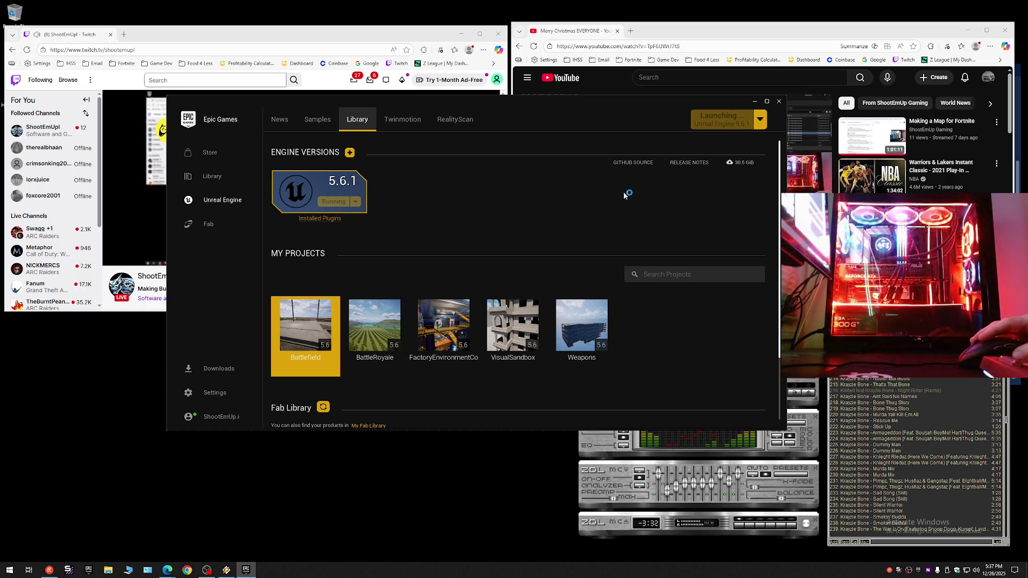
pyautogui.click(779, 101)
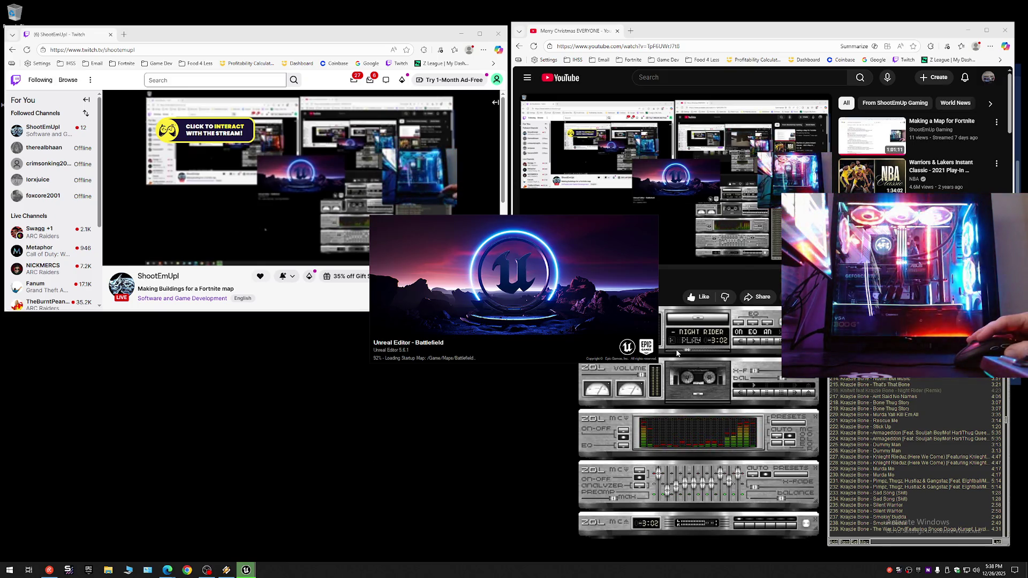
pyautogui.click(675, 352)
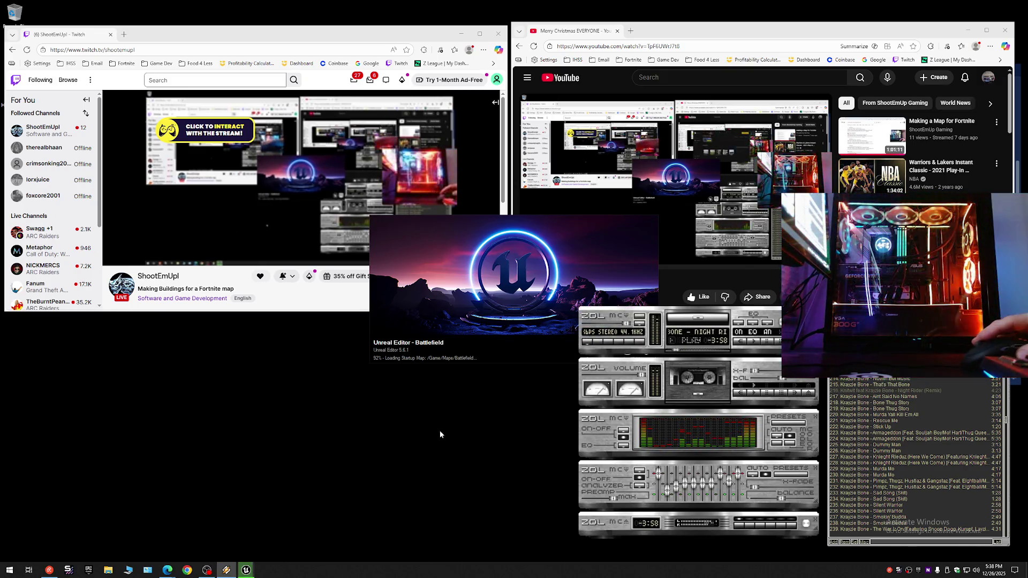
# Step: Bring up the stream chat window and minimize it while Battlefield loads
pyautogui.click(49, 570)
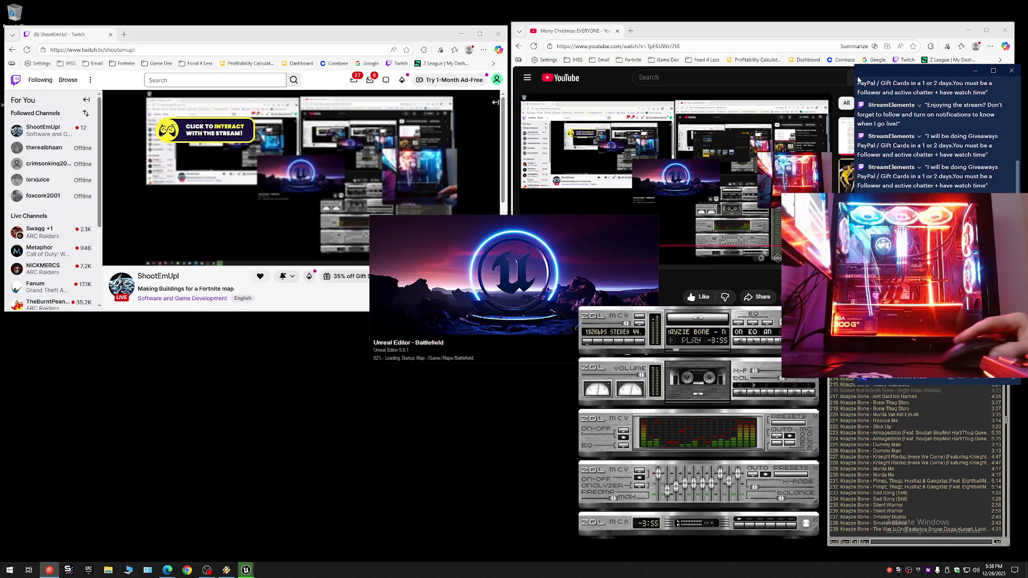
pyautogui.click(975, 73)
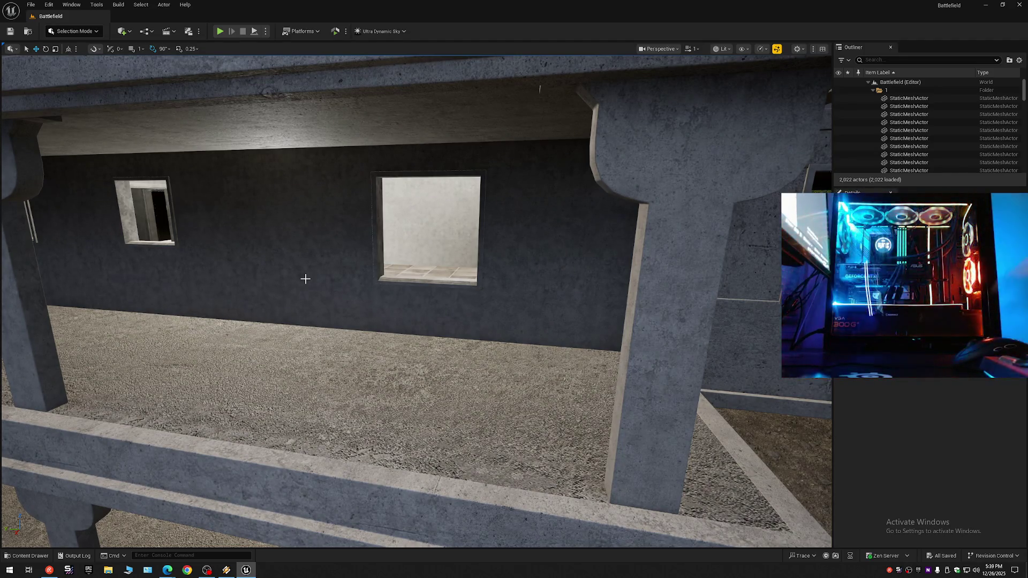
# Step: Collapse and re-expand the Outliner, then hide the 6 DELETEE folder
pyautogui.moveTo(420, 316)
pyautogui.mouseDown()
pyautogui.moveTo(374, 348)
pyautogui.moveTo(332, 345)
pyautogui.moveTo(407, 348)
pyautogui.mouseUp()
pyautogui.moveTo(487, 54)
pyautogui.mouseDown()
pyautogui.moveTo(488, 172)
pyautogui.moveTo(489, 151)
pyautogui.mouseUp()
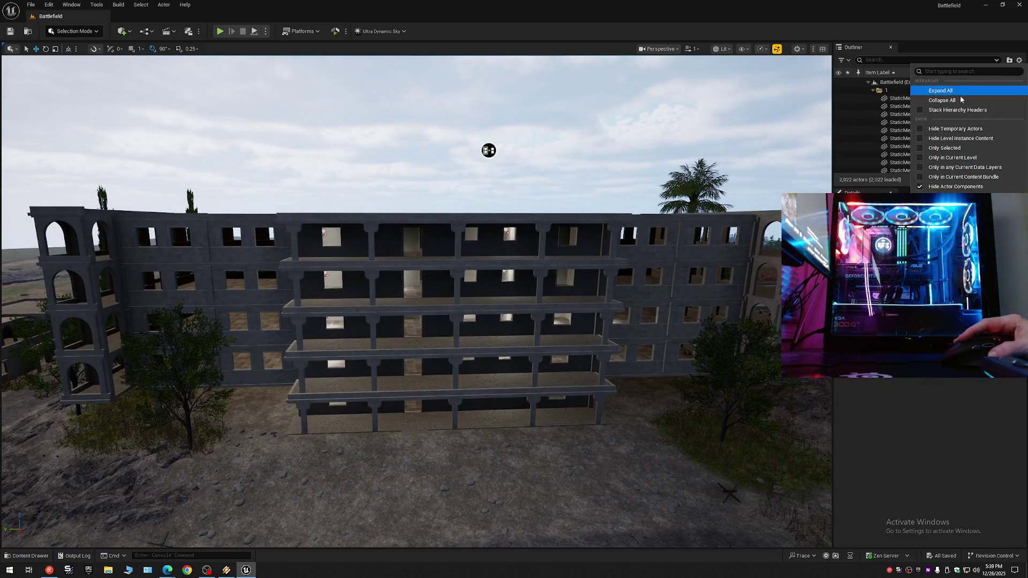
pyautogui.click(867, 82)
pyautogui.click(868, 81)
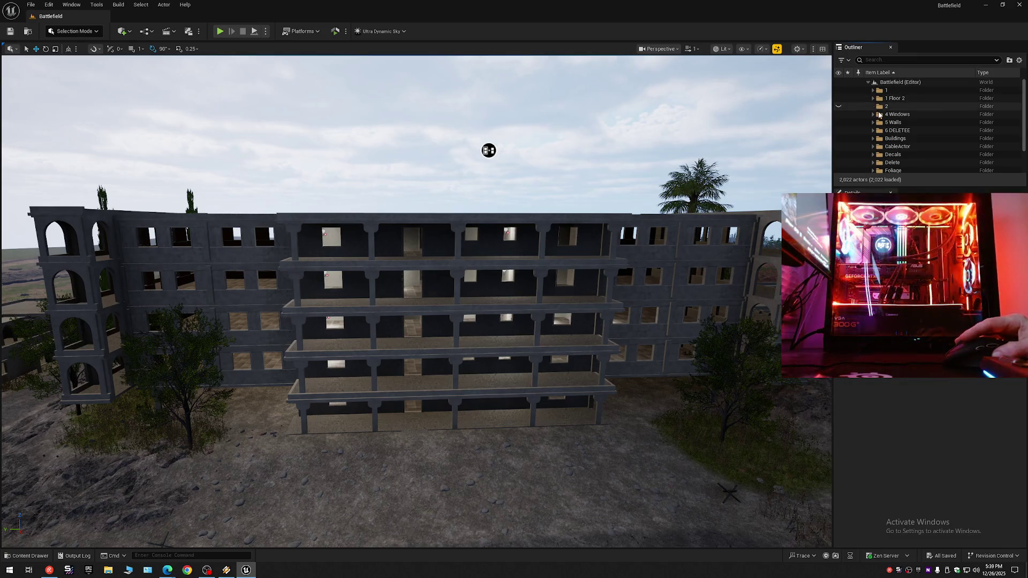
pyautogui.click(839, 130)
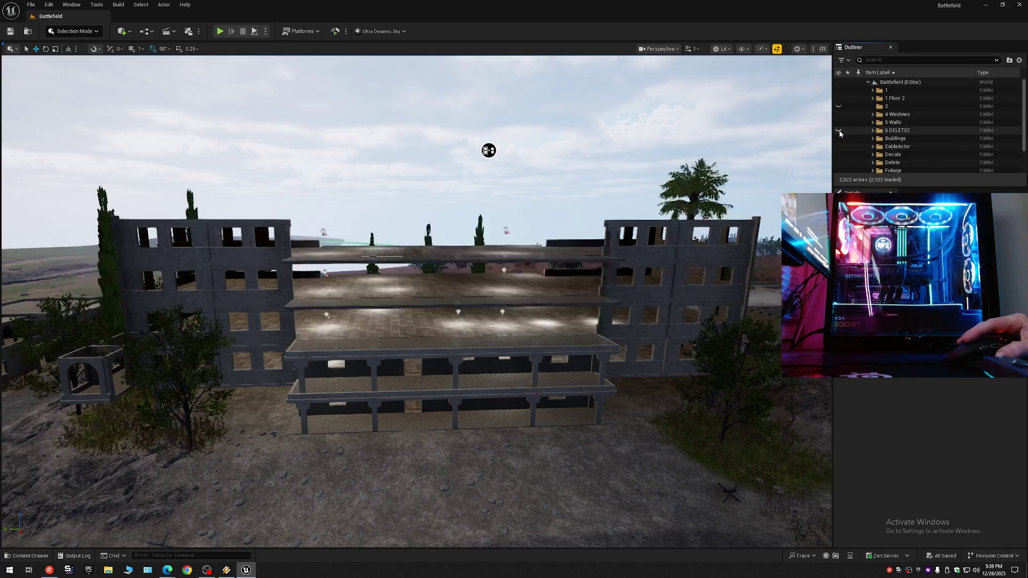
# Step: Hide the roof slab and the stack of floor slabs, then clear the selection
pyautogui.moveTo(486, 150)
pyautogui.mouseDown()
pyautogui.moveTo(495, 145)
pyautogui.moveTo(536, 183)
pyautogui.mouseUp()
pyautogui.click(643, 251)
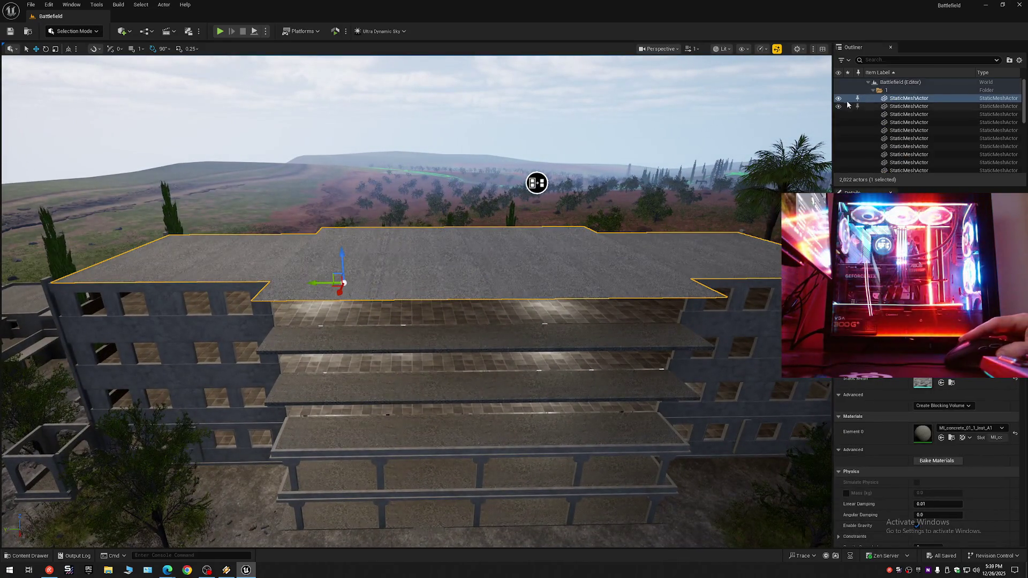
pyautogui.press('h')
pyautogui.click(905, 162)
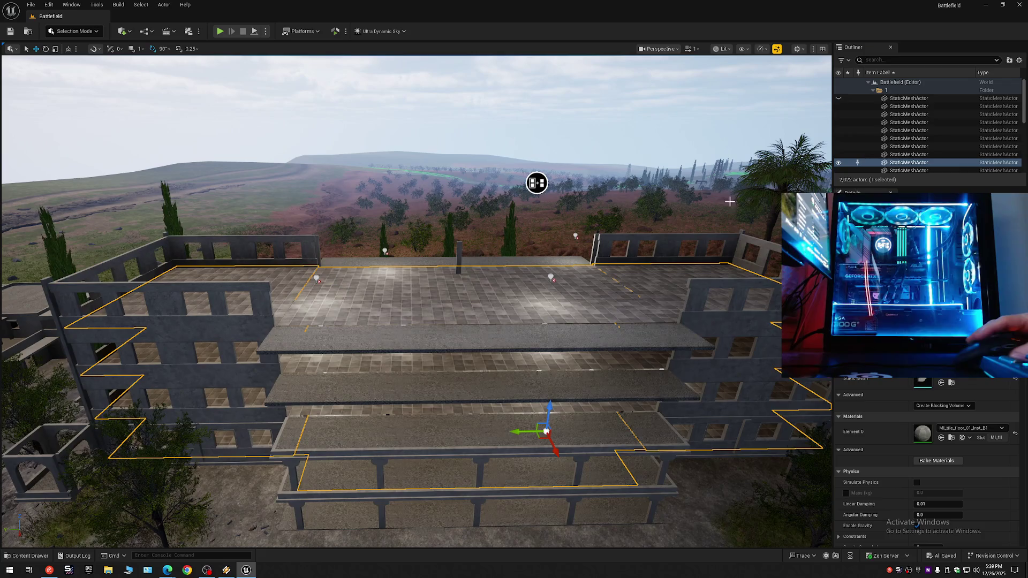
pyautogui.click(838, 162)
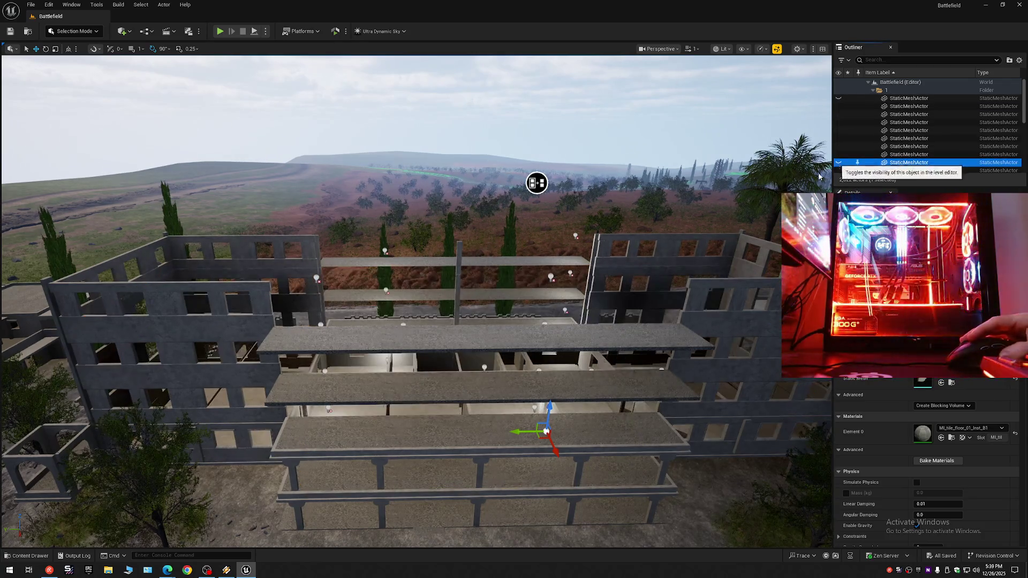
pyautogui.click(904, 154)
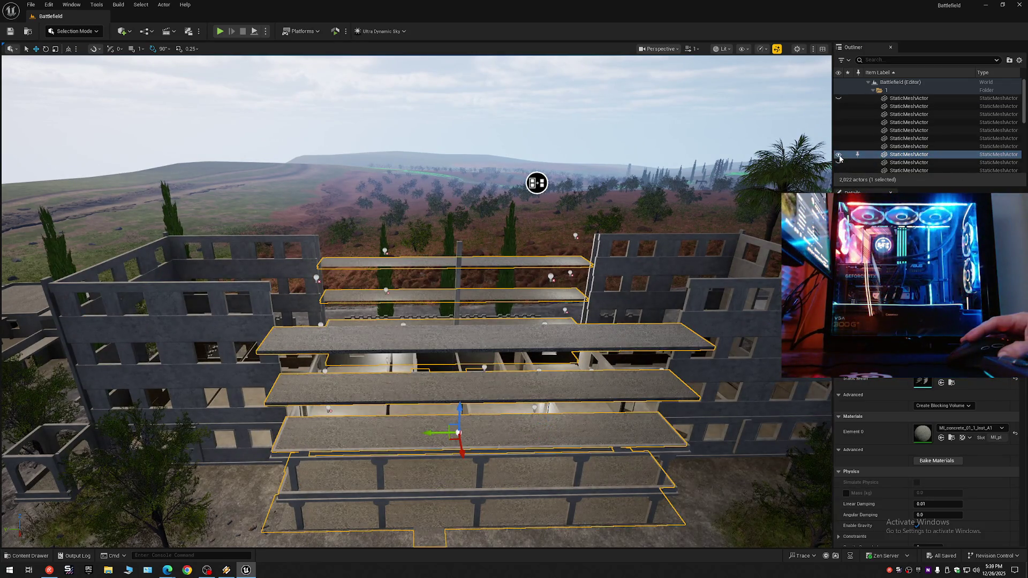
pyautogui.click(839, 154)
pyautogui.click(1019, 60)
pyautogui.click(963, 110)
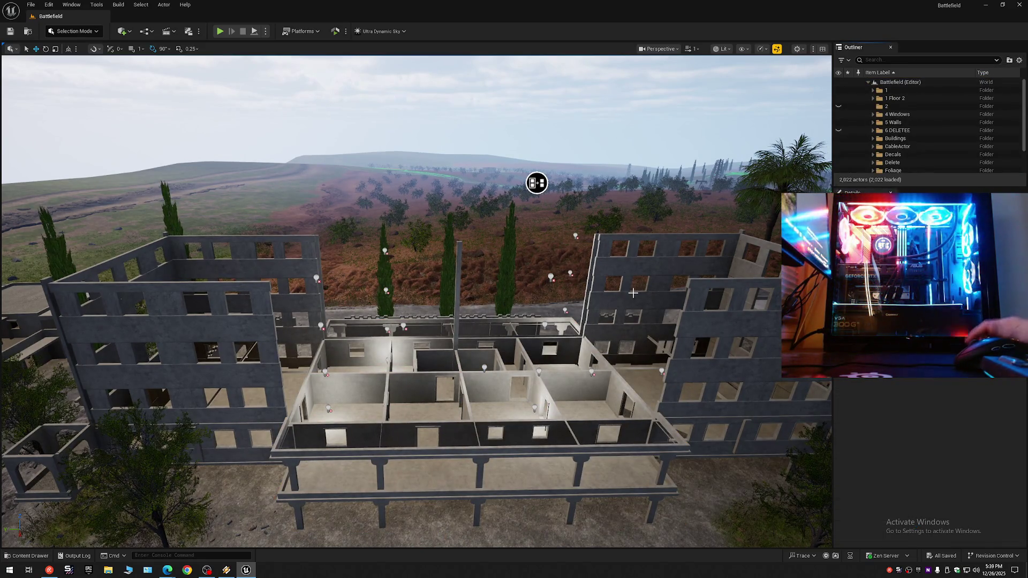
# Step: Fly into the exposed room interiors to inspect the walls
pyautogui.press('w')
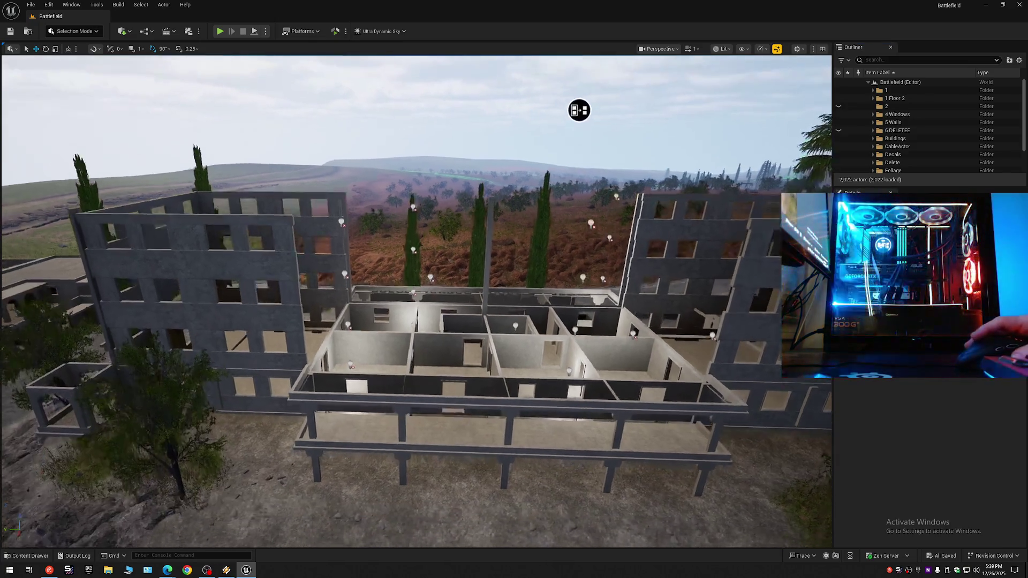
pyautogui.scroll(-1, 591, 308)
pyautogui.press('w')
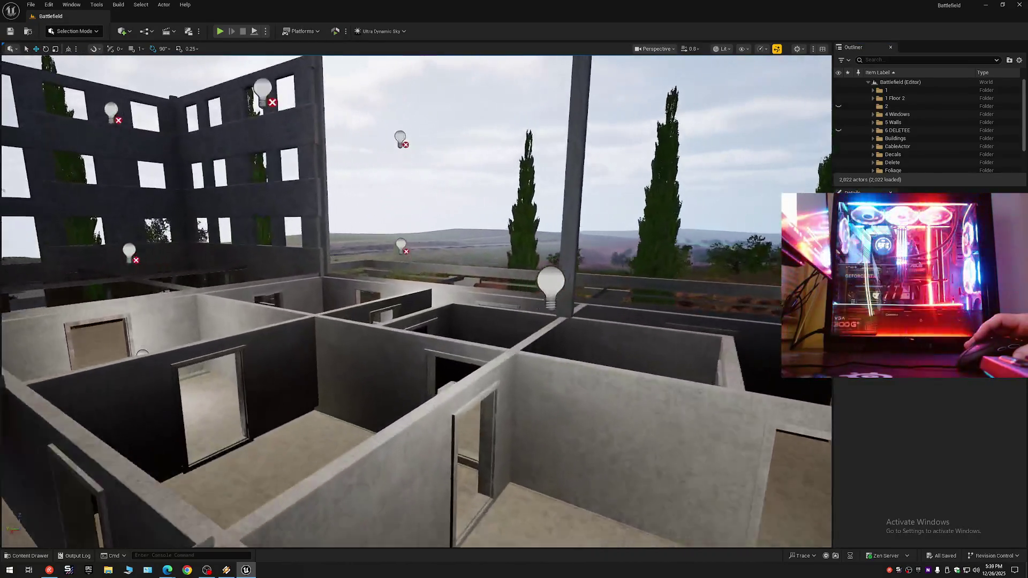
pyautogui.press('w')
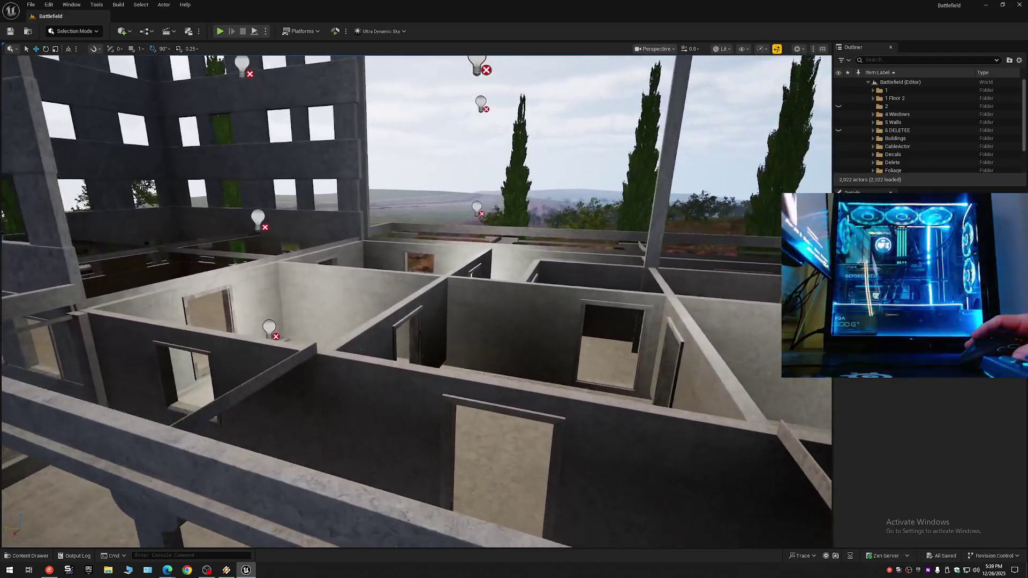
pyautogui.scroll(-1, 416, 299)
pyautogui.press('w')
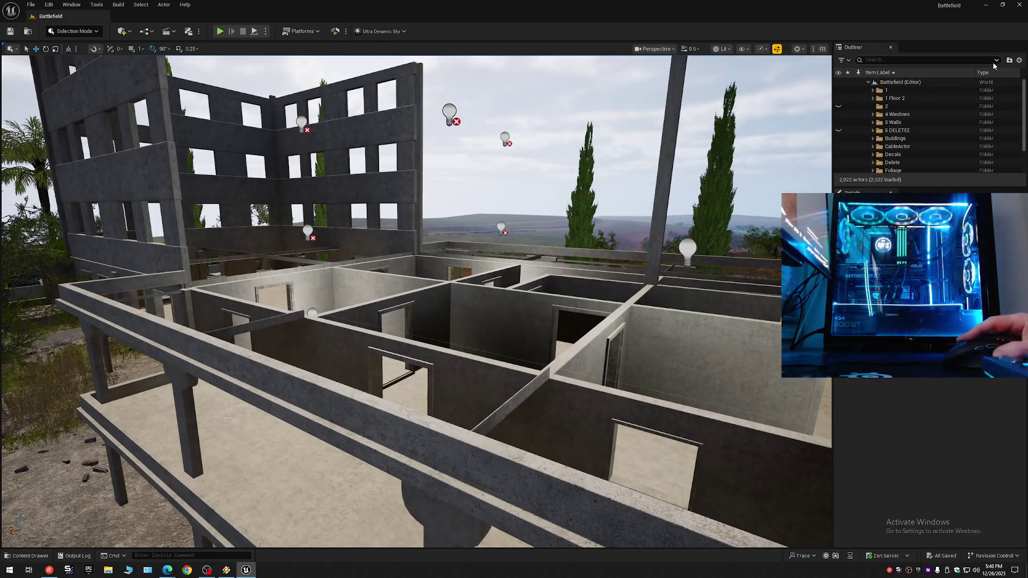
# Step: Show folder 1's floor slabs again and select a floor slab
pyautogui.click(1018, 60)
pyautogui.click(942, 100)
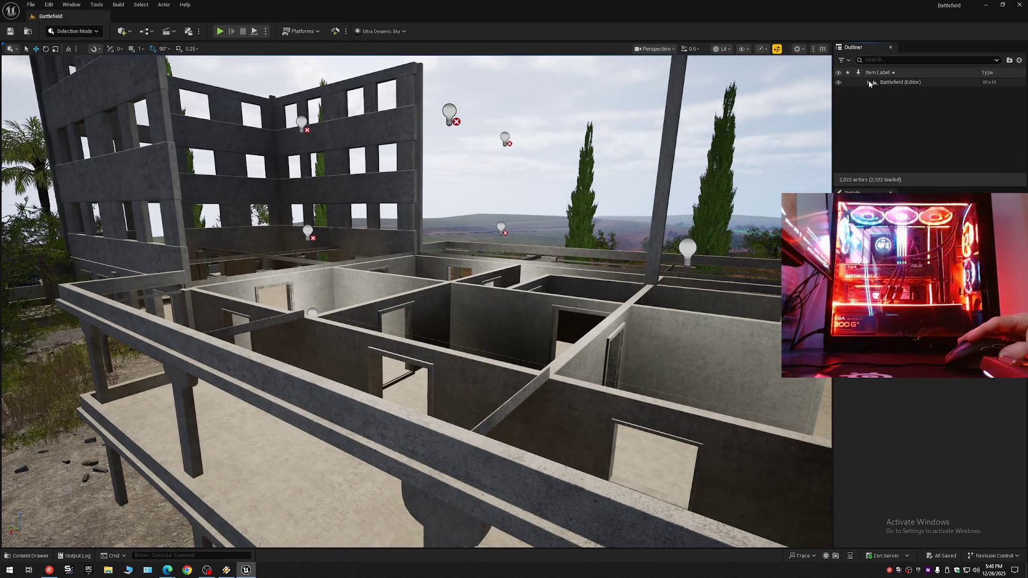
pyautogui.click(868, 82)
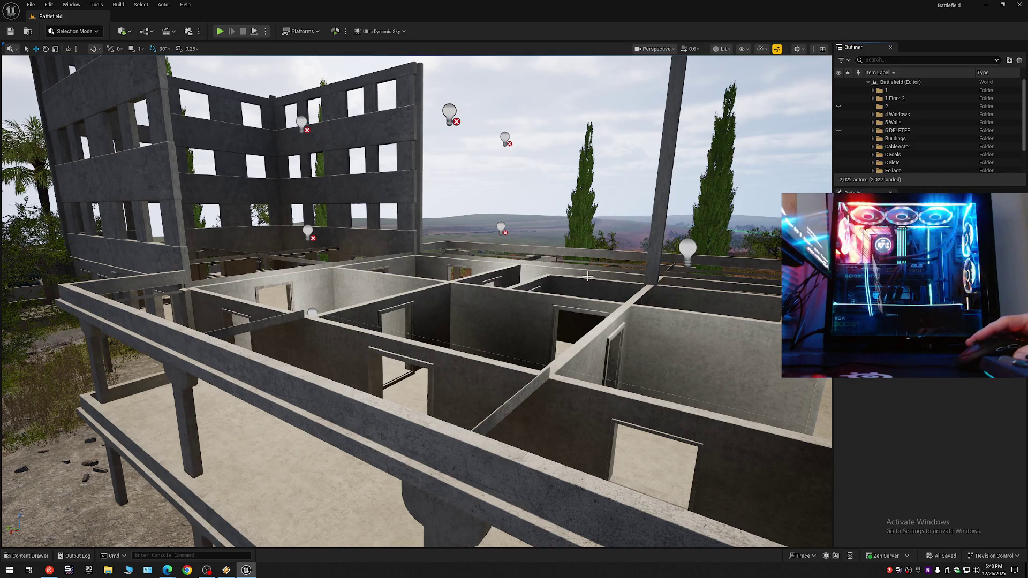
pyautogui.click(838, 91)
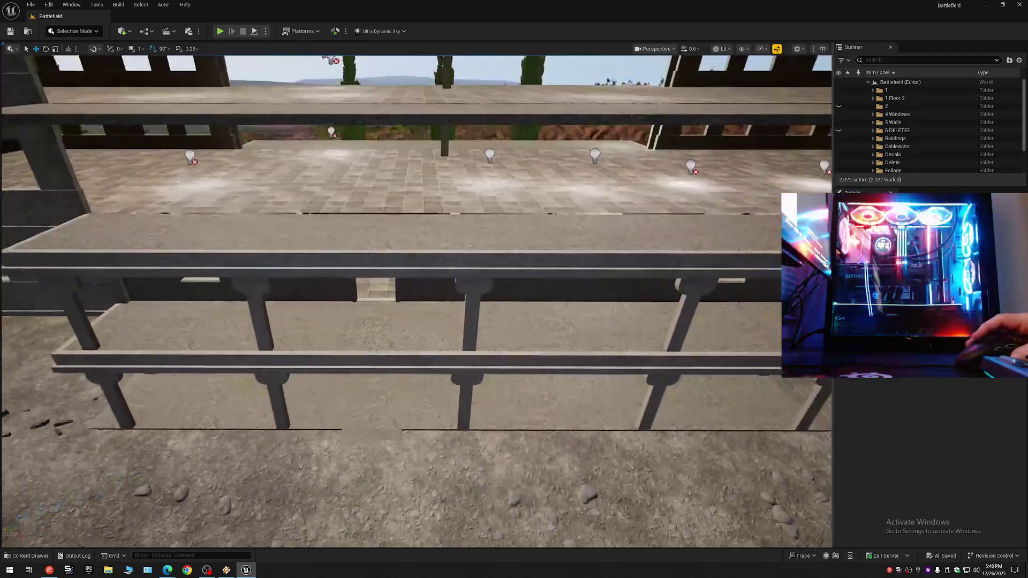
pyautogui.click(401, 324)
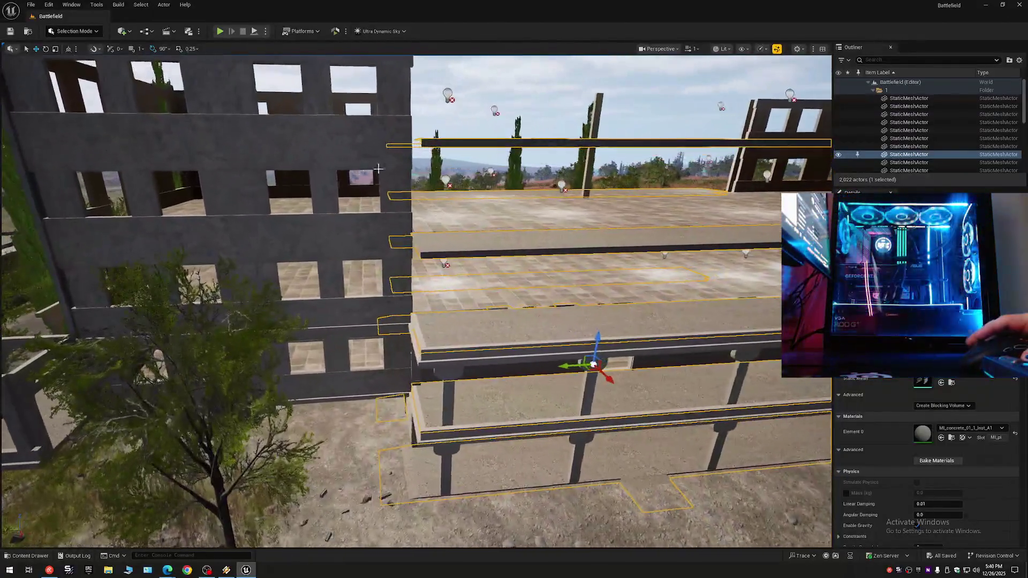
# Step: Hide the 5 Walls folder and pan sideways along the exposed floors
pyautogui.click(1019, 60)
pyautogui.click(909, 105)
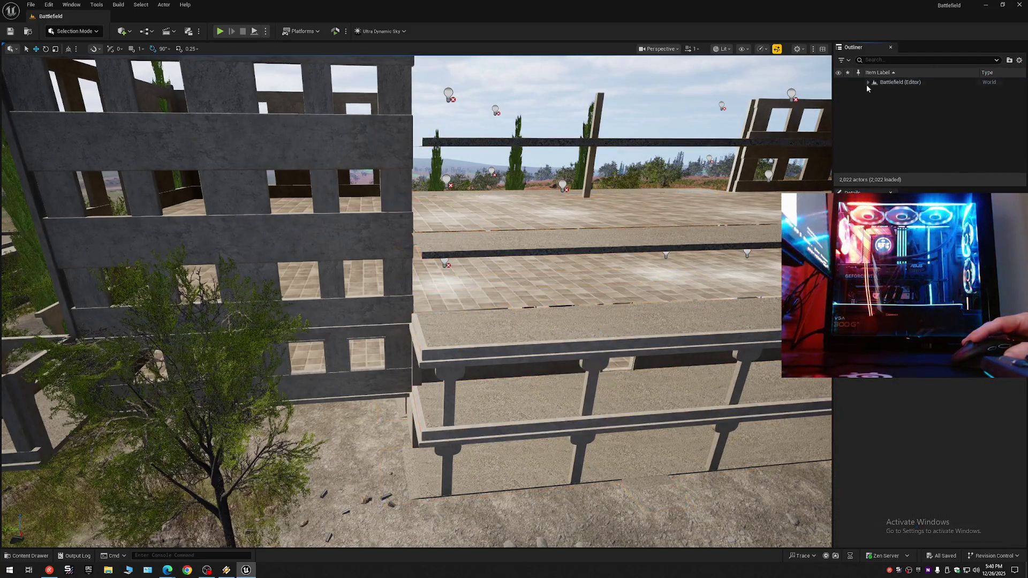
pyautogui.click(867, 83)
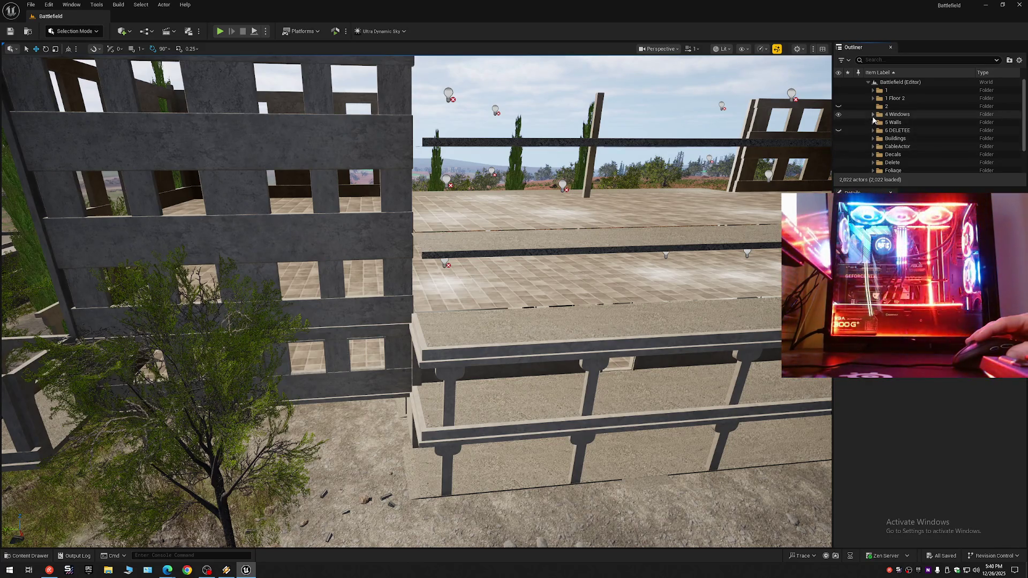
pyautogui.click(838, 123)
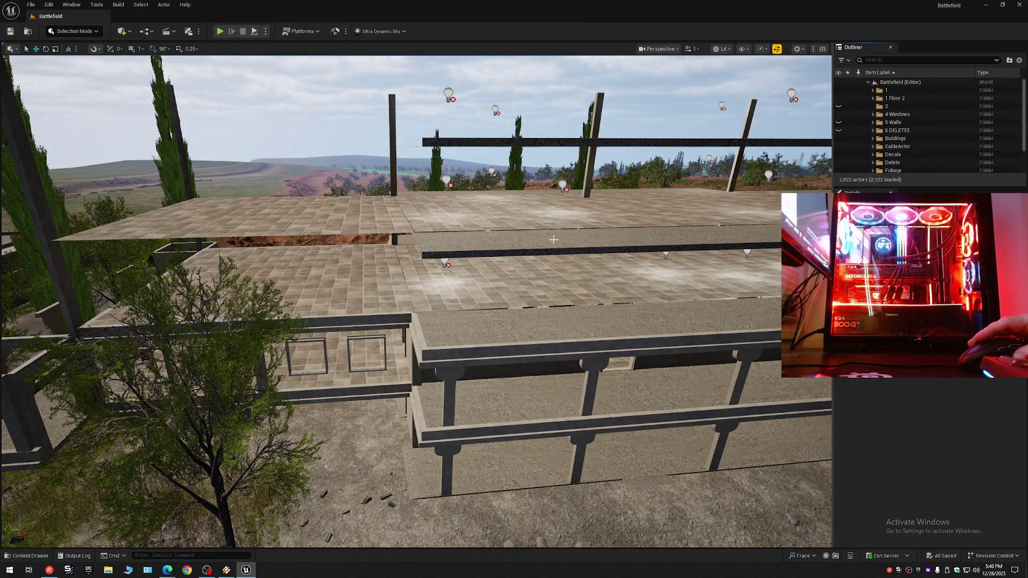
pyautogui.scroll(10, 554, 239)
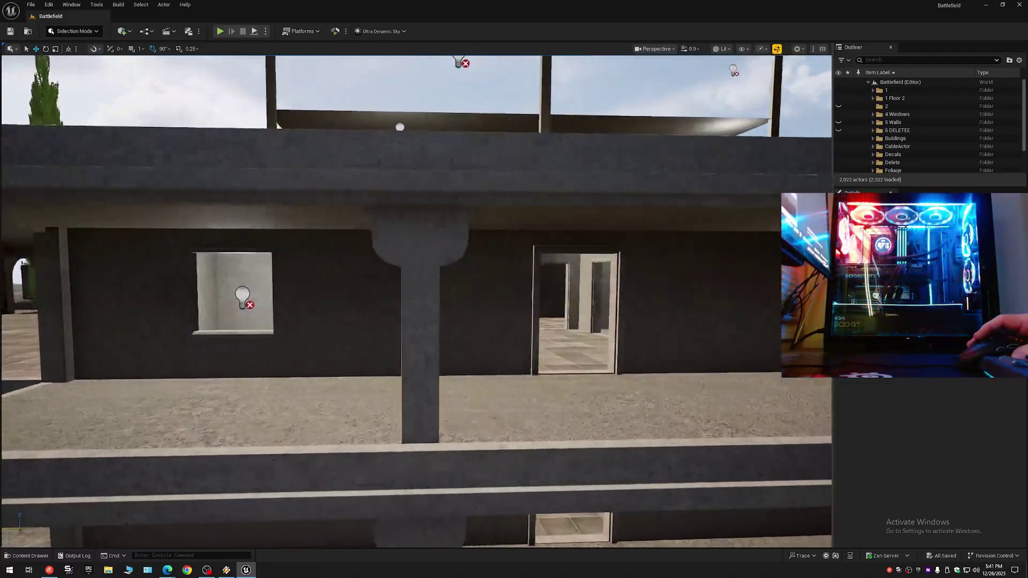
pyautogui.scroll(-10, 553, 240)
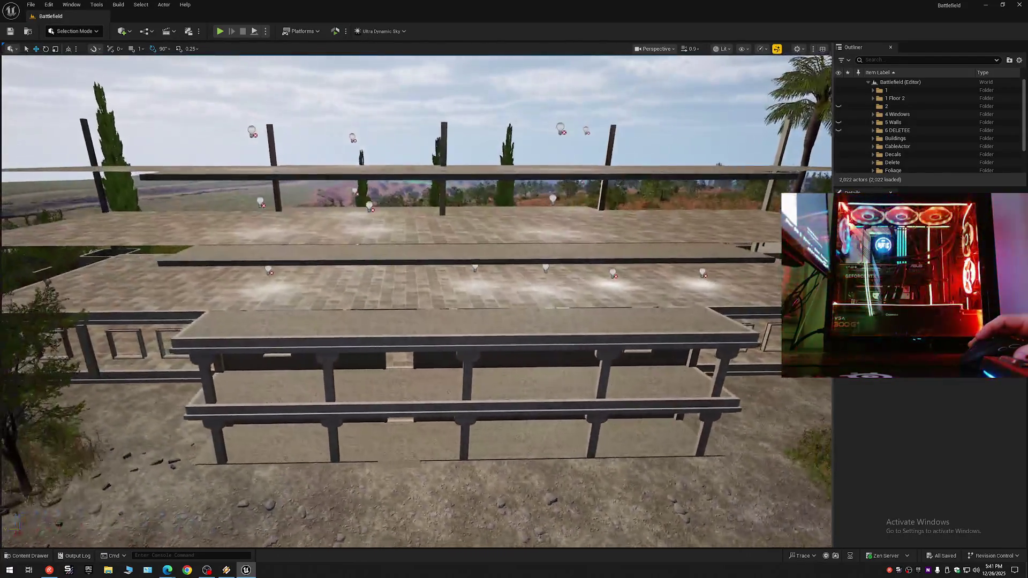
pyautogui.moveTo(536, 260); pyautogui.dragTo(562, 260)
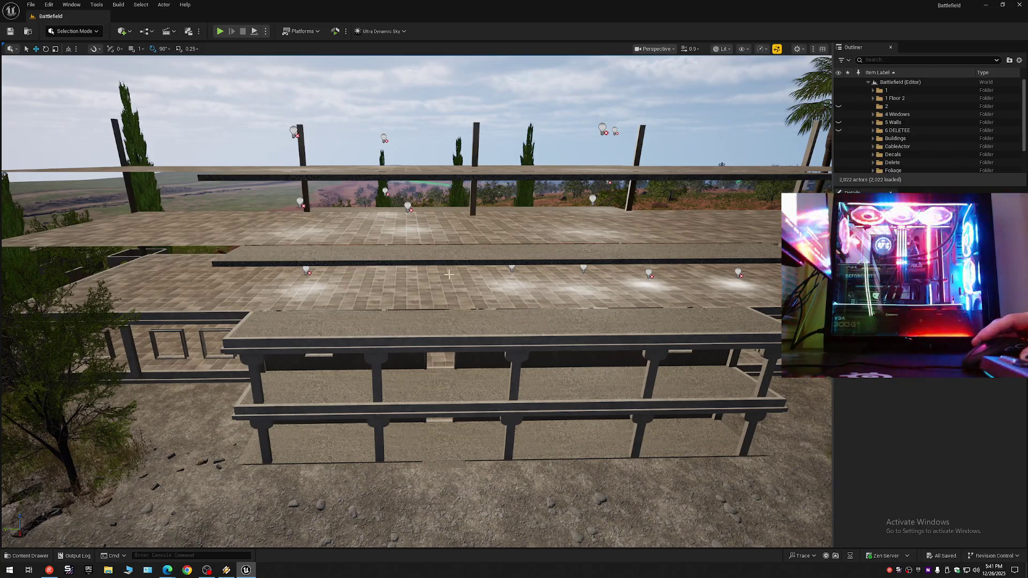
# Step: Hide the landscape ground piece beneath the building using Selection Mode
pyautogui.click(86, 32)
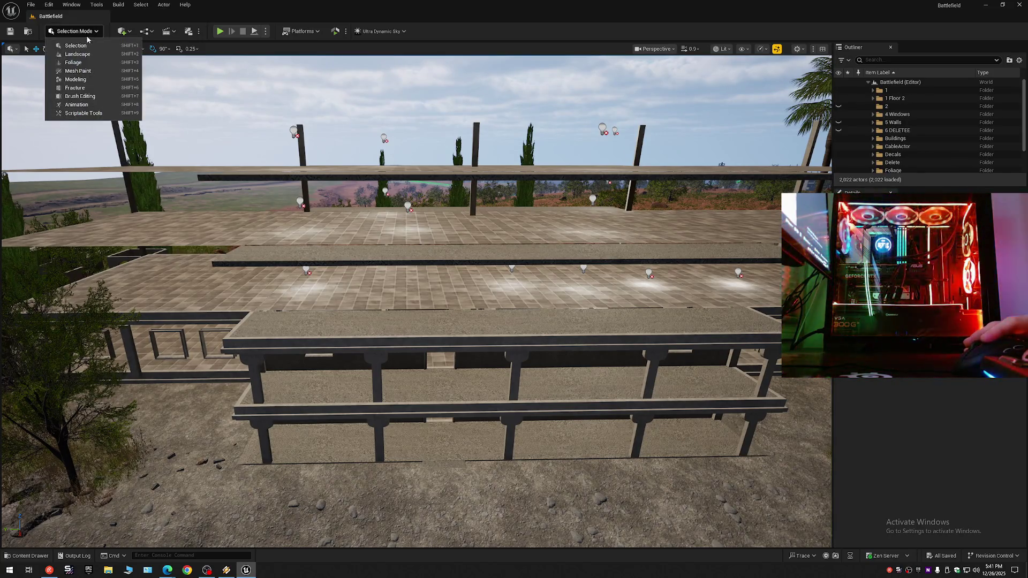
pyautogui.click(80, 79)
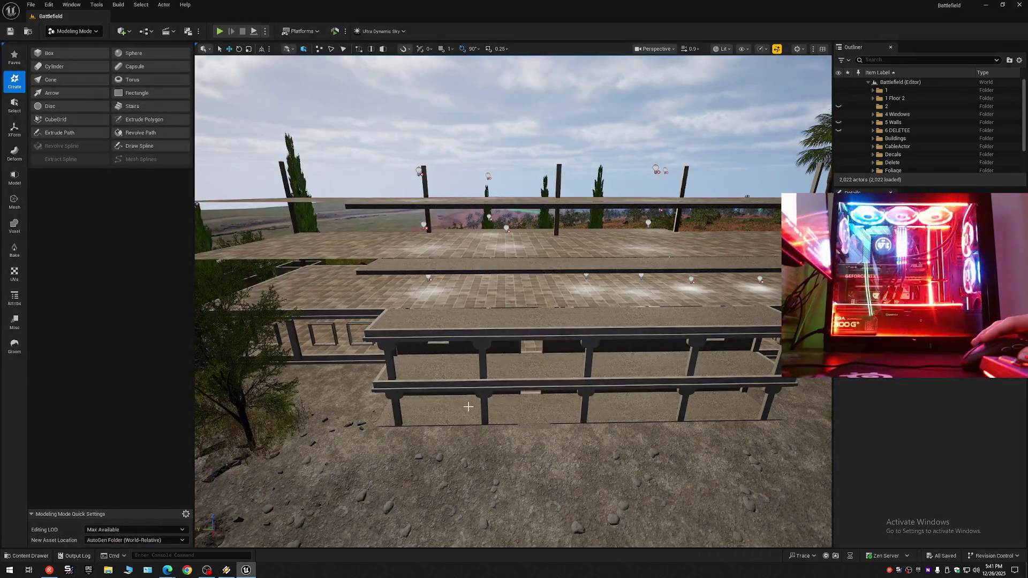
pyautogui.click(15, 58)
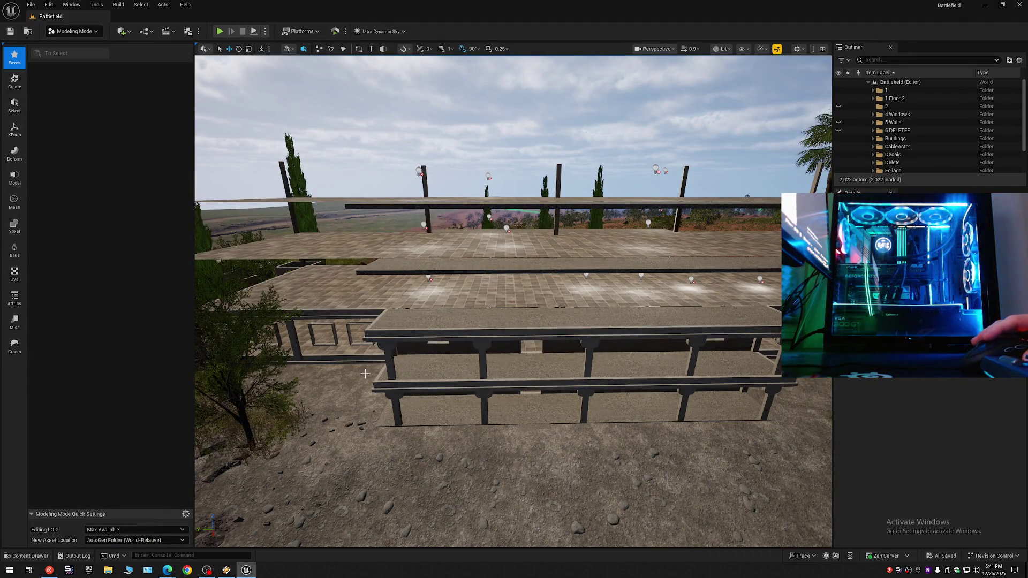
pyautogui.moveTo(439, 391); pyautogui.dragTo(439, 391)
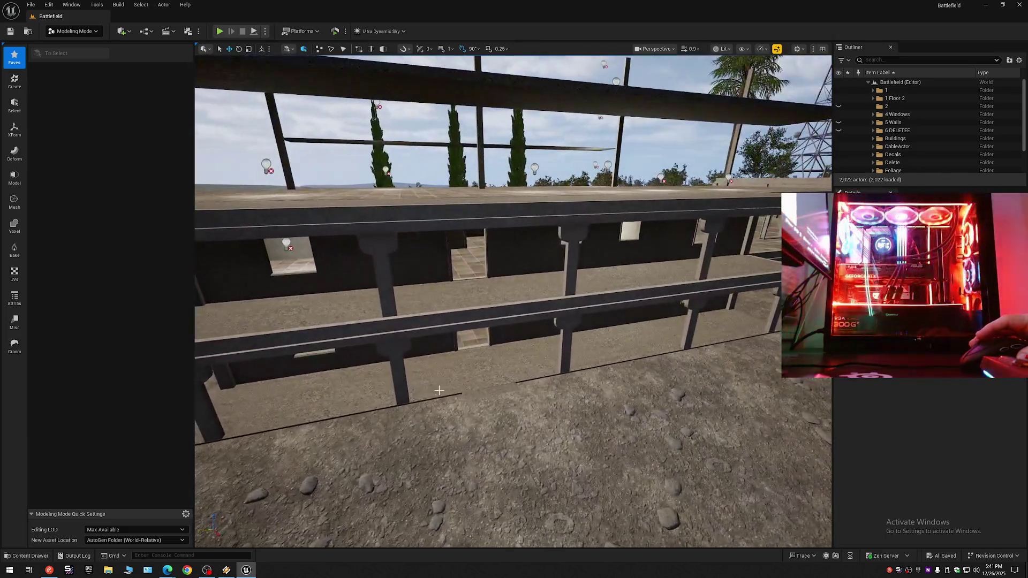
pyautogui.click(86, 35)
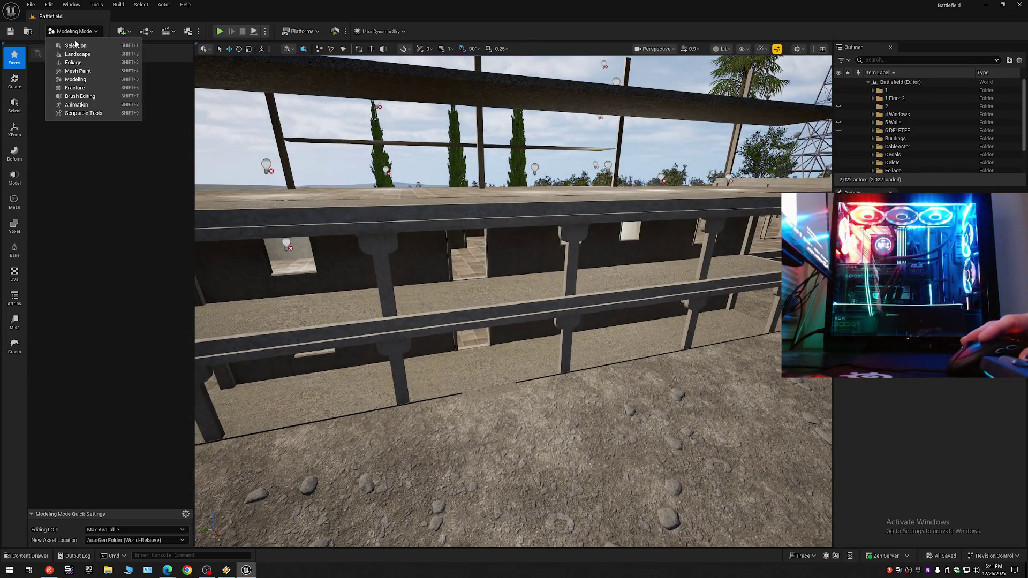
pyautogui.click(80, 47)
pyautogui.click(478, 422)
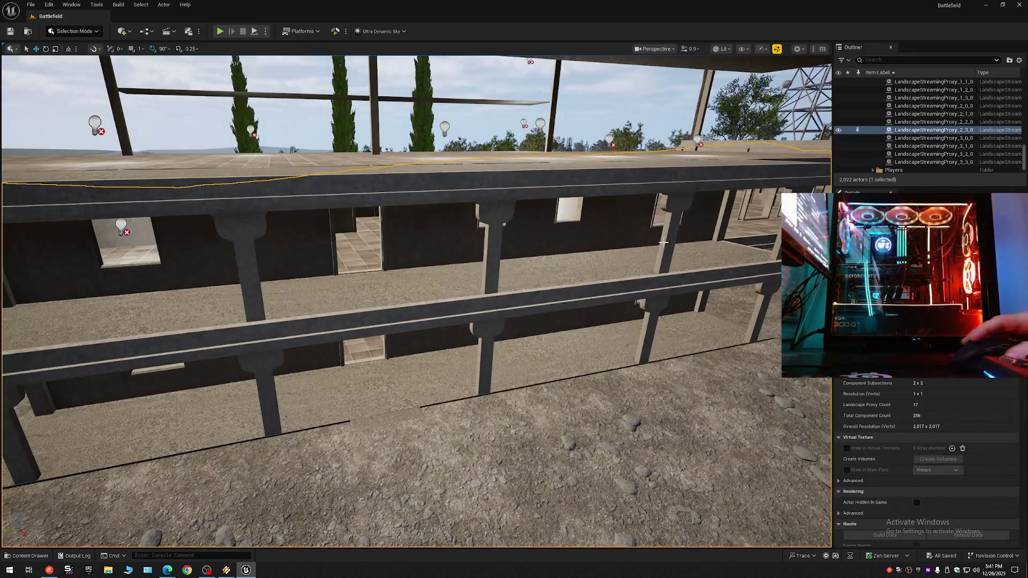
pyautogui.click(839, 131)
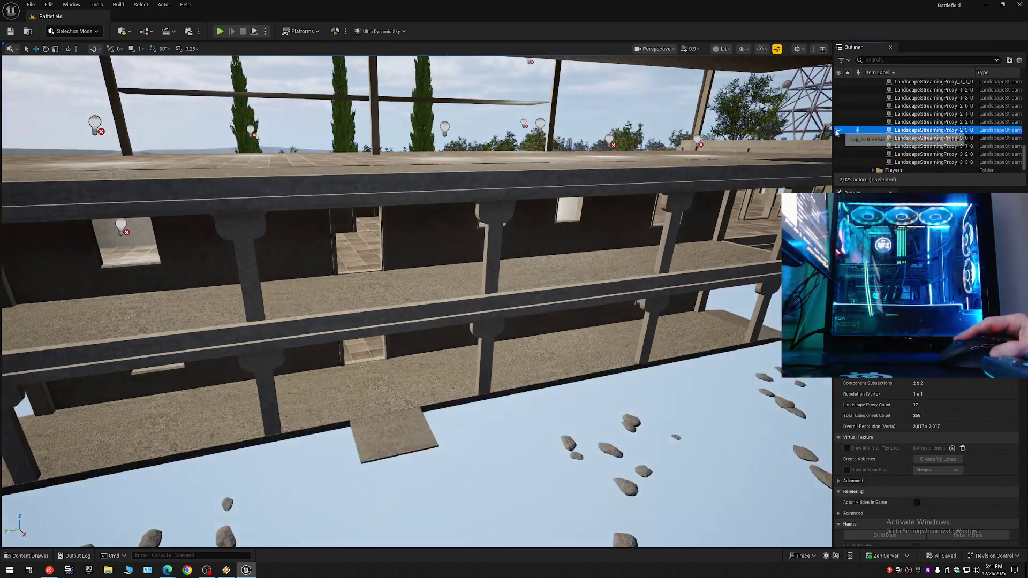
# Step: Return to Modeling Mode and collapse the Outliner to top-level folders
pyautogui.click(88, 34)
pyautogui.press('Escape')
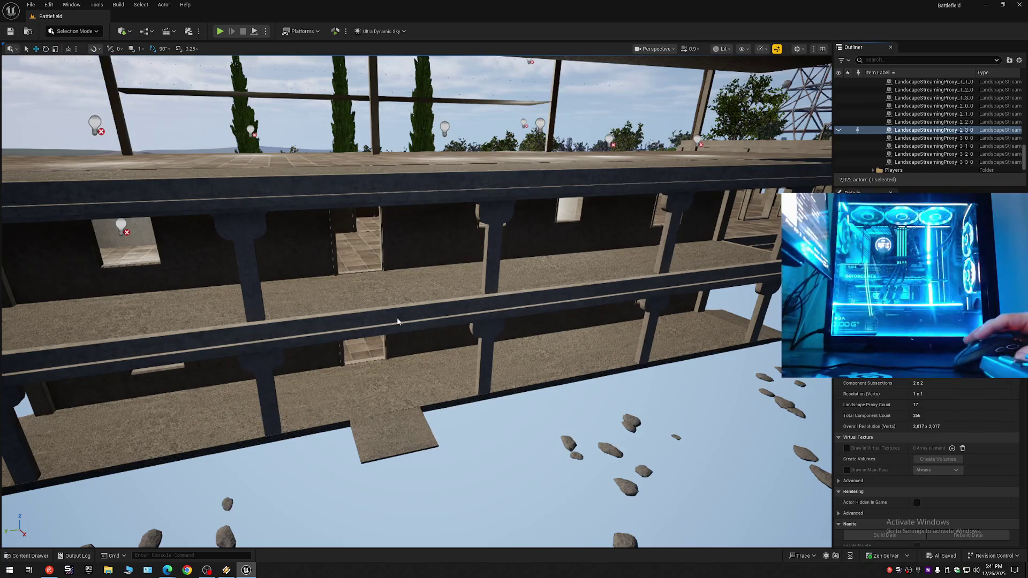
pyautogui.hotkey('shift', '5')
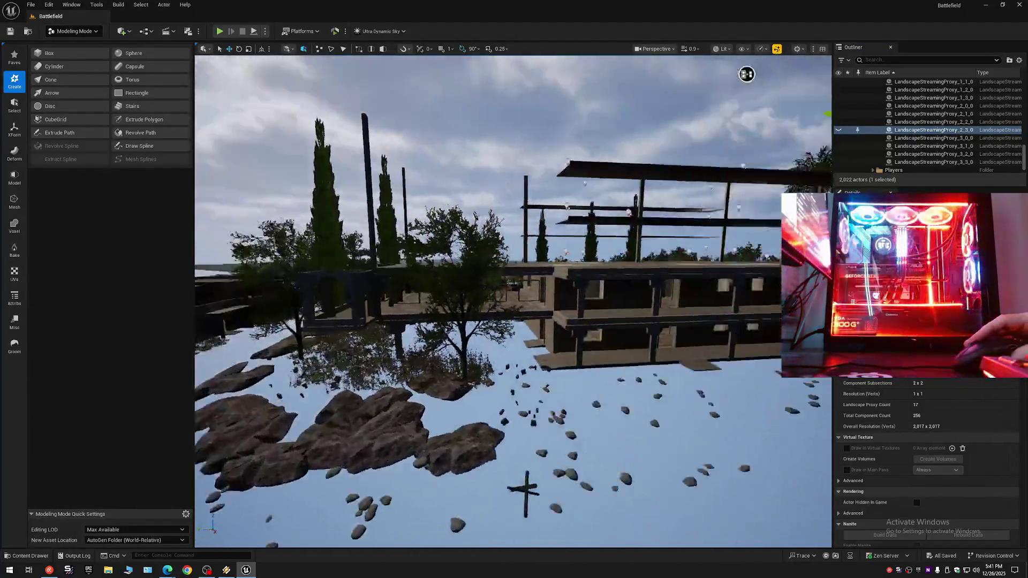
pyautogui.moveTo(746, 74)
pyautogui.mouseDown()
pyautogui.moveTo(299, 74)
pyautogui.moveTo(321, 62)
pyautogui.moveTo(312, 60)
pyautogui.mouseUp()
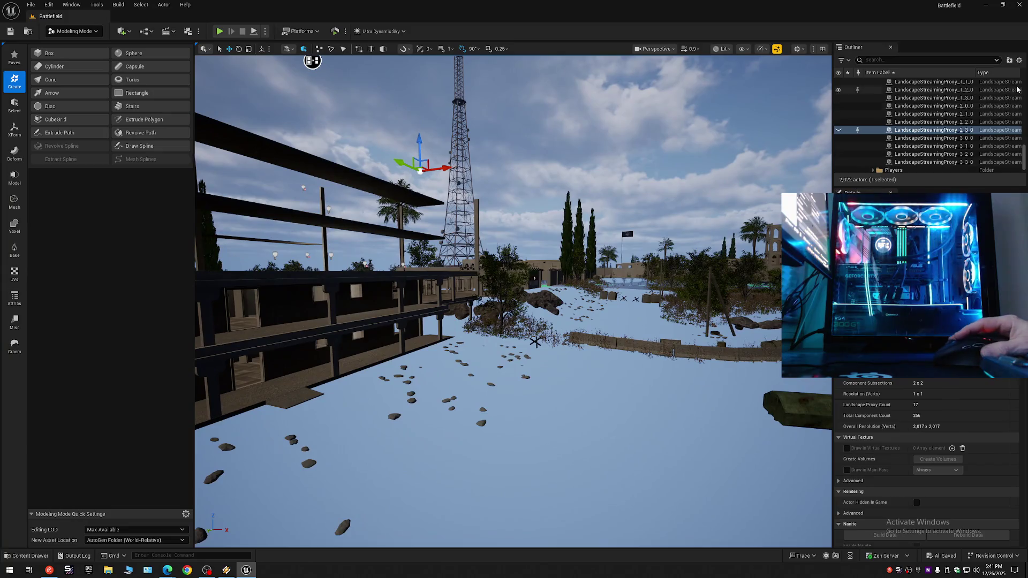
pyautogui.click(1019, 60)
pyautogui.click(959, 102)
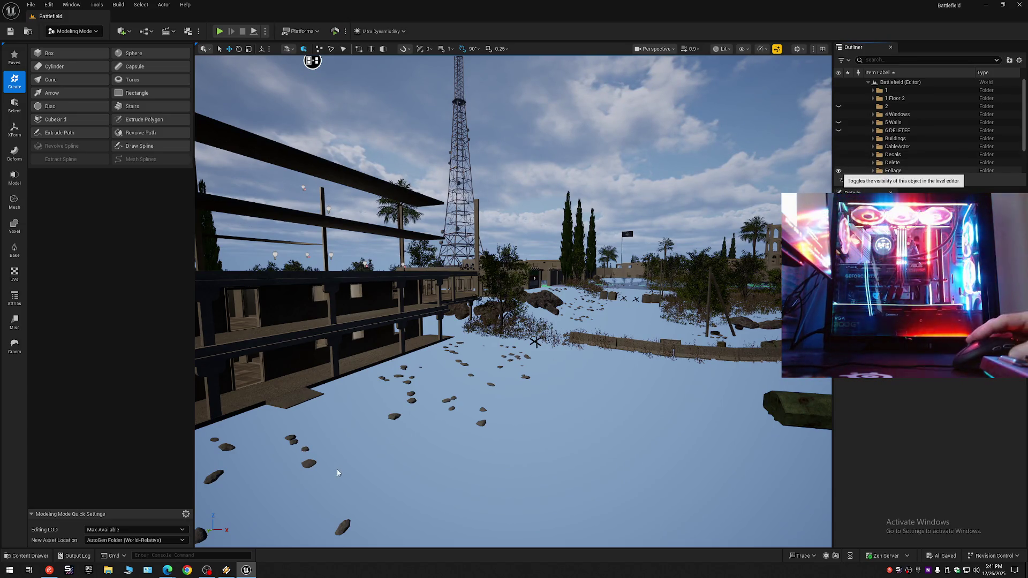
# Step: Hide the Foliage and select the building mesh from underneath
pyautogui.click(226, 569)
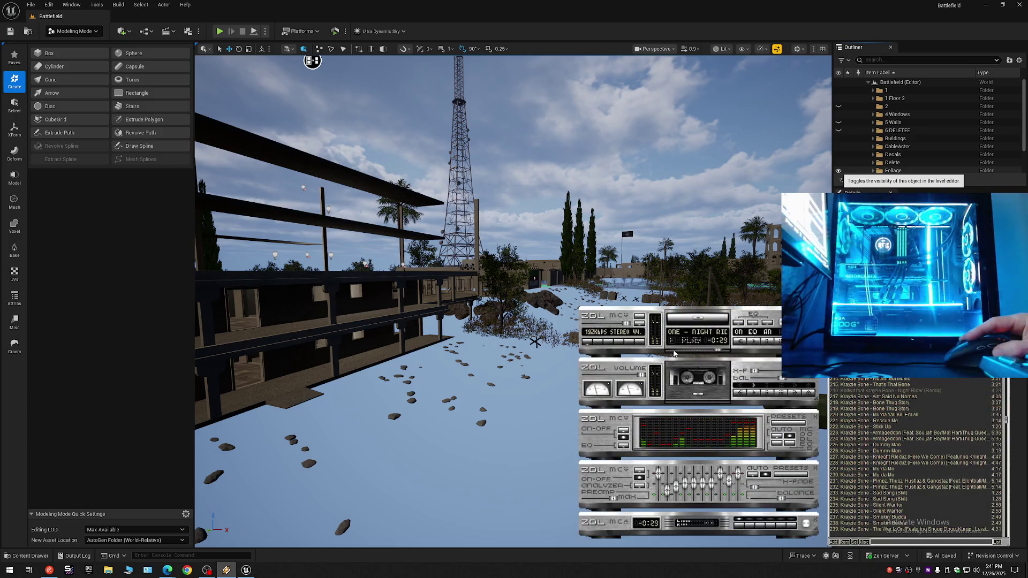
pyautogui.click(542, 12)
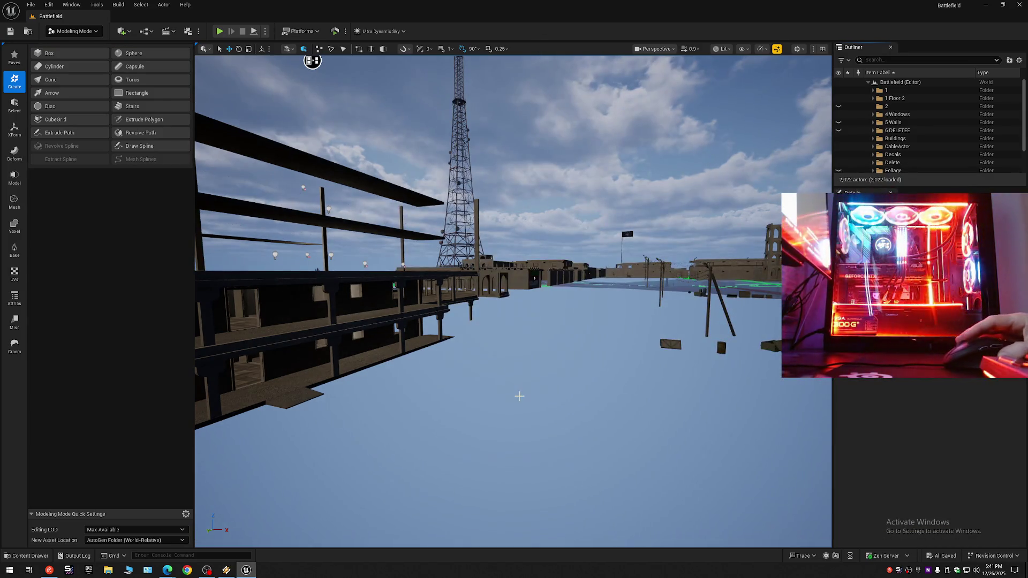
pyautogui.moveTo(539, 389)
pyautogui.mouseDown()
pyautogui.moveTo(538, 342)
pyautogui.moveTo(486, 349)
pyautogui.mouseUp()
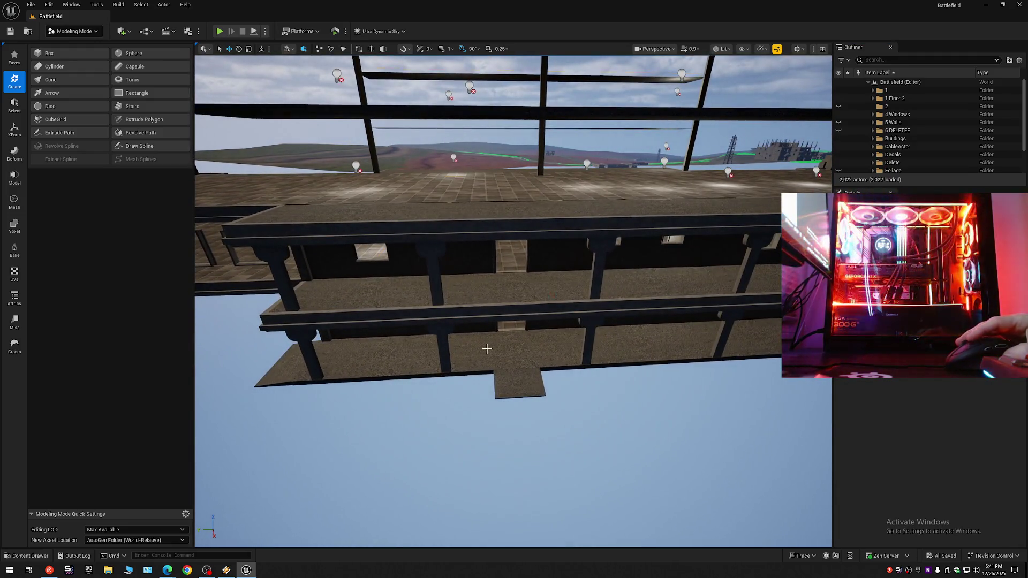
pyautogui.click(486, 349)
pyautogui.click(13, 57)
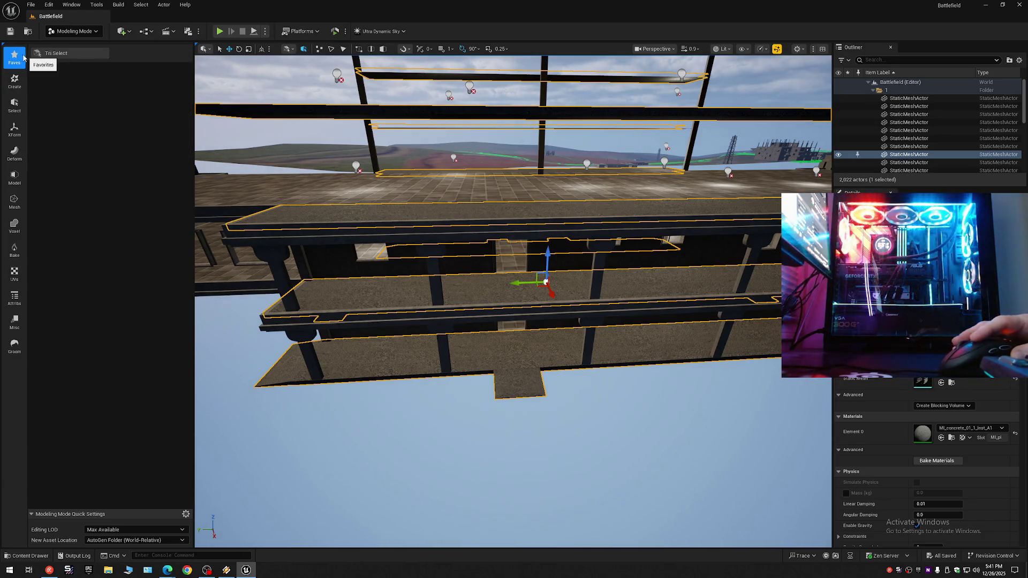
# Step: Start Tri Select with All Connected selection and By UVIsland face colouring
pyautogui.click(53, 53)
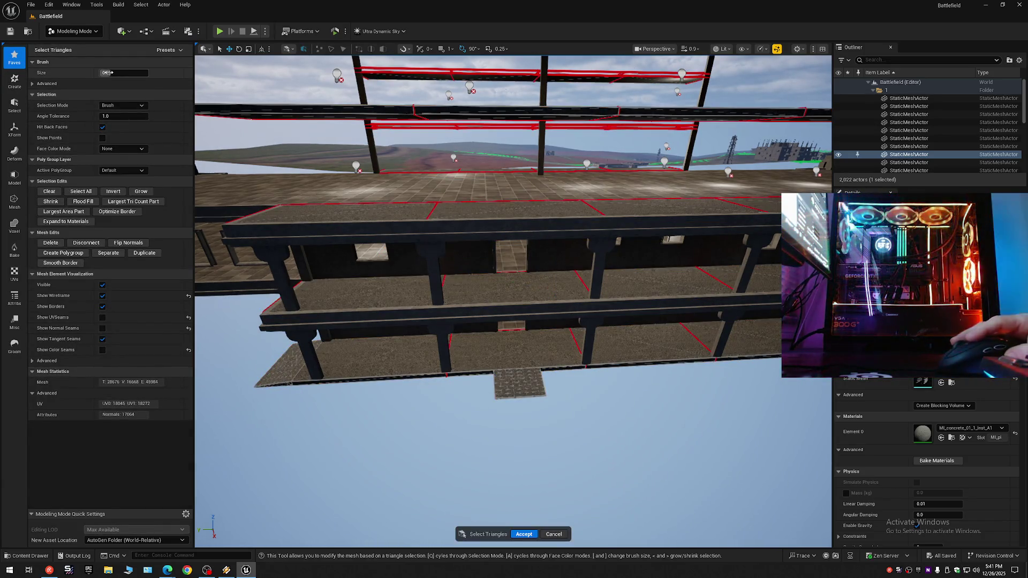
pyautogui.write('8')
pyautogui.click(137, 106)
pyautogui.click(119, 143)
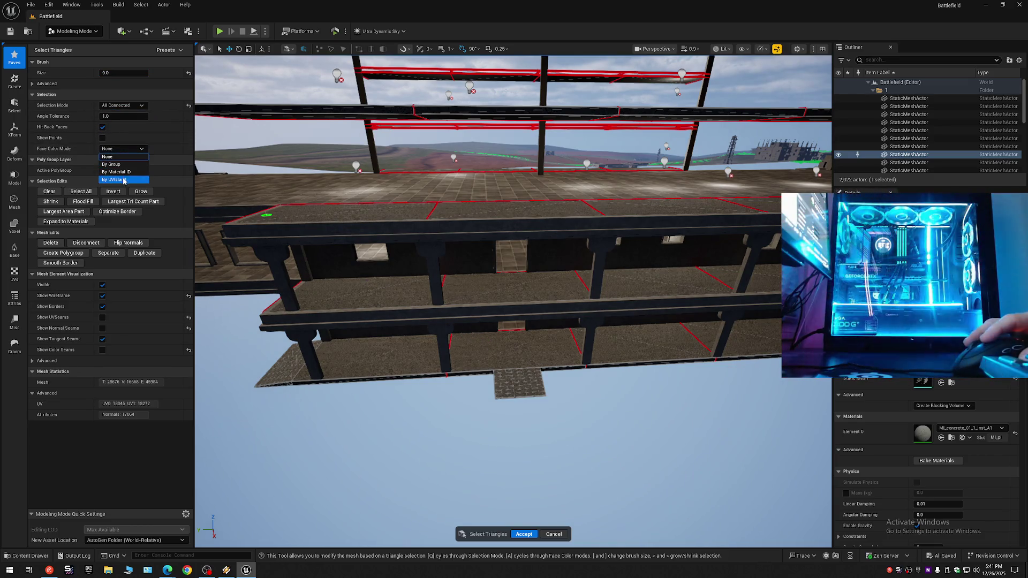
pyautogui.click(123, 181)
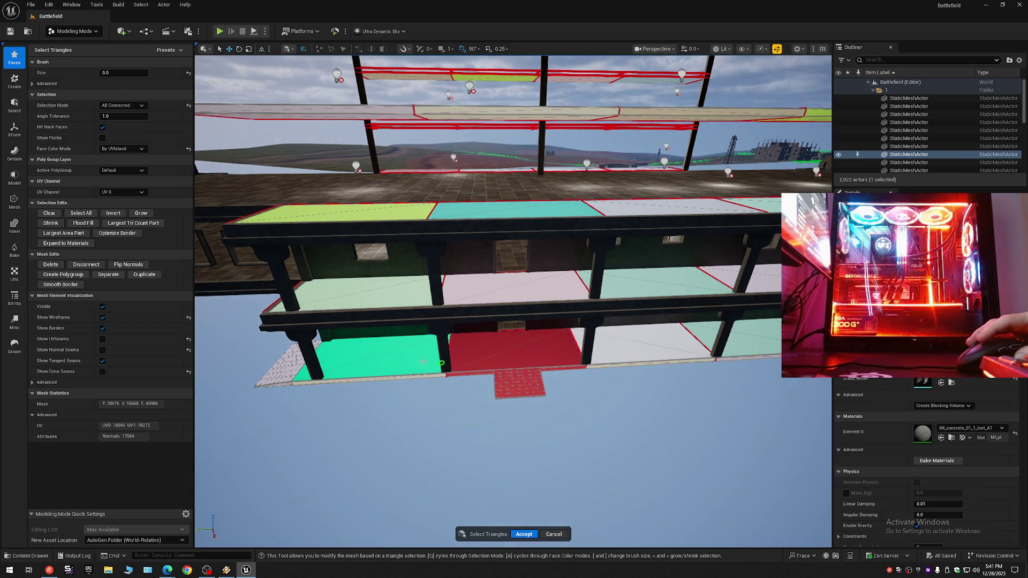
# Step: Select the green, white, pale and doorway floor islands and remaining floor tiles
pyautogui.click(396, 360)
pyautogui.moveTo(571, 355); pyautogui.dragTo(722, 338)
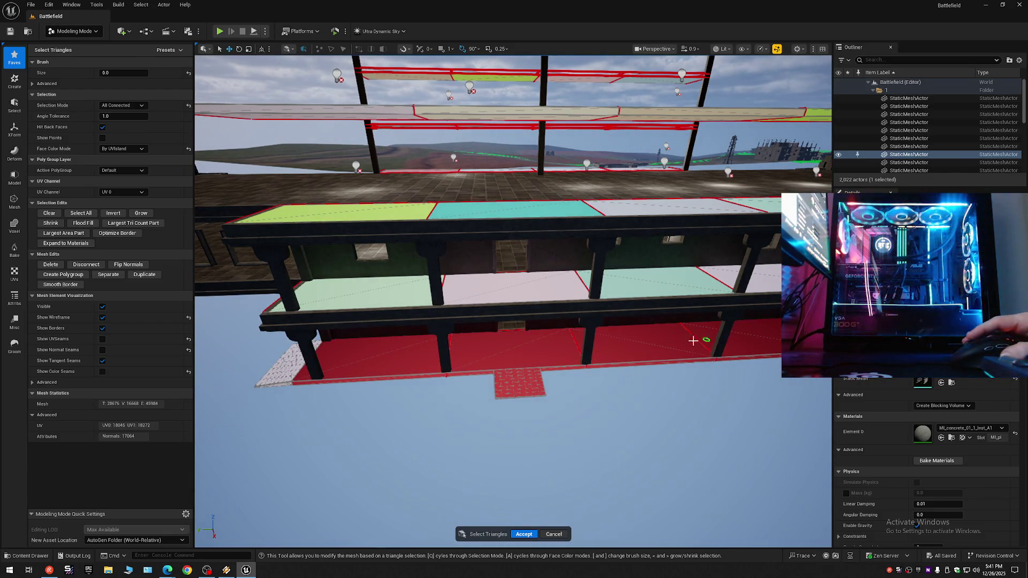
pyautogui.scroll(10, 288, 361)
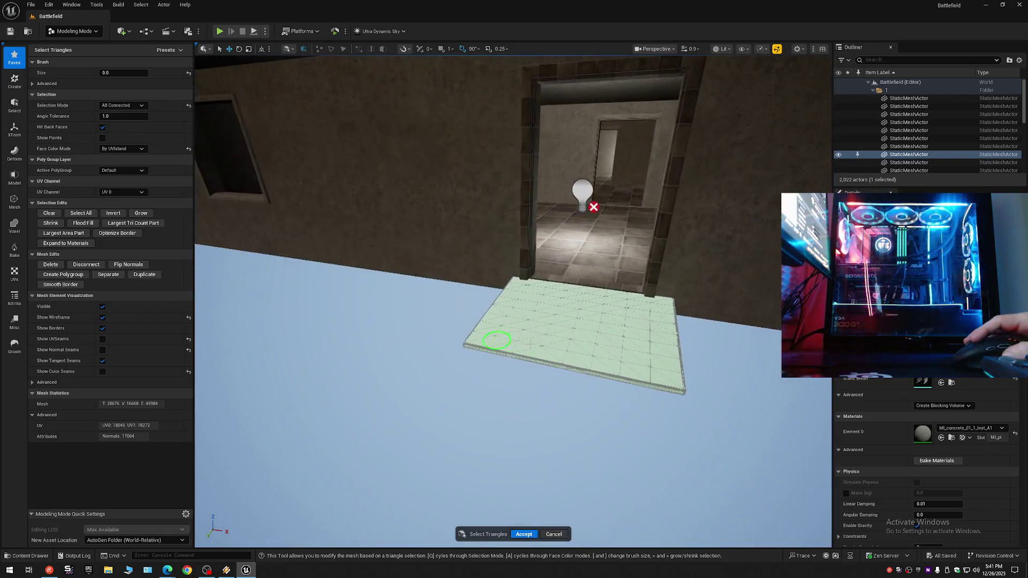
pyautogui.click(496, 339)
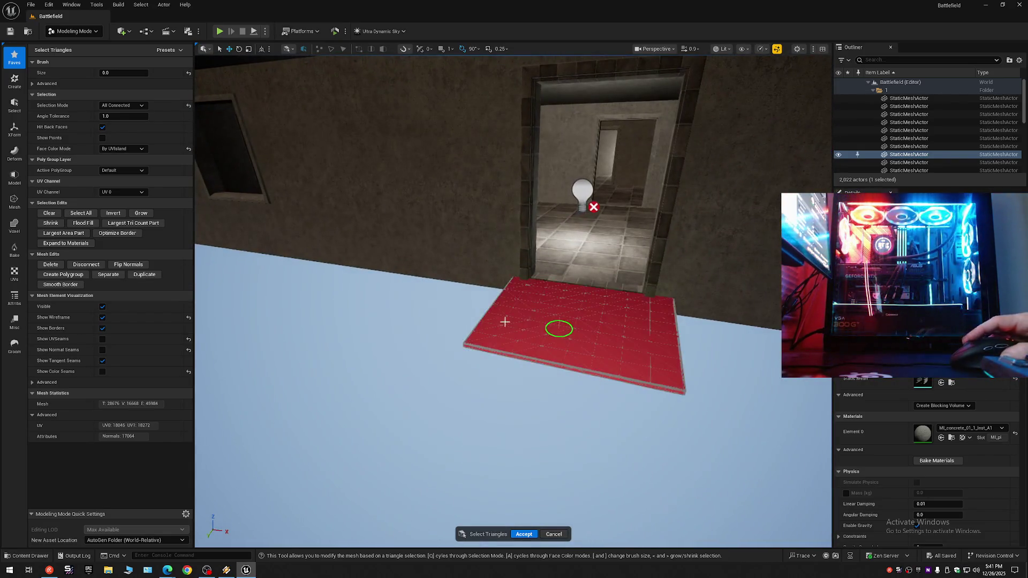
pyautogui.scroll(-10, 496, 340)
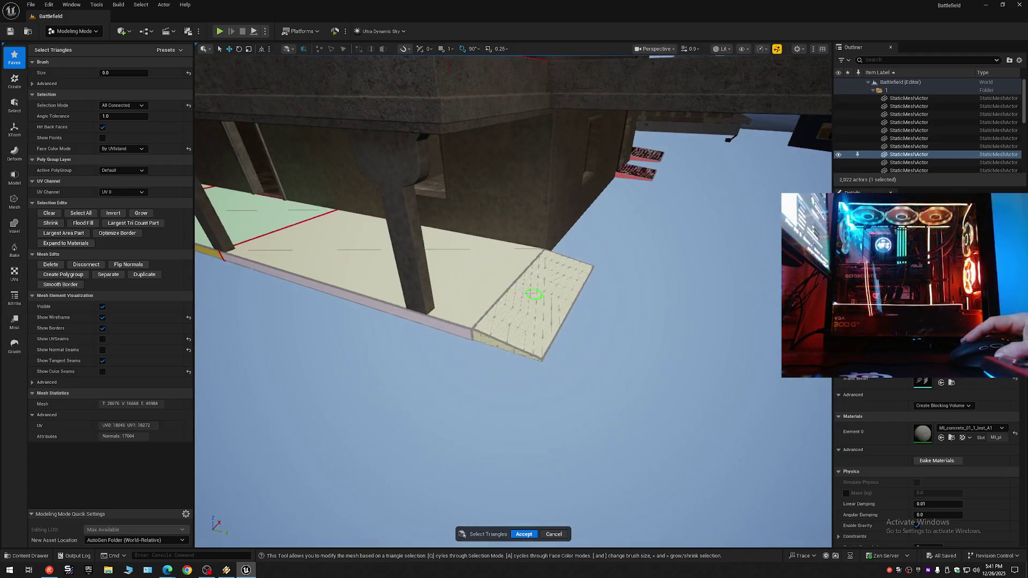
pyautogui.click(424, 271)
pyautogui.scroll(6, 729, 362)
pyautogui.click(541, 268)
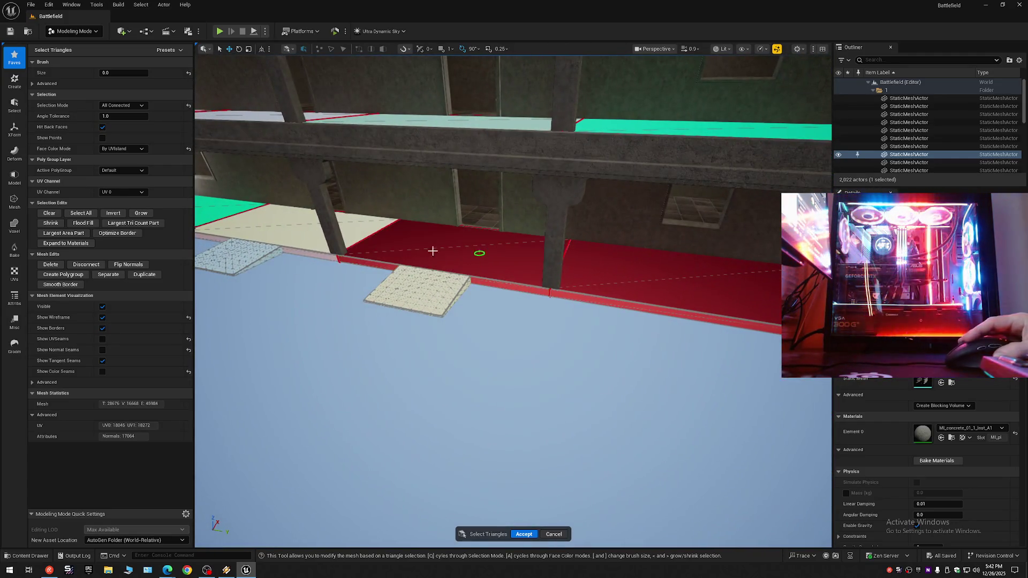
pyautogui.click(255, 219)
pyautogui.click(410, 265)
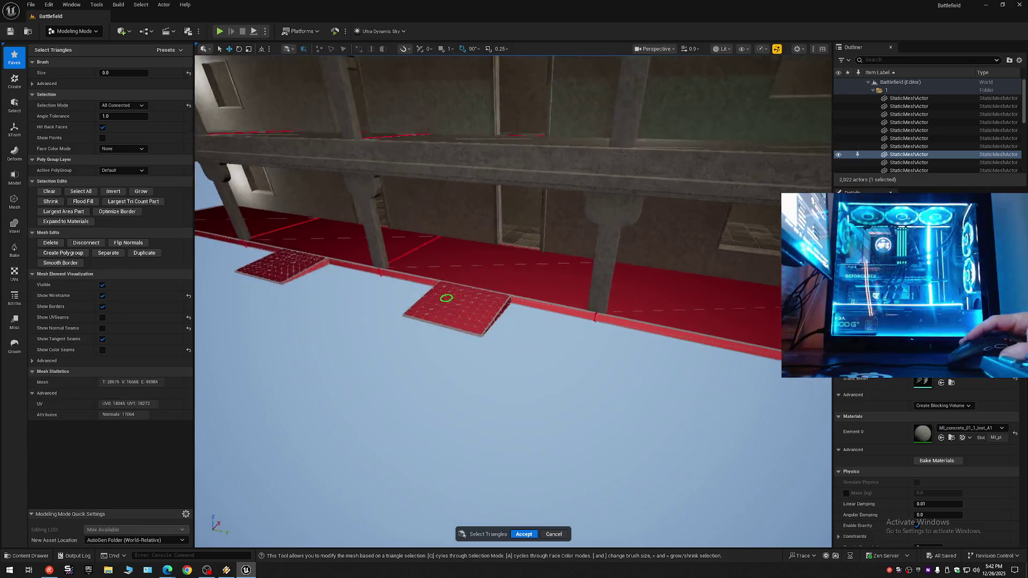
# Step: Check the selected floors from below, then Disconnect them from the building mesh
pyautogui.press('a')
pyautogui.moveTo(410, 293); pyautogui.dragTo(410, 293)
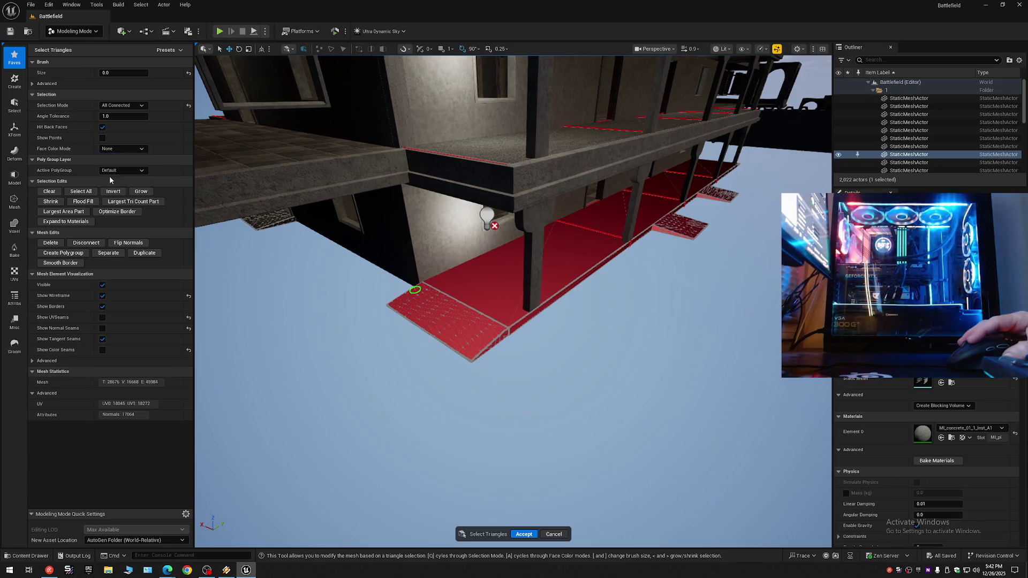
pyautogui.press('a')
pyautogui.moveTo(298, 241); pyautogui.dragTo(298, 209)
pyautogui.moveTo(500, 204)
pyautogui.mouseDown()
pyautogui.moveTo(505, 290)
pyautogui.moveTo(489, 395)
pyautogui.mouseUp()
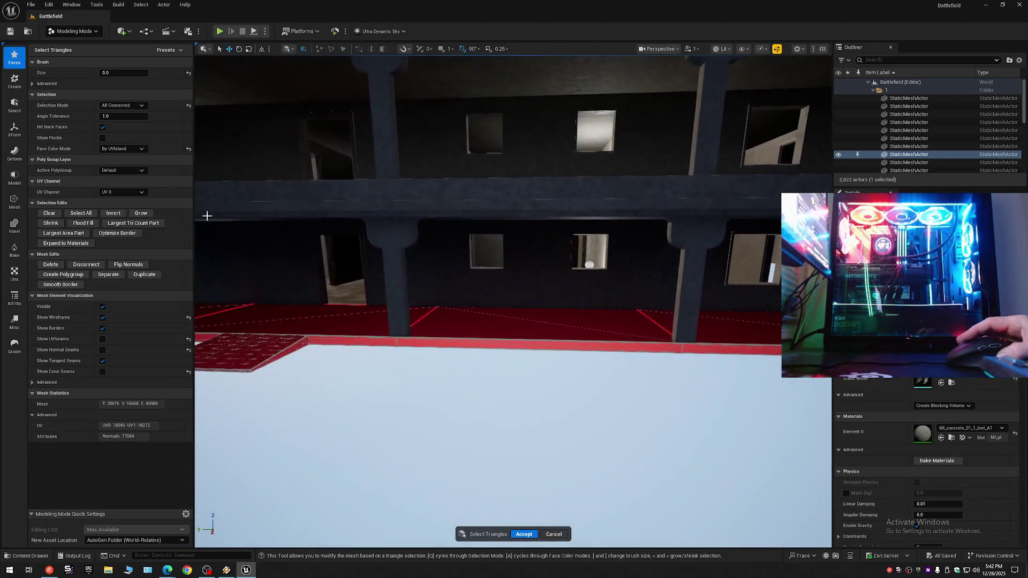
pyautogui.click(89, 265)
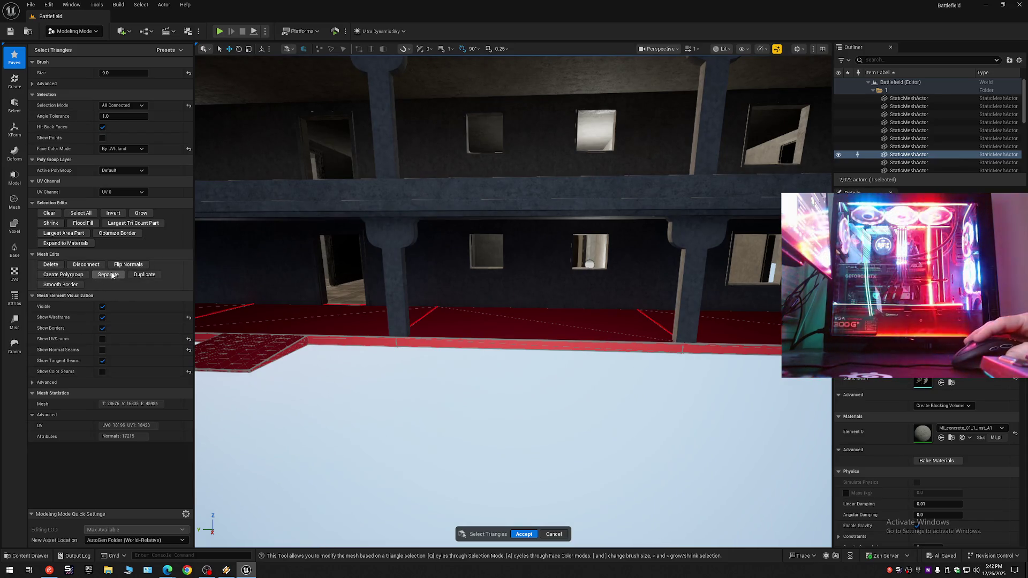
# Step: Separate the floor triangles, accept, and select the new StaticMeshActor_Submesh
pyautogui.click(112, 275)
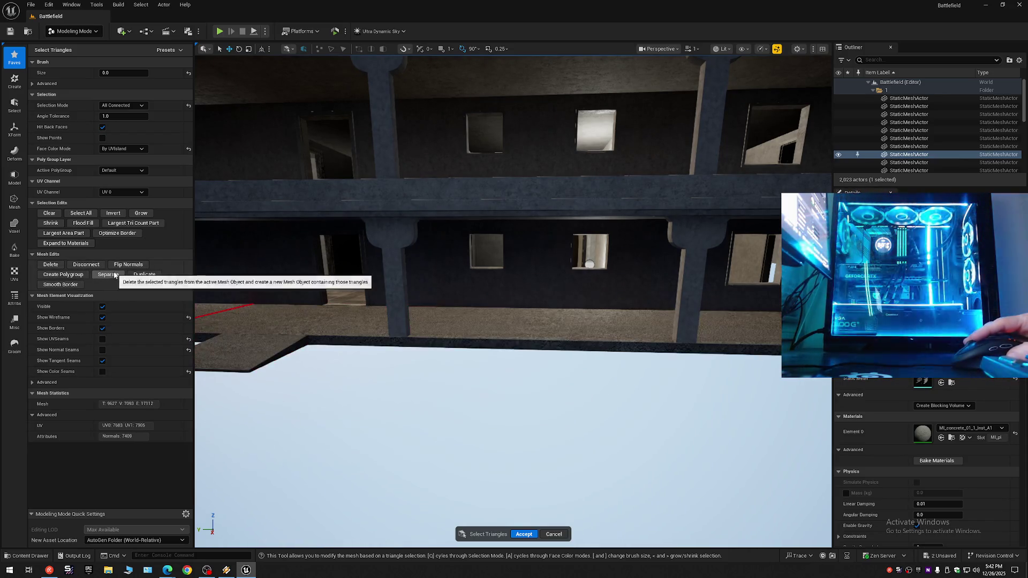
pyautogui.click(518, 533)
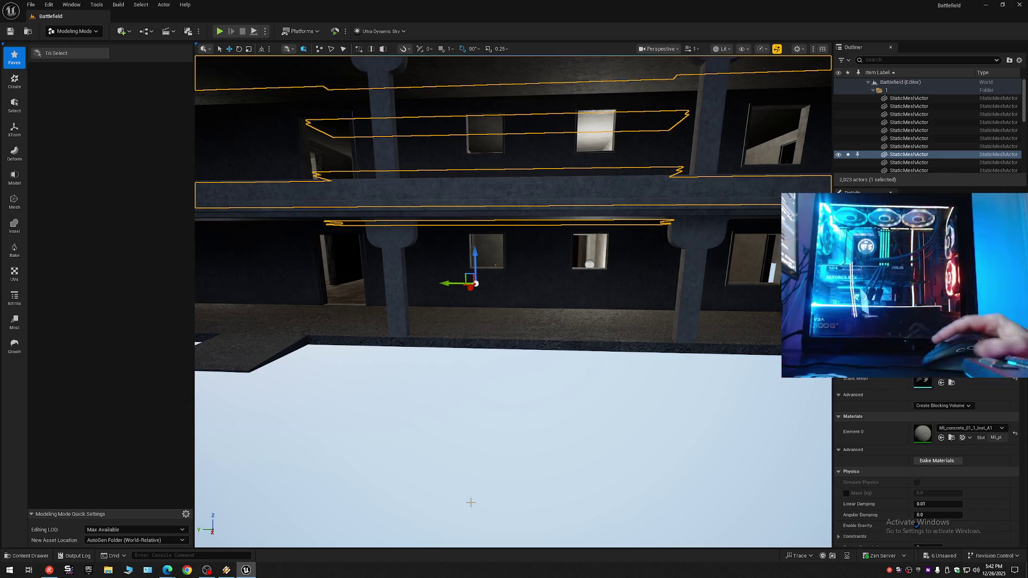
pyautogui.moveTo(524, 358)
pyautogui.mouseDown()
pyautogui.moveTo(381, 325)
pyautogui.moveTo(529, 355)
pyautogui.mouseUp()
pyautogui.click(529, 356)
pyautogui.moveTo(448, 345); pyautogui.dragTo(582, 323)
pyautogui.write('1')
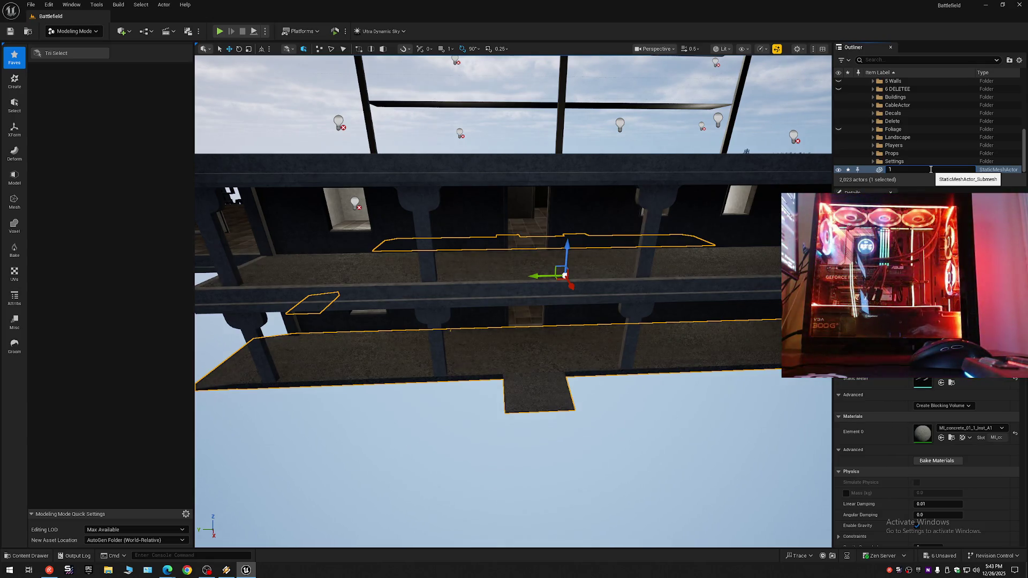
# Step: Rename the split-off floor actor to '1 Outside Ground Floor' in the Outliner
pyautogui.write(' 0')
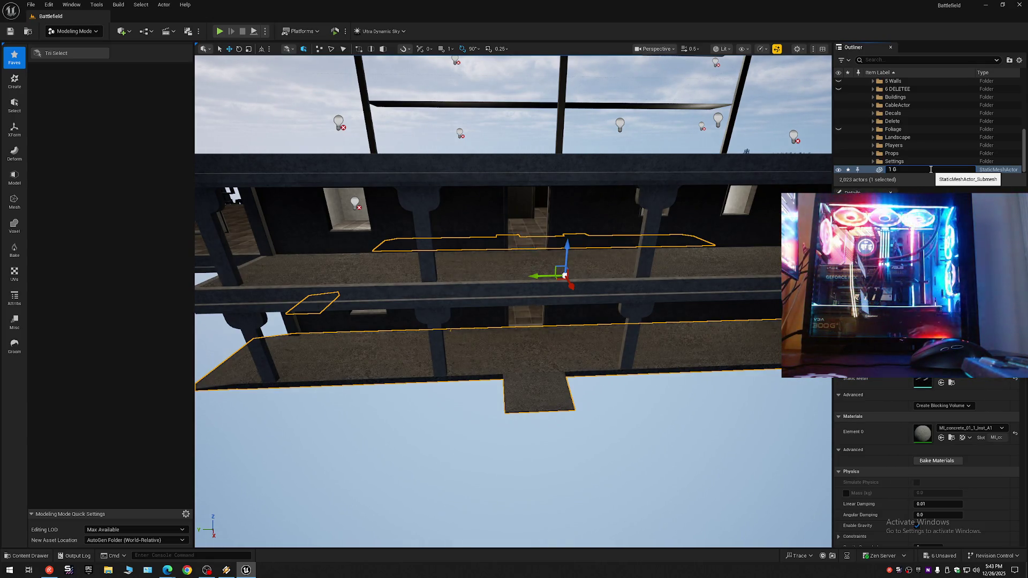
pyautogui.press('BackSpace')
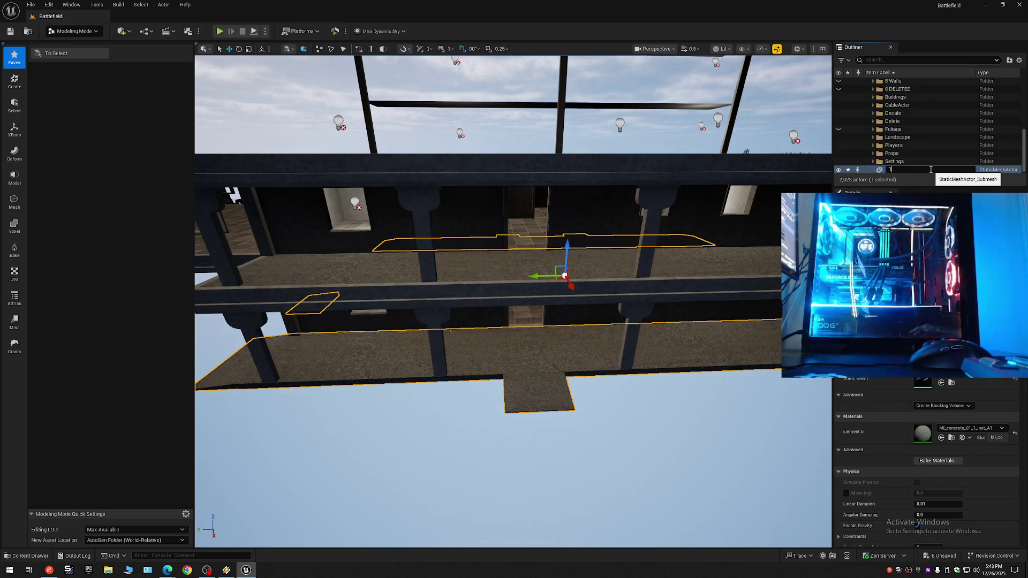
pyautogui.write('G')
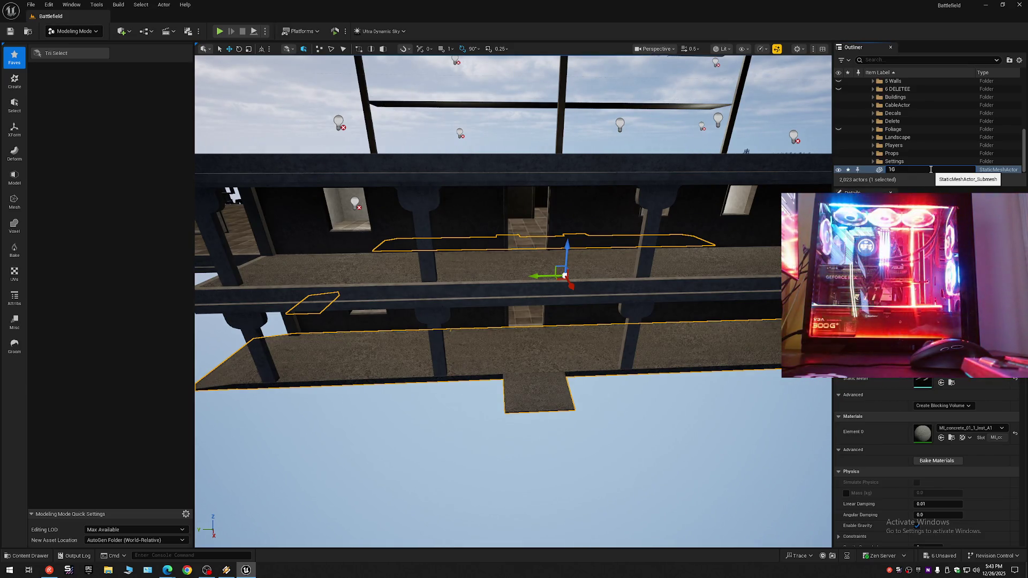
pyautogui.write('round')
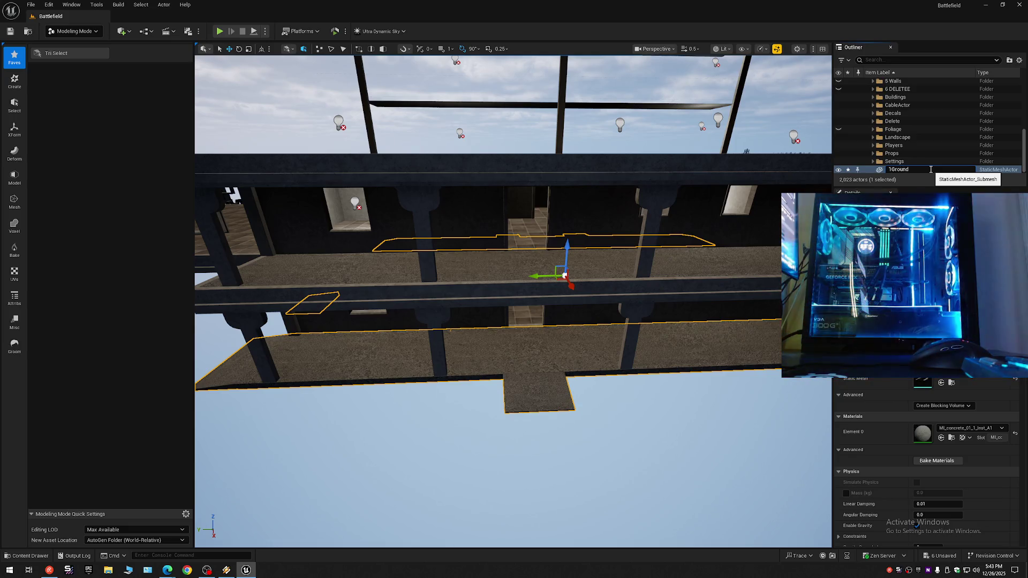
pyautogui.write(' Fl')
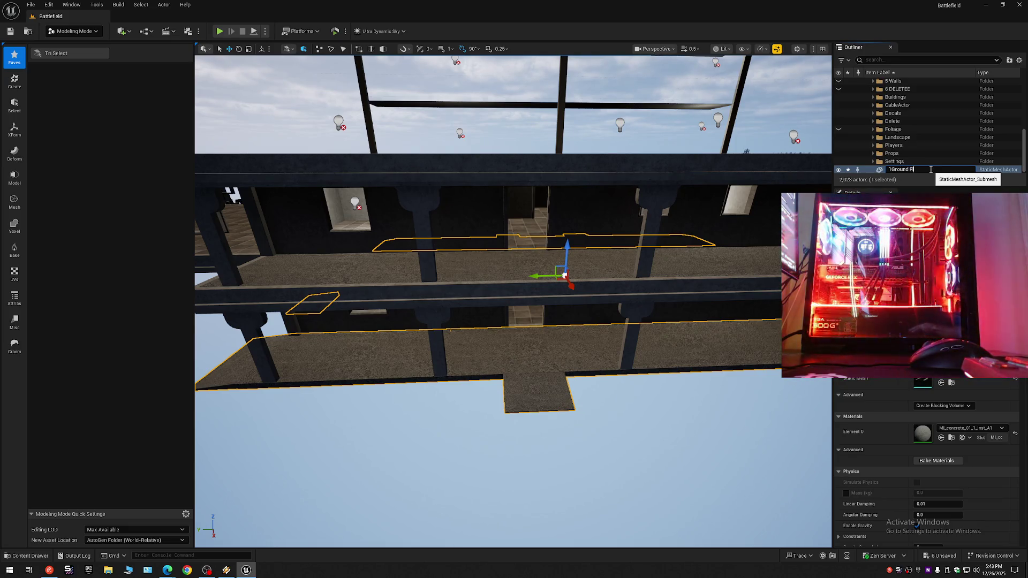
pyautogui.write('oor')
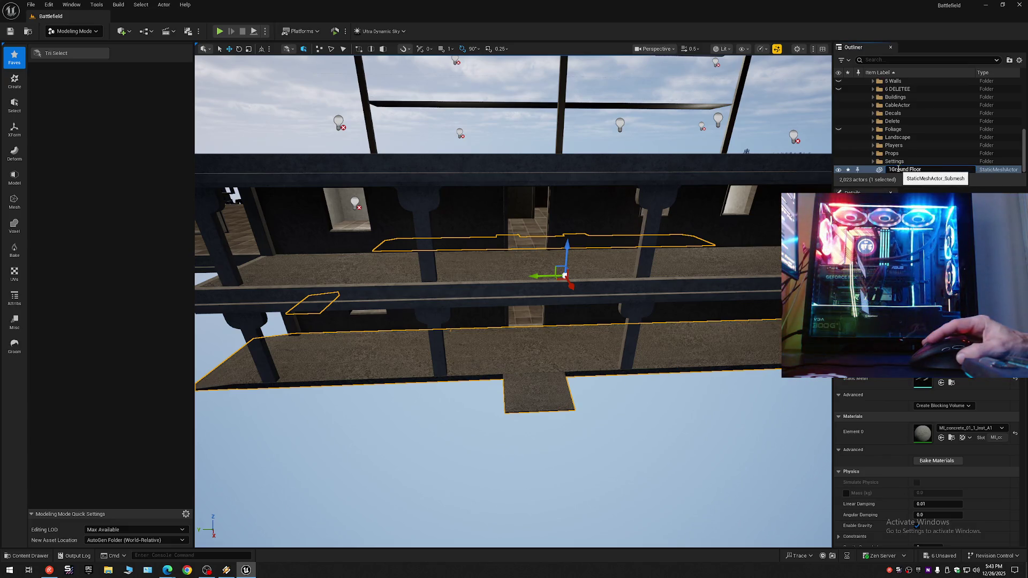
pyautogui.moveTo(892, 169); pyautogui.dragTo(921, 170)
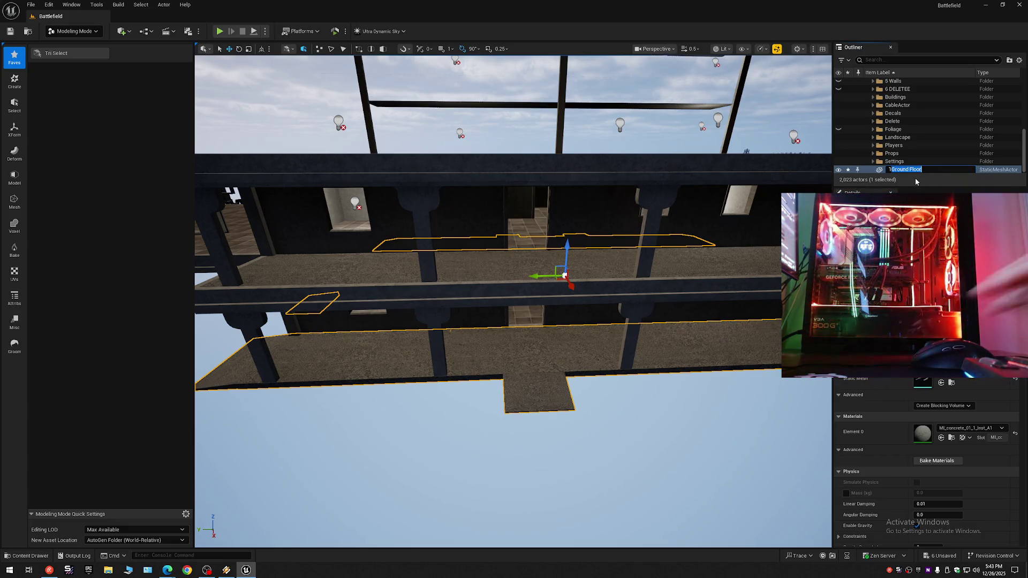
pyautogui.write('O')
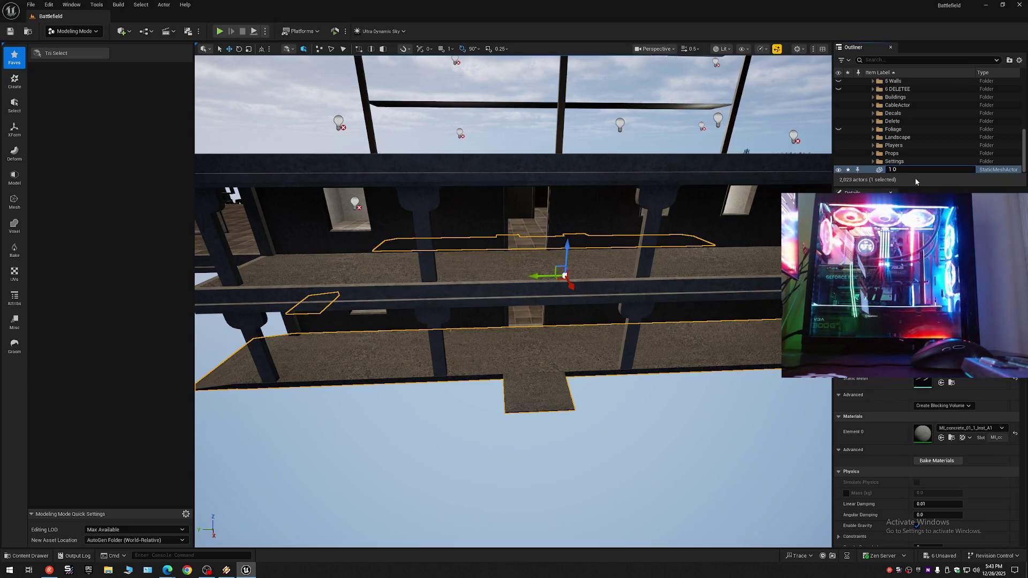
pyautogui.write('utside')
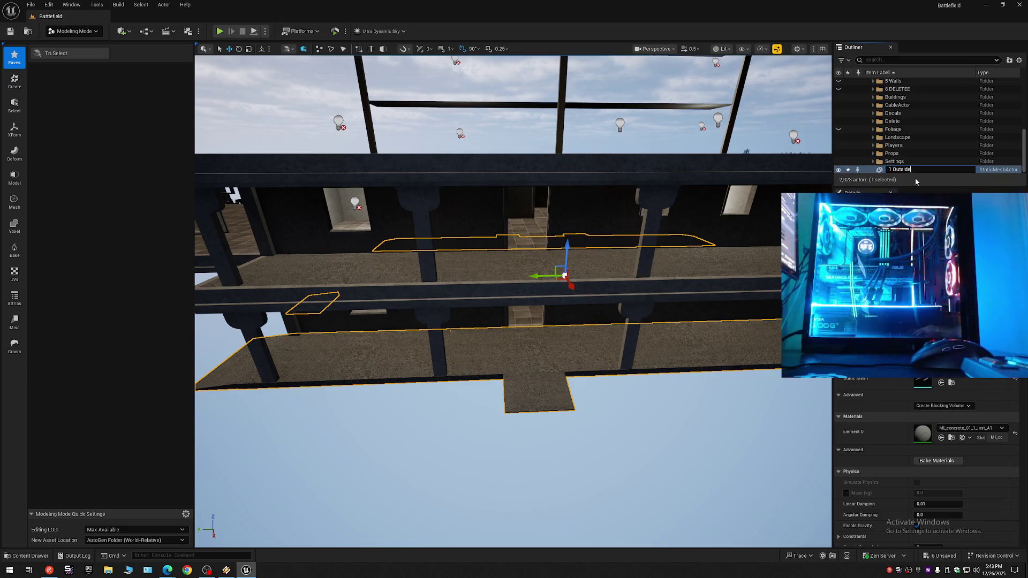
pyautogui.write(' Gro')
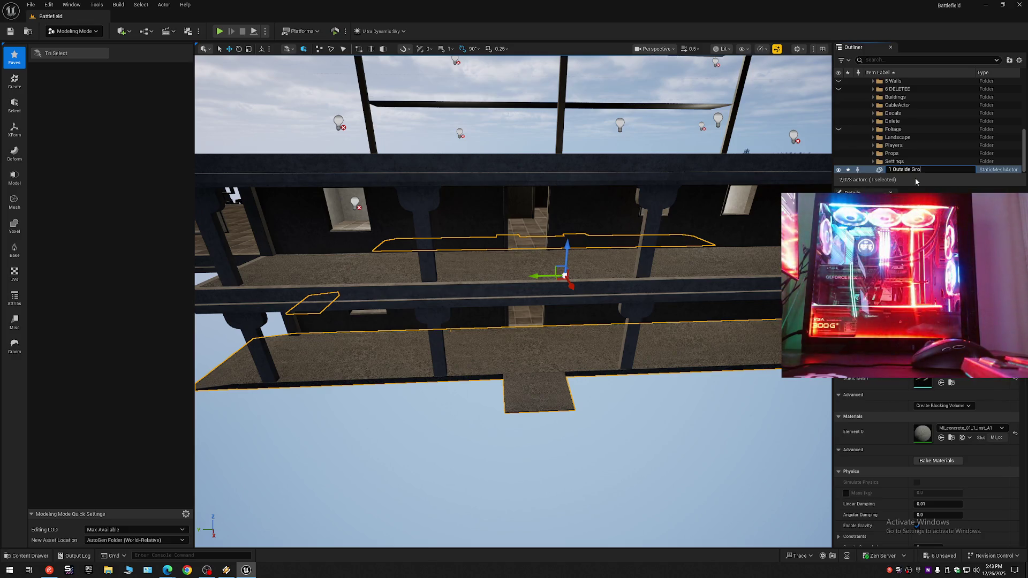
pyautogui.write('und Floor')
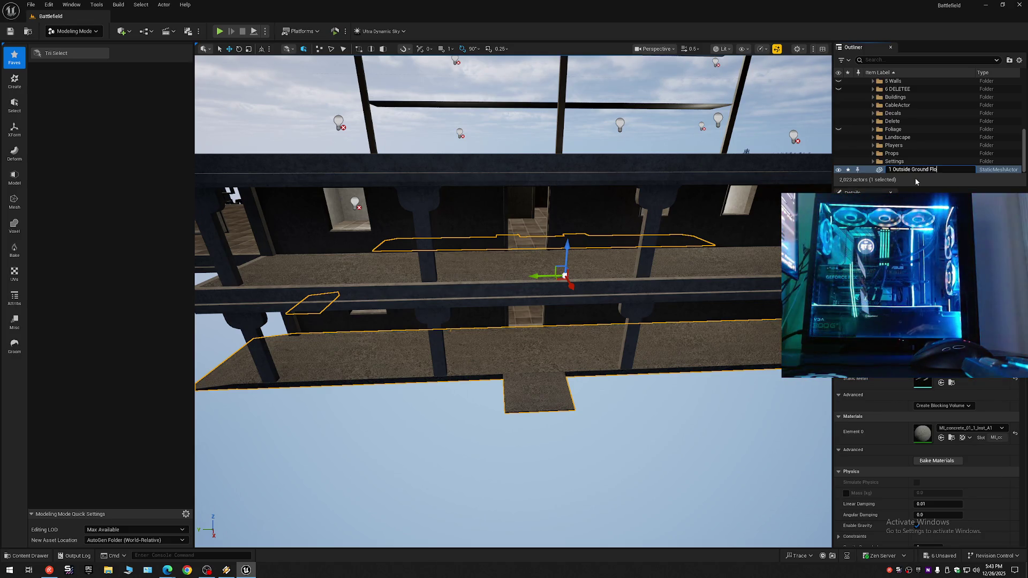
pyautogui.click(870, 171)
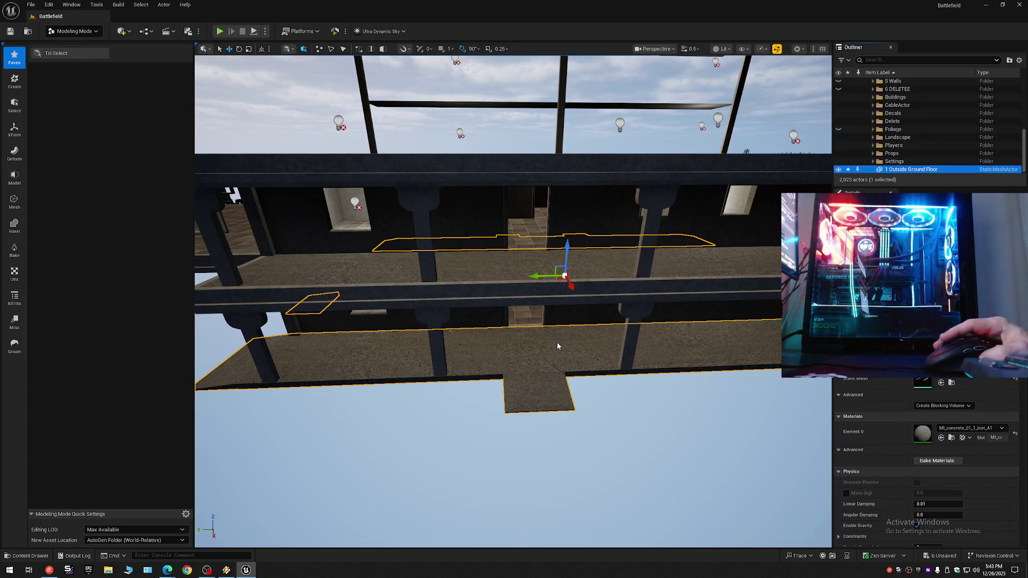
# Step: Pull the view back to the upper floor and select another building mesh actor
pyautogui.scroll(2, 557, 346)
pyautogui.press('s')
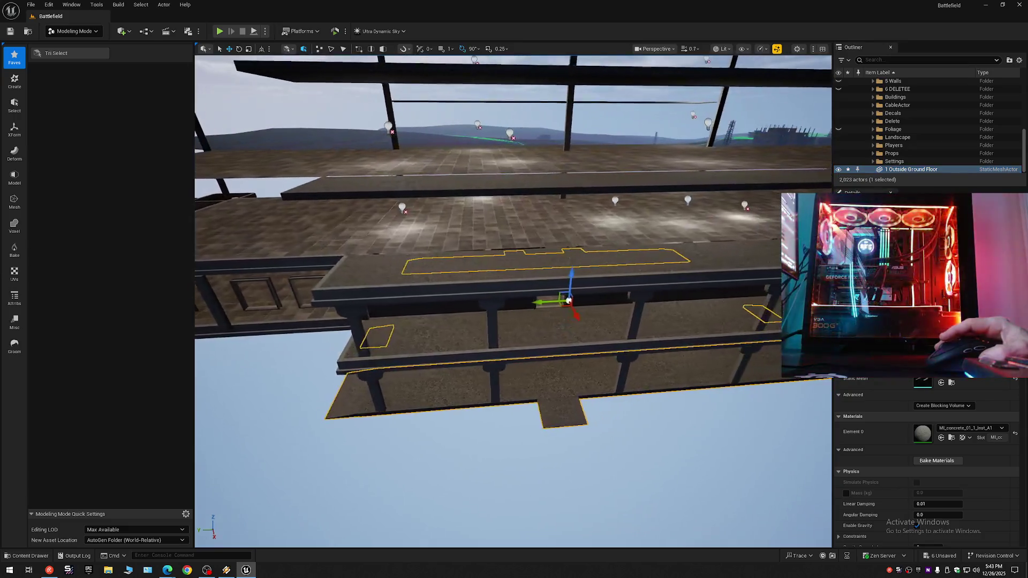
pyautogui.click(563, 334)
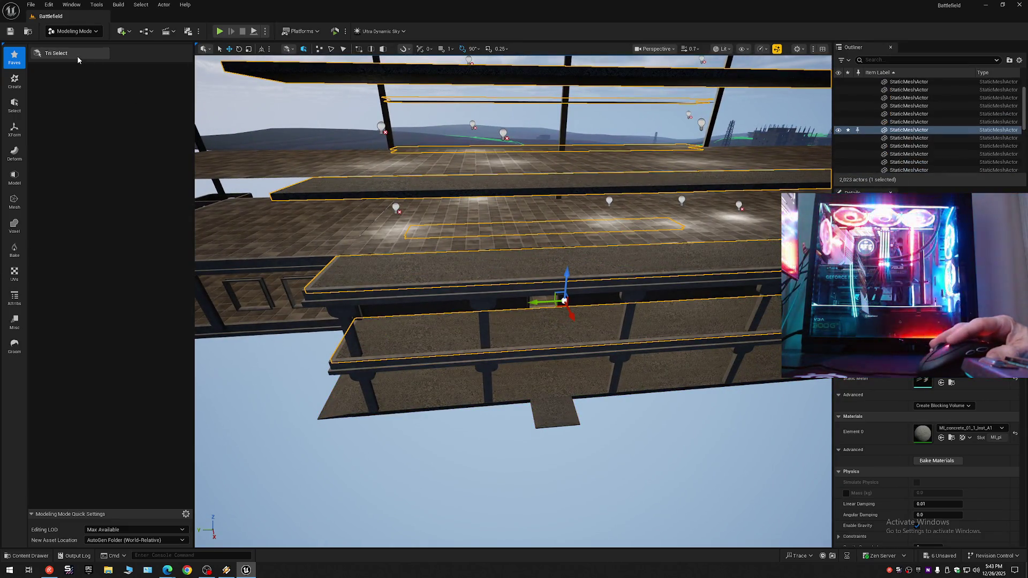
# Step: Open Tri Select on the mesh and select the two neighbouring floor triangle groups
pyautogui.click(76, 54)
pyautogui.click(532, 323)
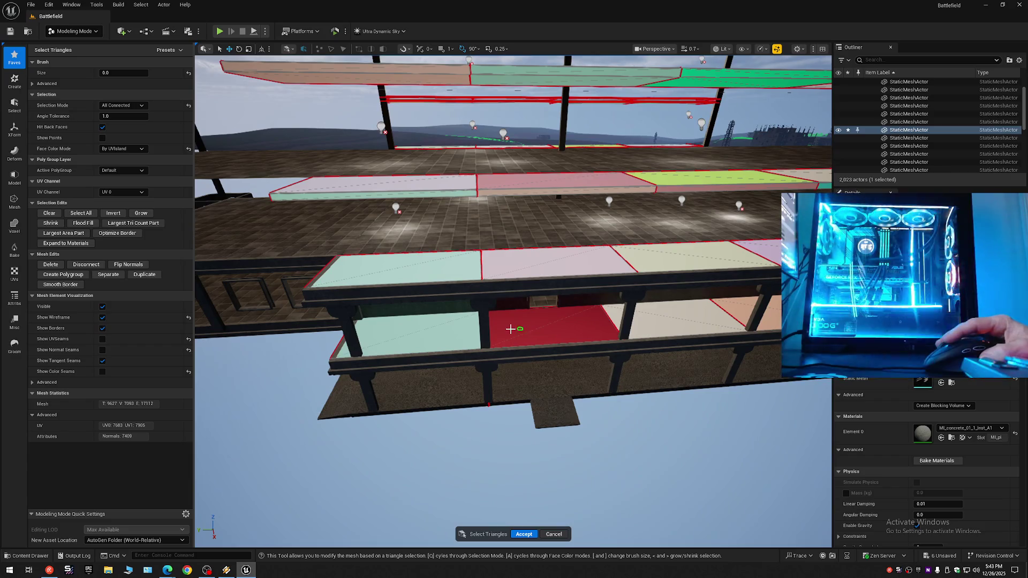
pyautogui.keyDown('shift'); pyautogui.click(470, 331); pyautogui.keyUp('shift')
pyautogui.scroll(5, 470, 331)
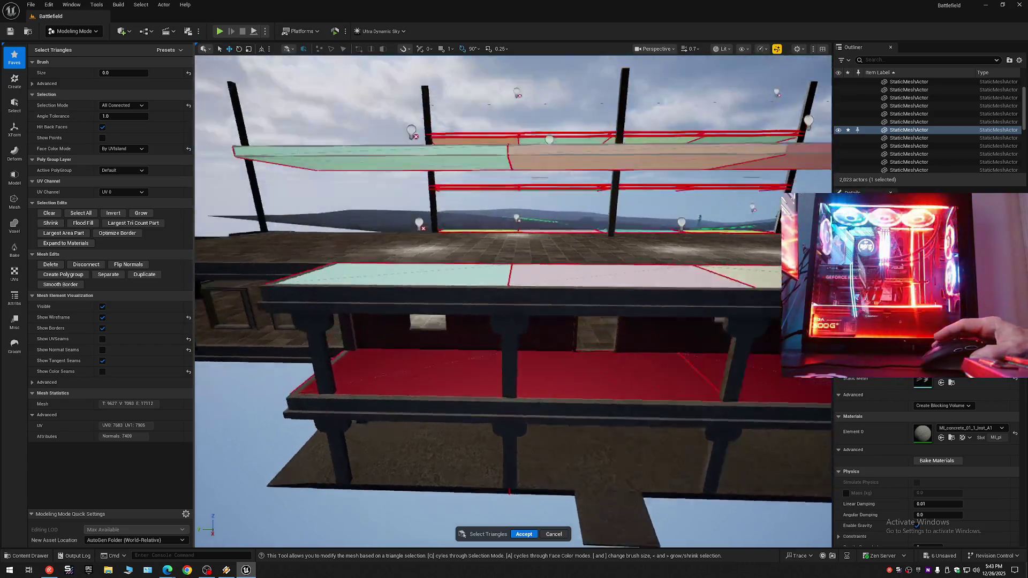
pyautogui.scroll(-5, 513, 301)
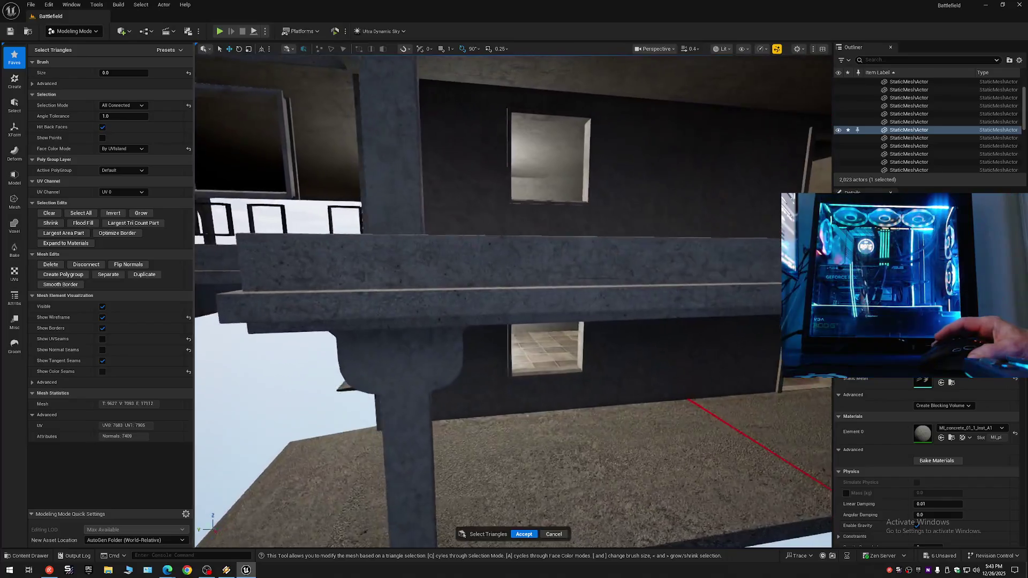
pyautogui.scroll(-5, 513, 302)
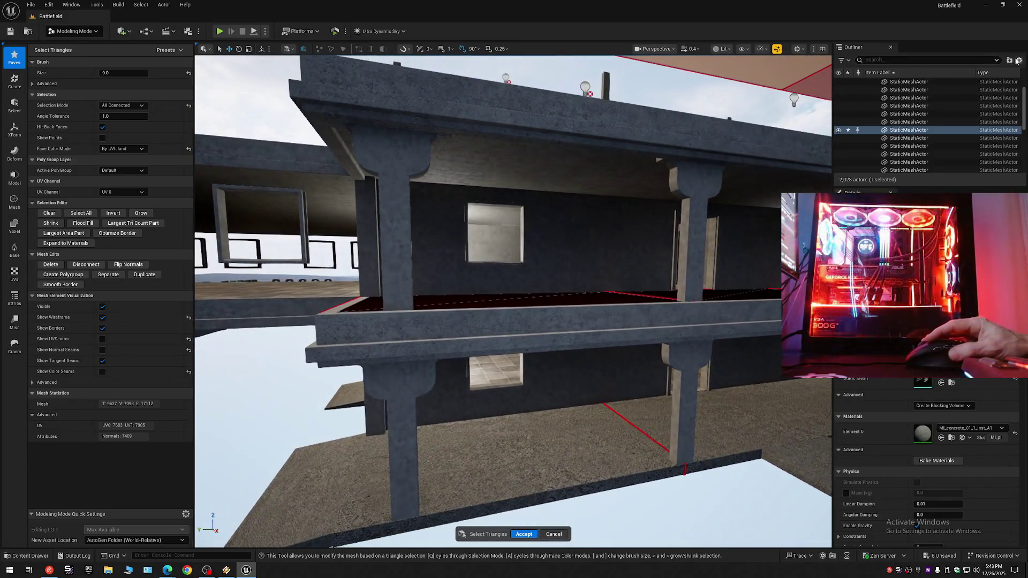
# Step: Collapse the whole Outliner tree and hide folder 1 to inspect the slab edge
pyautogui.click(1018, 60)
pyautogui.click(942, 100)
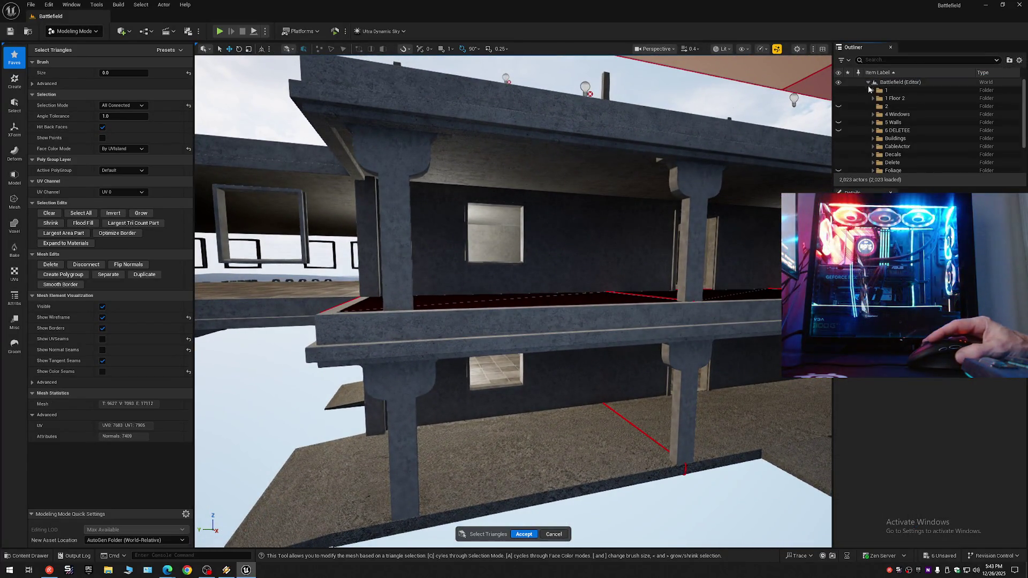
pyautogui.click(838, 91)
pyautogui.scroll(4, 666, 218)
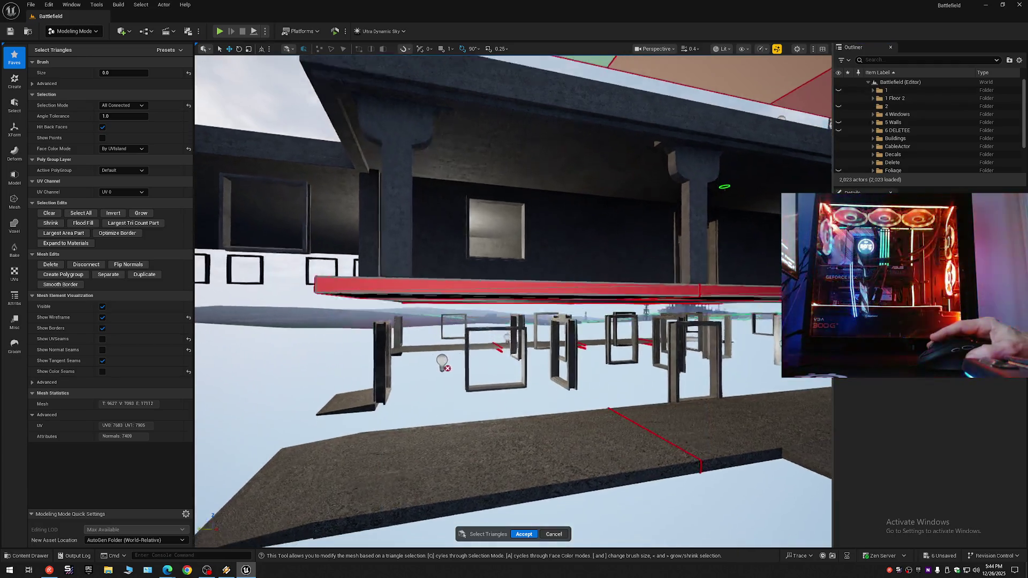
pyautogui.scroll(6, 513, 302)
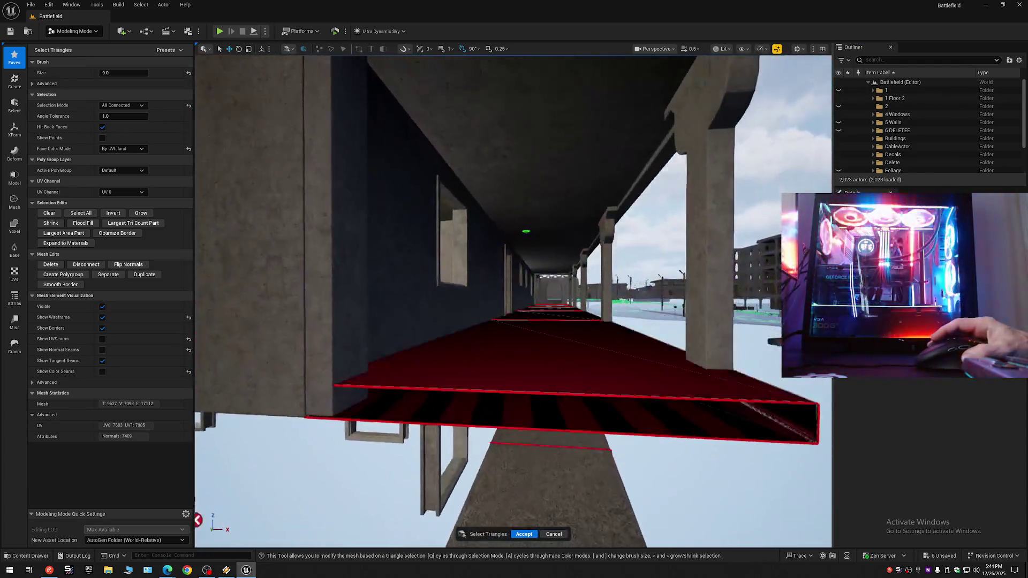
pyautogui.scroll(5, 513, 302)
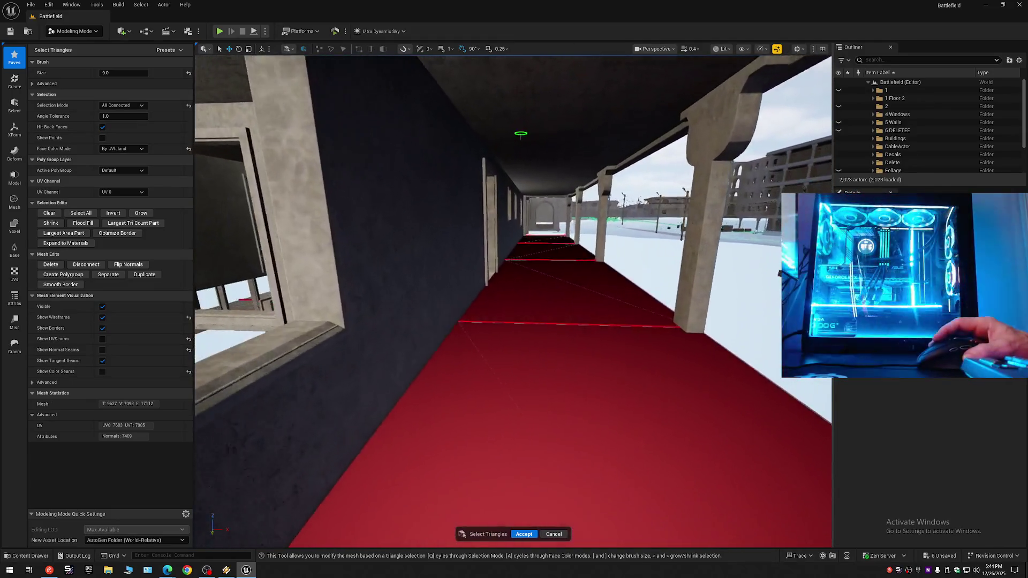
pyautogui.scroll(2, 513, 301)
pyautogui.scroll(1, 512, 300)
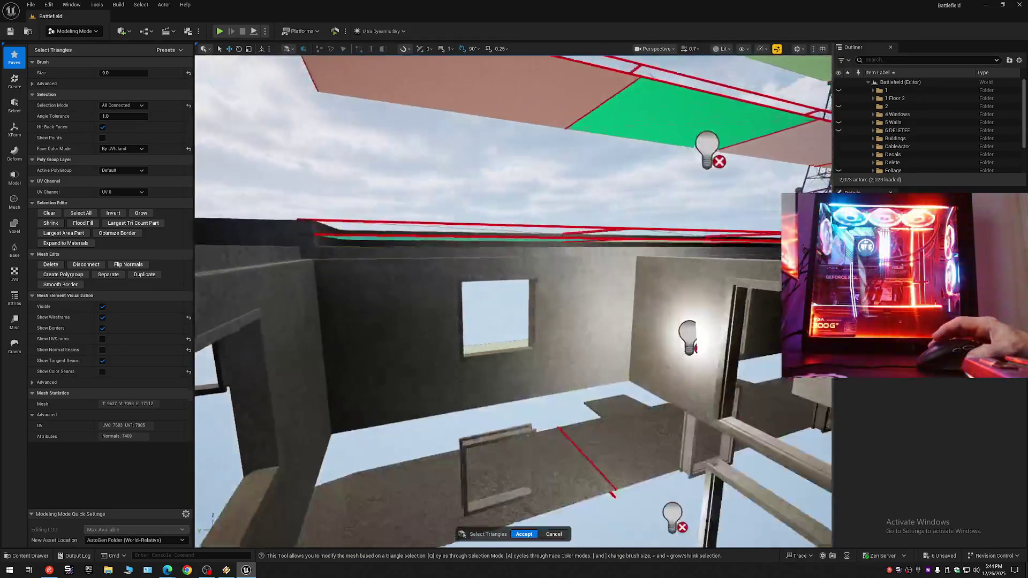
pyautogui.scroll(-2, 512, 300)
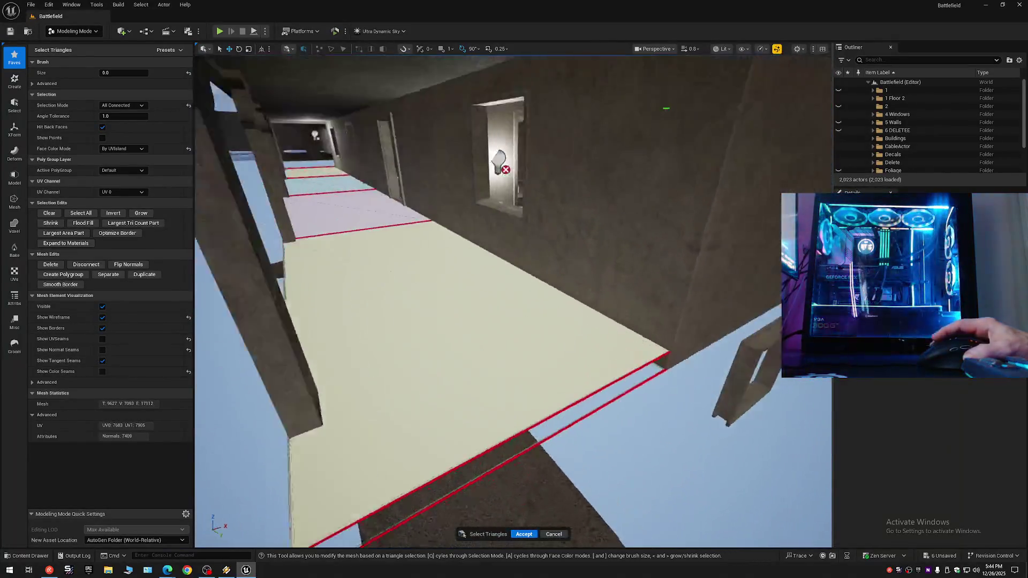
pyautogui.scroll(-4, 513, 300)
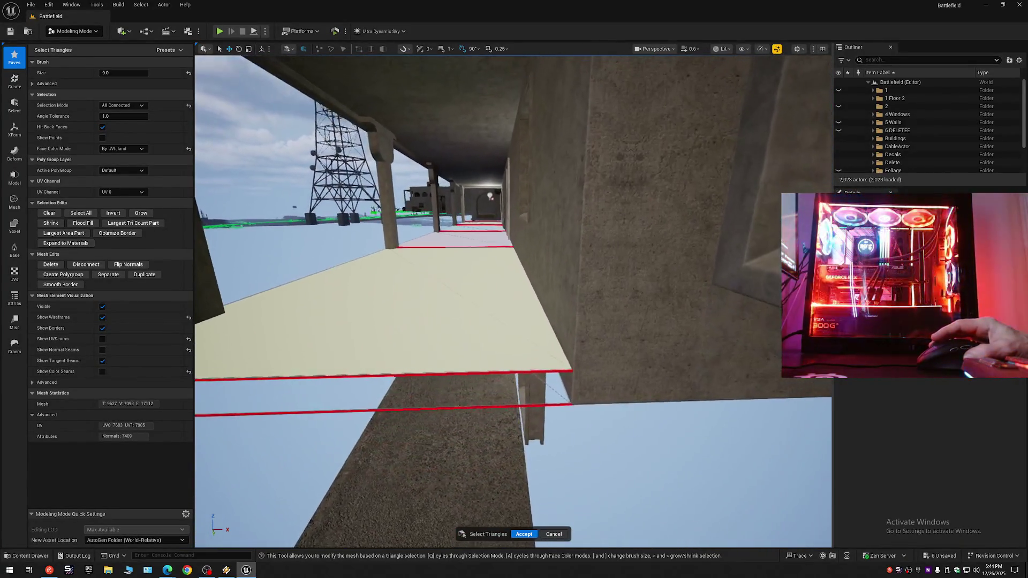
pyautogui.press('w')
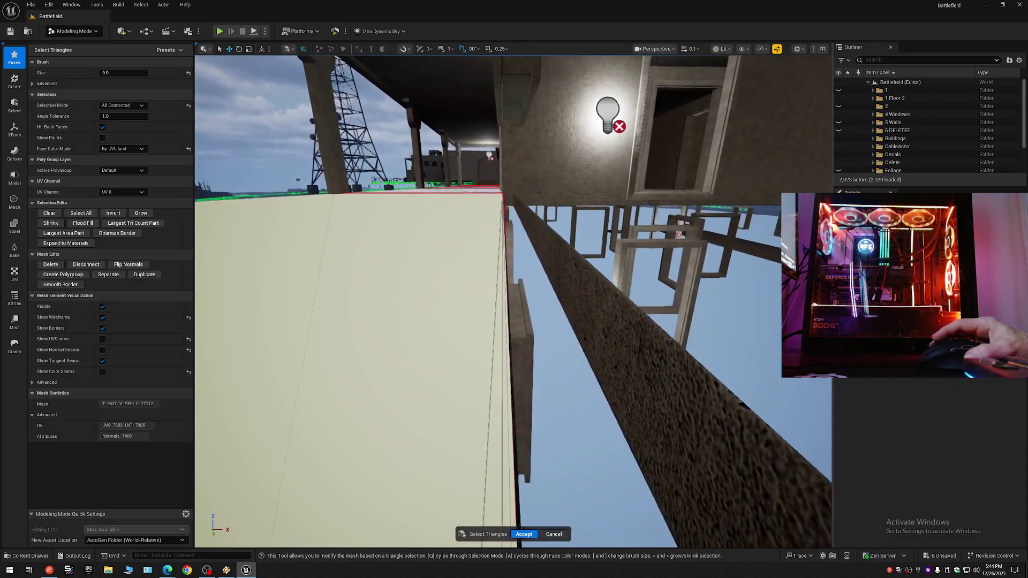
pyautogui.scroll(5, 512, 300)
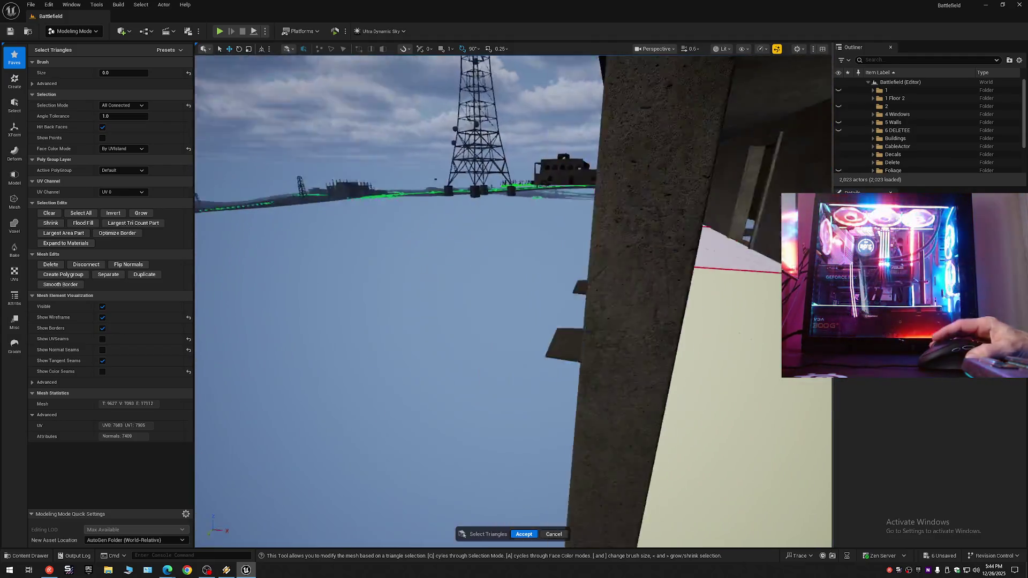